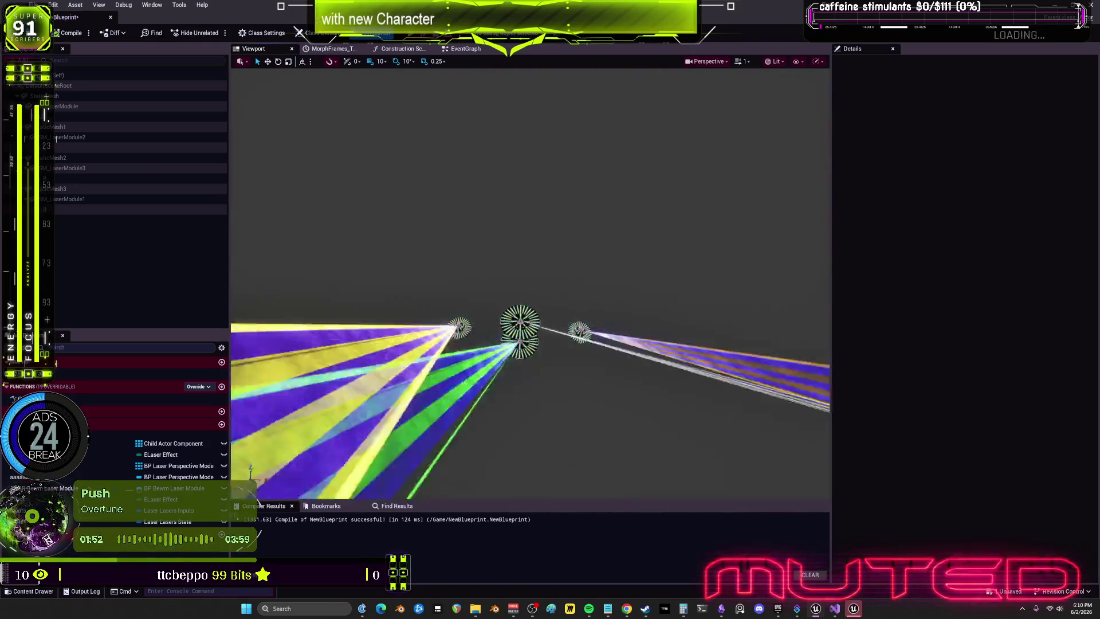
- Switch to the event graph and frame the Set Relative Rotation and Setcolor nodes
{"action": "left_click", "coordinate": [465, 49]}
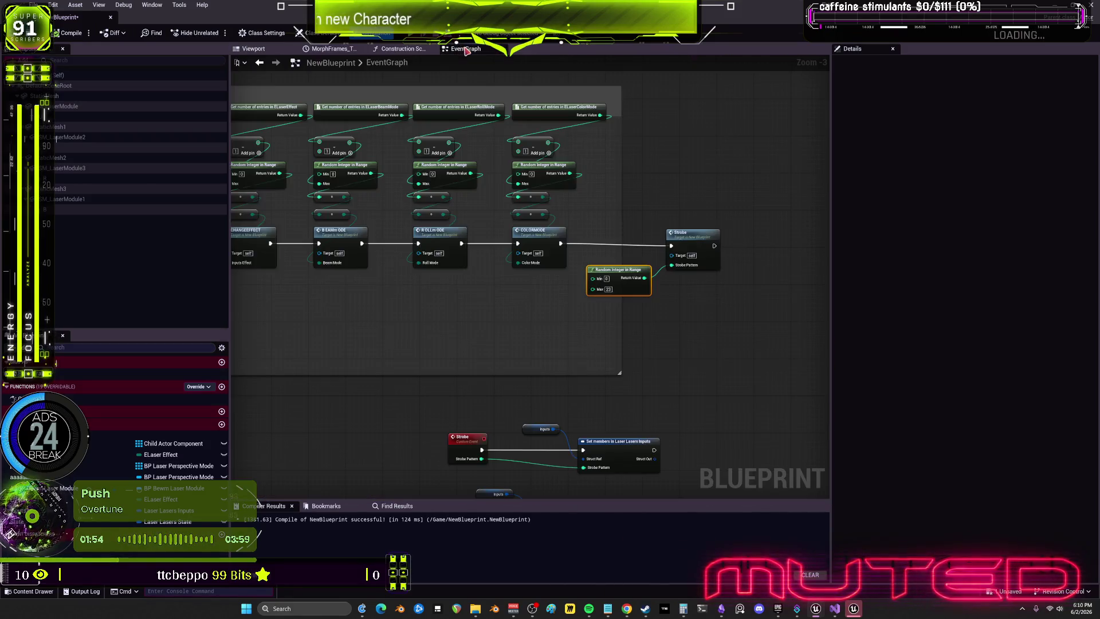
{"action": "mouse_move", "coordinate": [640, 217]}
{"action": "left_mouse_down"}
{"action": "mouse_move", "coordinate": [668, 221]}
{"action": "mouse_move", "coordinate": [639, 154]}
{"action": "left_mouse_up"}
{"action": "scroll", "coordinate": [669, 221], "scroll_direction": "down", "scroll_amount": 1}
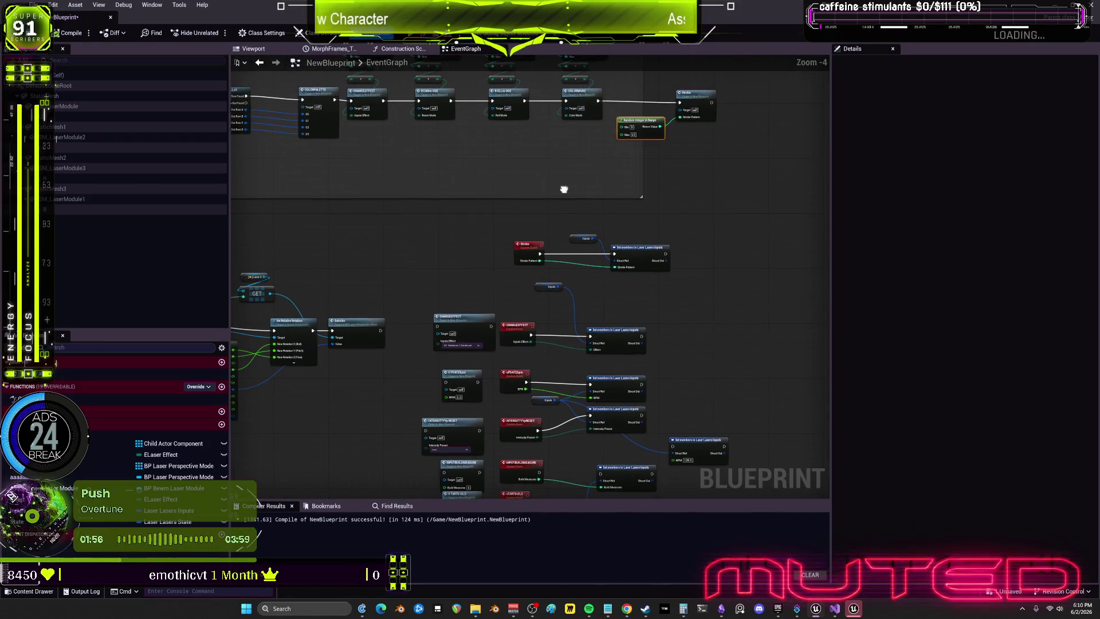
{"action": "scroll", "coordinate": [564, 189], "scroll_direction": "up", "scroll_amount": 4}
{"action": "left_click_drag", "start_coordinate": [685, 211], "coordinate": [666, 206]}
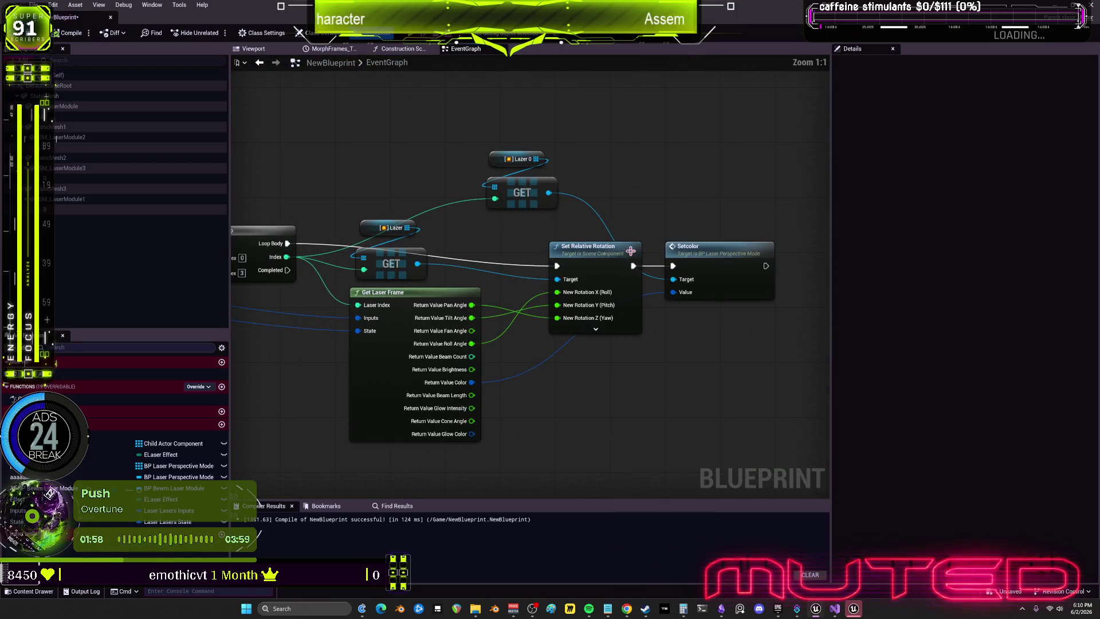
{"action": "left_click_drag", "start_coordinate": [718, 259], "coordinate": [732, 258]}
{"action": "mouse_move", "coordinate": [676, 218]}
{"action": "left_mouse_down"}
{"action": "mouse_move", "coordinate": [685, 172]}
{"action": "mouse_move", "coordinate": [675, 135]}
{"action": "left_mouse_up"}
- Bring the For Loop into view, select Get Laser Frame, and open Setcolor's definition
{"action": "left_click_drag", "start_coordinate": [465, 421], "coordinate": [544, 378]}
{"action": "left_click", "coordinate": [396, 347]}
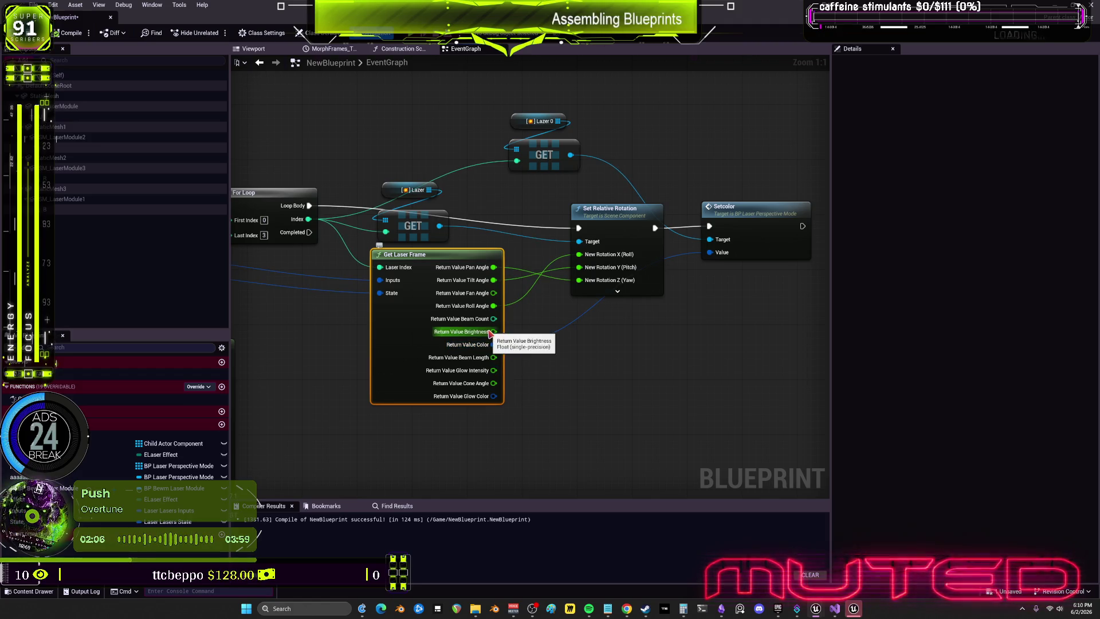
{"action": "double_click", "coordinate": [743, 217]}
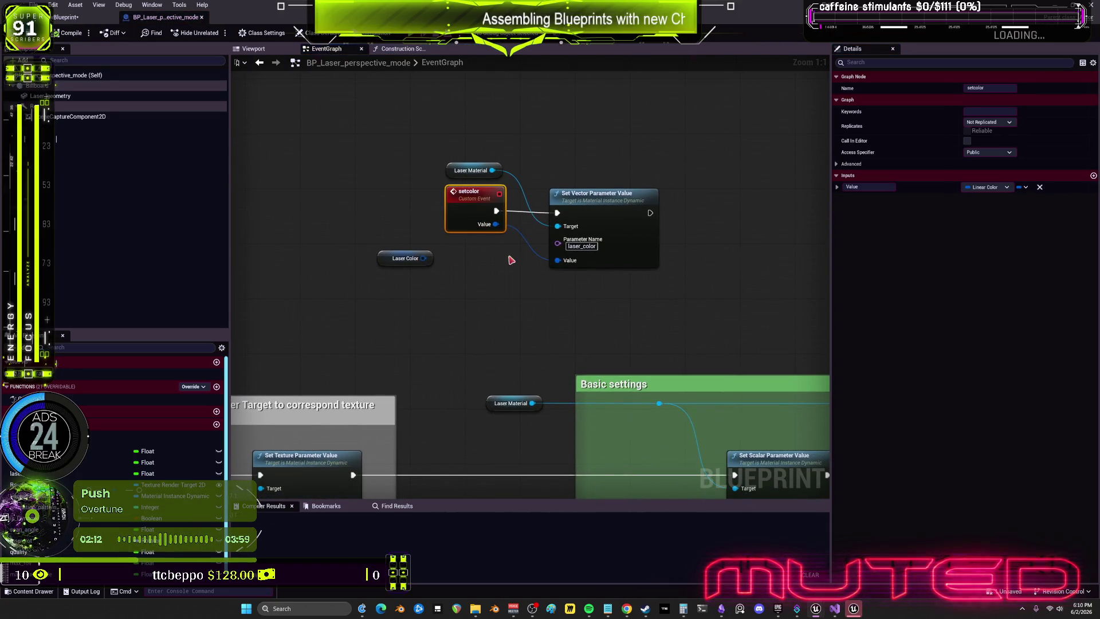
- Pan through the SceneCapture, Basic settings, Laser dissipation, Smoke and Beam sides mask sections
{"action": "left_click", "coordinate": [611, 205]}
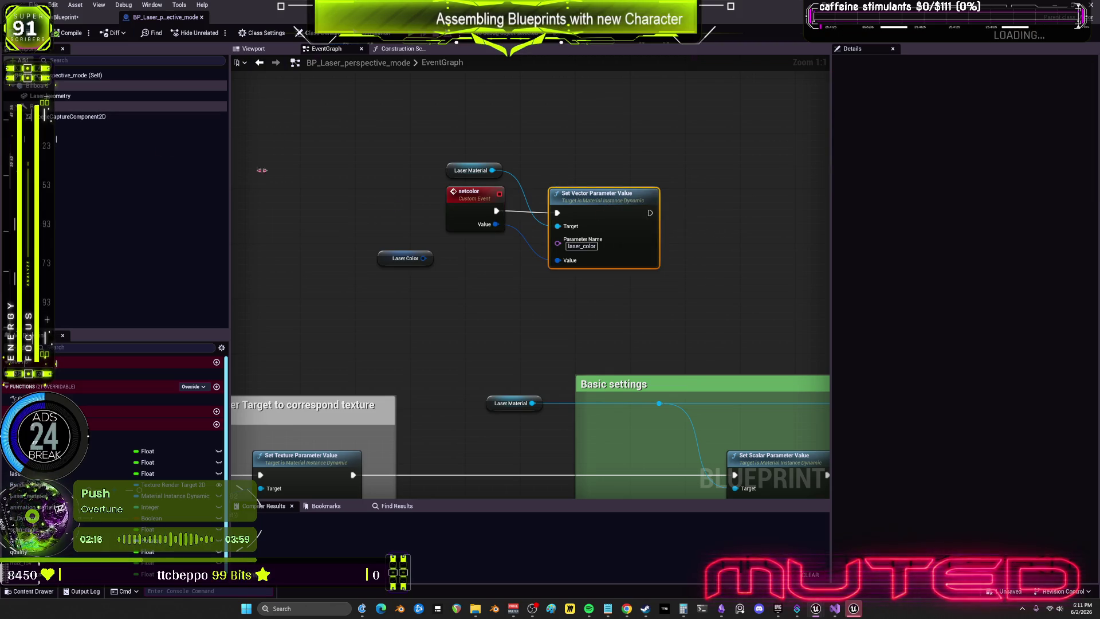
{"action": "scroll", "coordinate": [570, 336], "scroll_direction": "down", "scroll_amount": 3}
{"action": "mouse_move", "coordinate": [614, 297]}
{"action": "left_mouse_down"}
{"action": "mouse_move", "coordinate": [429, 304]}
{"action": "mouse_move", "coordinate": [405, 316]}
{"action": "mouse_move", "coordinate": [645, 314]}
{"action": "mouse_move", "coordinate": [645, 299]}
{"action": "mouse_move", "coordinate": [321, 304]}
{"action": "left_mouse_up"}
{"action": "left_click_drag", "start_coordinate": [1068, 303], "coordinate": [747, 308]}
{"action": "mouse_move", "coordinate": [677, 310]}
{"action": "left_mouse_down"}
{"action": "mouse_move", "coordinate": [650, 264]}
{"action": "mouse_move", "coordinate": [621, 295]}
{"action": "left_mouse_up"}
{"action": "scroll", "coordinate": [619, 292], "scroll_direction": "up", "scroll_amount": 3}
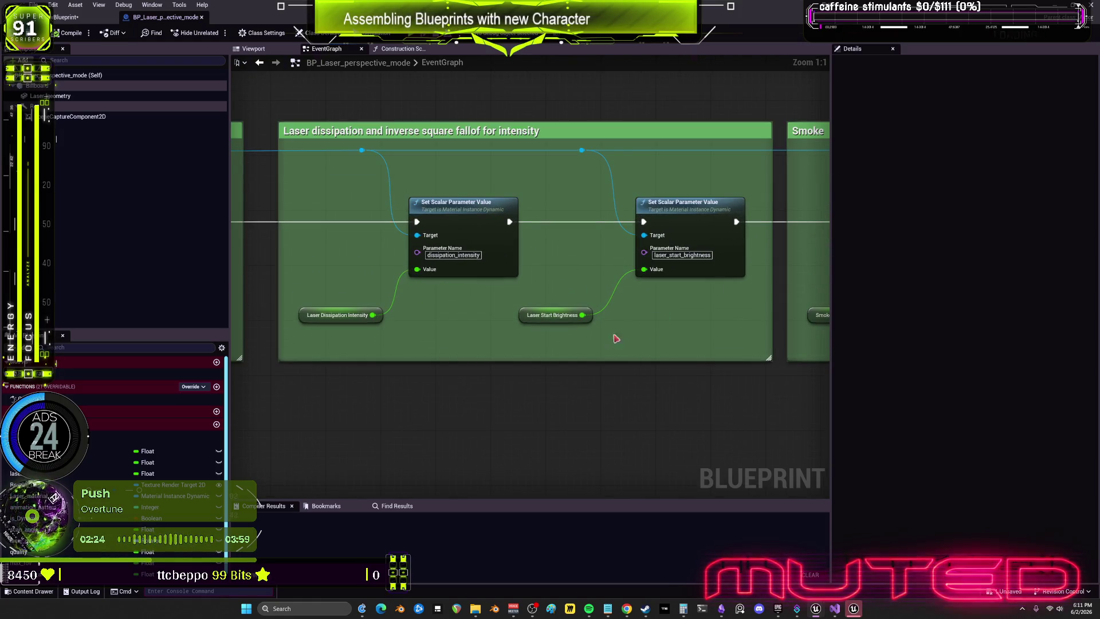
{"action": "left_click_drag", "start_coordinate": [713, 195], "coordinate": [479, 201]}
{"action": "mouse_move", "coordinate": [744, 179]}
{"action": "left_mouse_down"}
{"action": "mouse_move", "coordinate": [677, 229]}
{"action": "mouse_move", "coordinate": [484, 217]}
{"action": "left_mouse_up"}
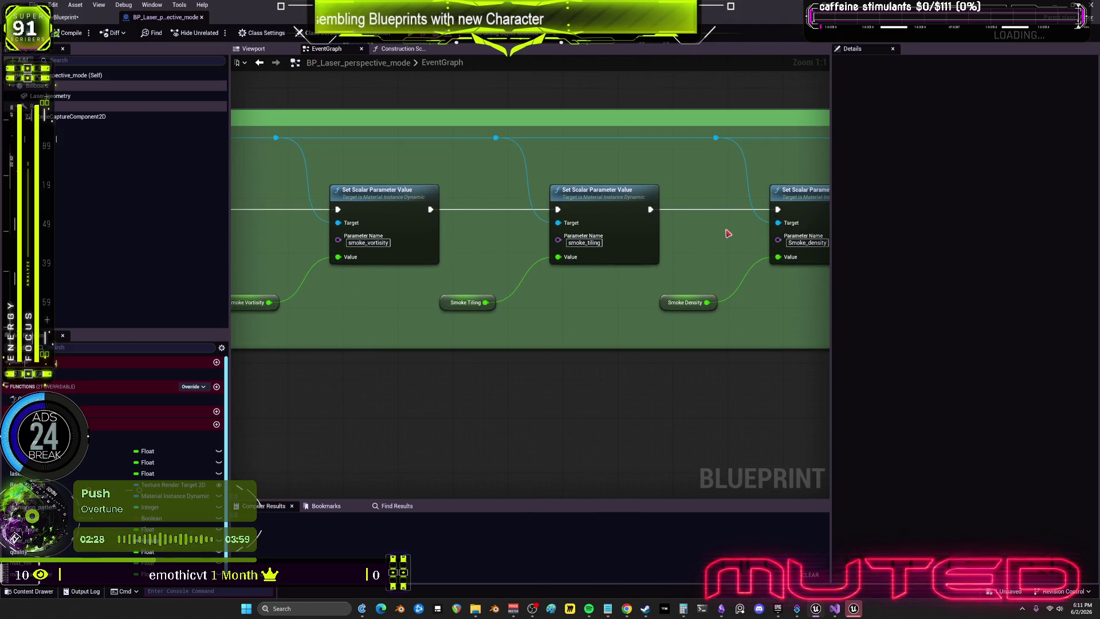
{"action": "left_click_drag", "start_coordinate": [728, 233], "coordinate": [385, 221]}
{"action": "mouse_move", "coordinate": [739, 240]}
{"action": "left_mouse_down"}
{"action": "mouse_move", "coordinate": [384, 229]}
{"action": "mouse_move", "coordinate": [657, 253]}
{"action": "mouse_move", "coordinate": [572, 255]}
{"action": "left_mouse_up"}
- Pan on through the Scanning mask, Beam on surface, laser_visibility and laser_color sections
{"action": "mouse_move", "coordinate": [746, 280]}
{"action": "left_mouse_down"}
{"action": "mouse_move", "coordinate": [550, 250]}
{"action": "mouse_move", "coordinate": [728, 265]}
{"action": "mouse_move", "coordinate": [493, 254]}
{"action": "mouse_move", "coordinate": [528, 238]}
{"action": "left_mouse_up"}
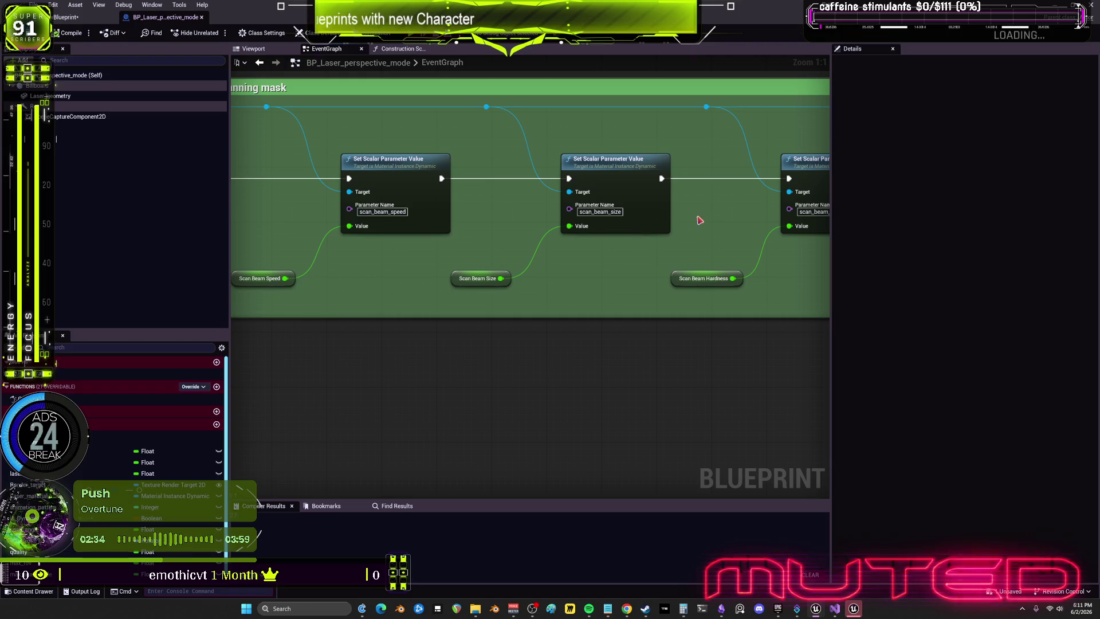
{"action": "left_click_drag", "start_coordinate": [714, 217], "coordinate": [466, 212]}
{"action": "left_click_drag", "start_coordinate": [713, 217], "coordinate": [503, 215]}
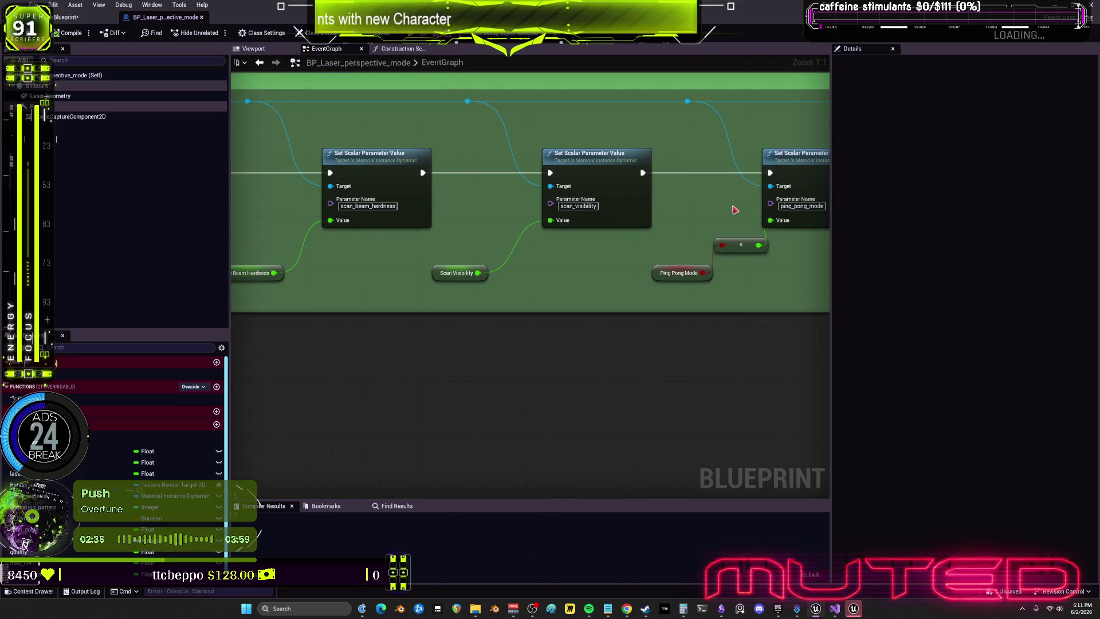
{"action": "left_click_drag", "start_coordinate": [735, 211], "coordinate": [368, 212]}
{"action": "left_click_drag", "start_coordinate": [724, 277], "coordinate": [512, 241]}
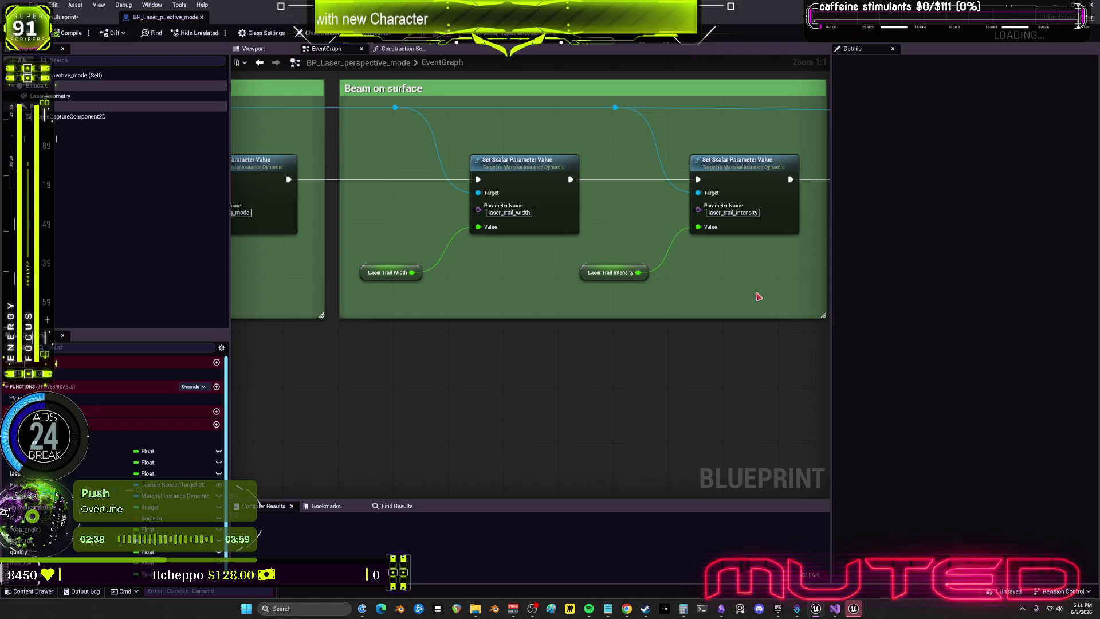
{"action": "left_click_drag", "start_coordinate": [755, 294], "coordinate": [416, 267]}
{"action": "scroll", "coordinate": [707, 274], "scroll_direction": "down", "scroll_amount": 1}
{"action": "scroll", "coordinate": [709, 278], "scroll_direction": "up", "scroll_amount": 1}
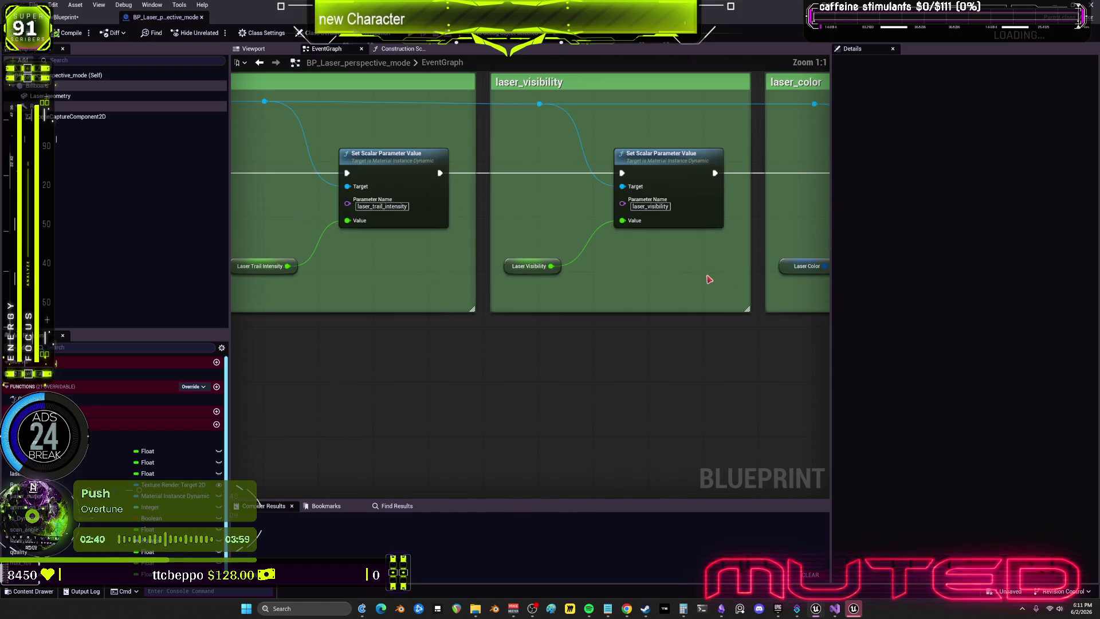
- Inspect the Laser Visibility variable's properties, then zoom out and open the Construction Script
{"action": "left_click", "coordinate": [528, 267]}
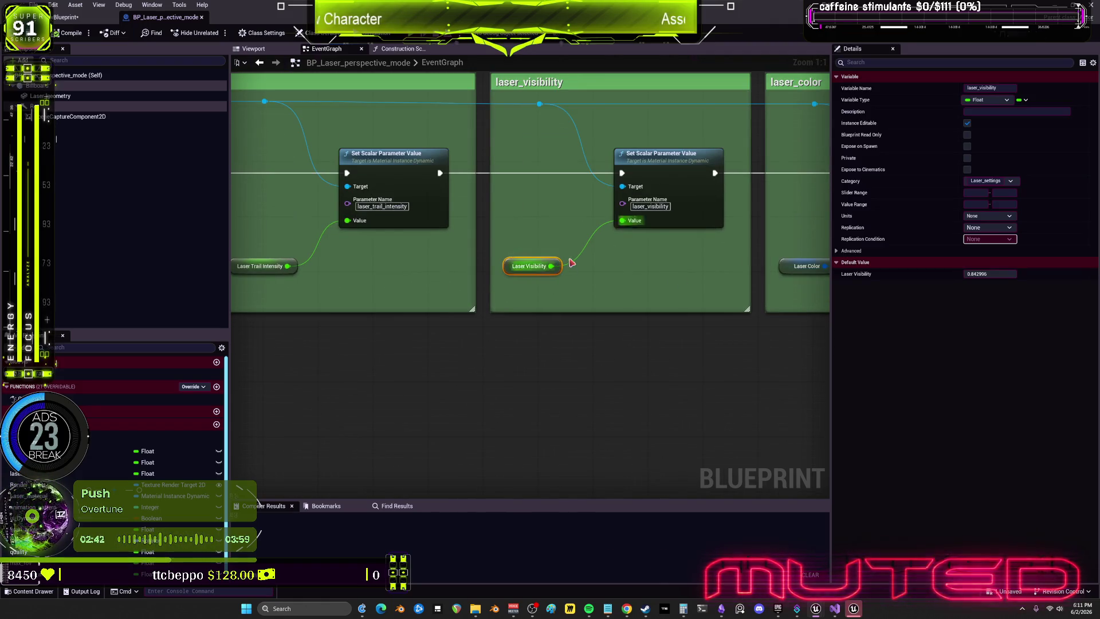
{"action": "left_click", "coordinate": [694, 278]}
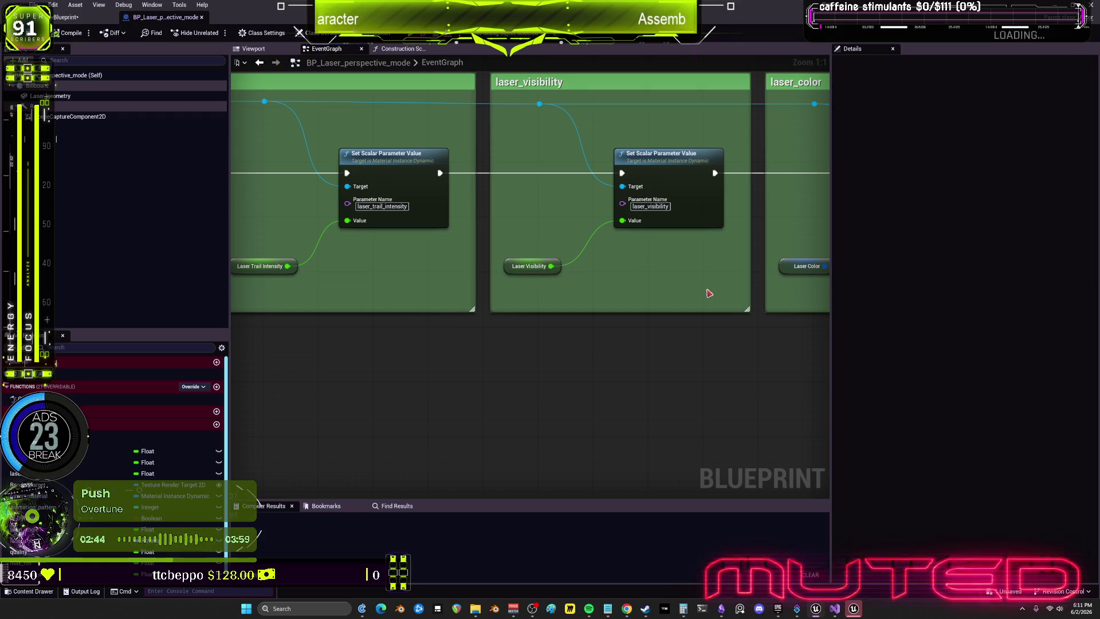
{"action": "scroll", "coordinate": [429, 234], "scroll_direction": "down", "scroll_amount": 4}
{"action": "scroll", "coordinate": [427, 247], "scroll_direction": "down", "scroll_amount": 4}
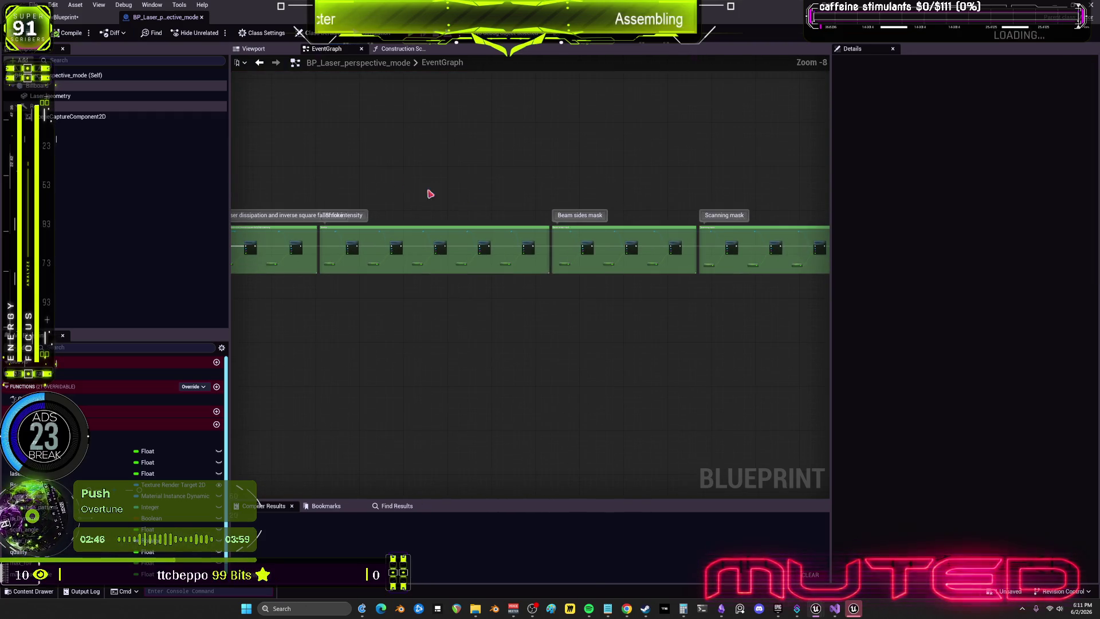
{"action": "left_click", "coordinate": [259, 62]}
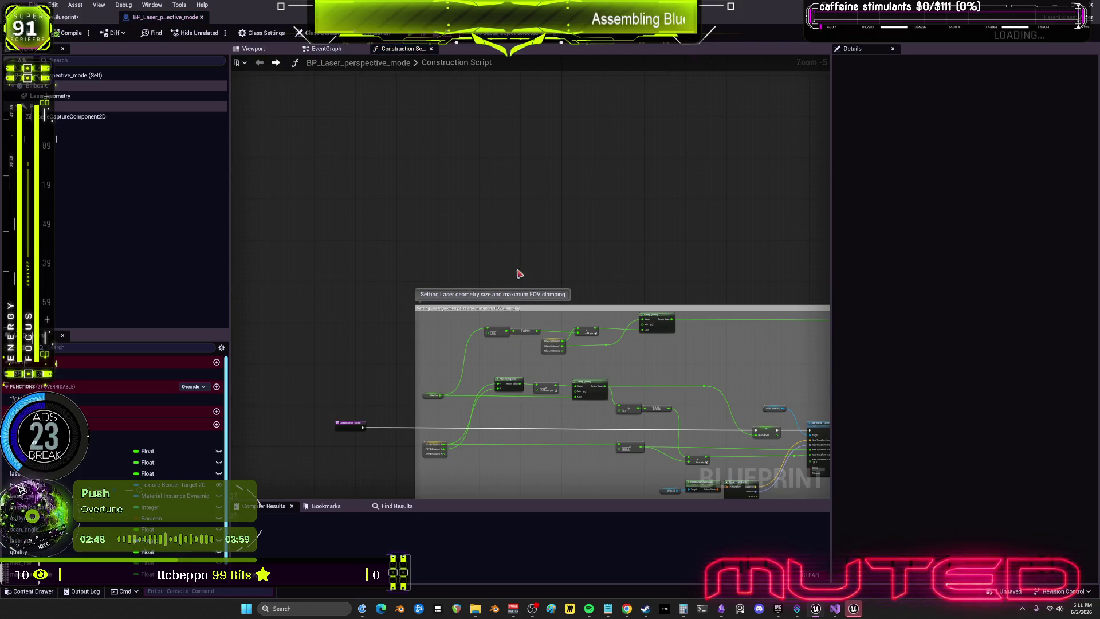
- Beside the Setcolor event definition, add a custom event named SetBrightness
{"action": "left_click", "coordinate": [331, 49]}
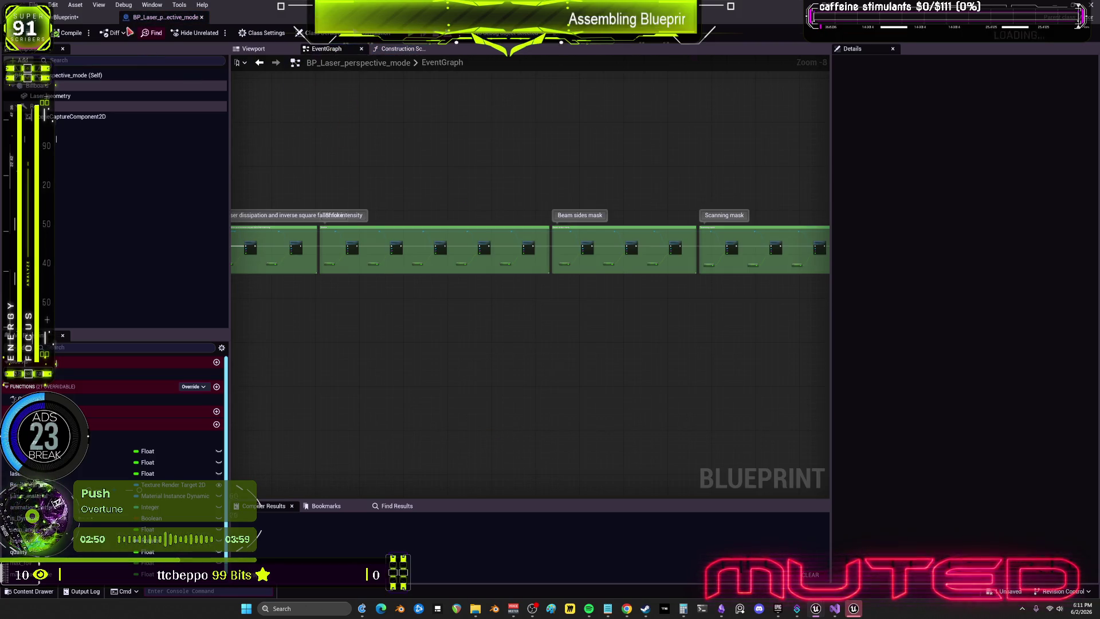
{"action": "left_click", "coordinate": [66, 17]}
{"action": "double_click", "coordinate": [765, 226]}
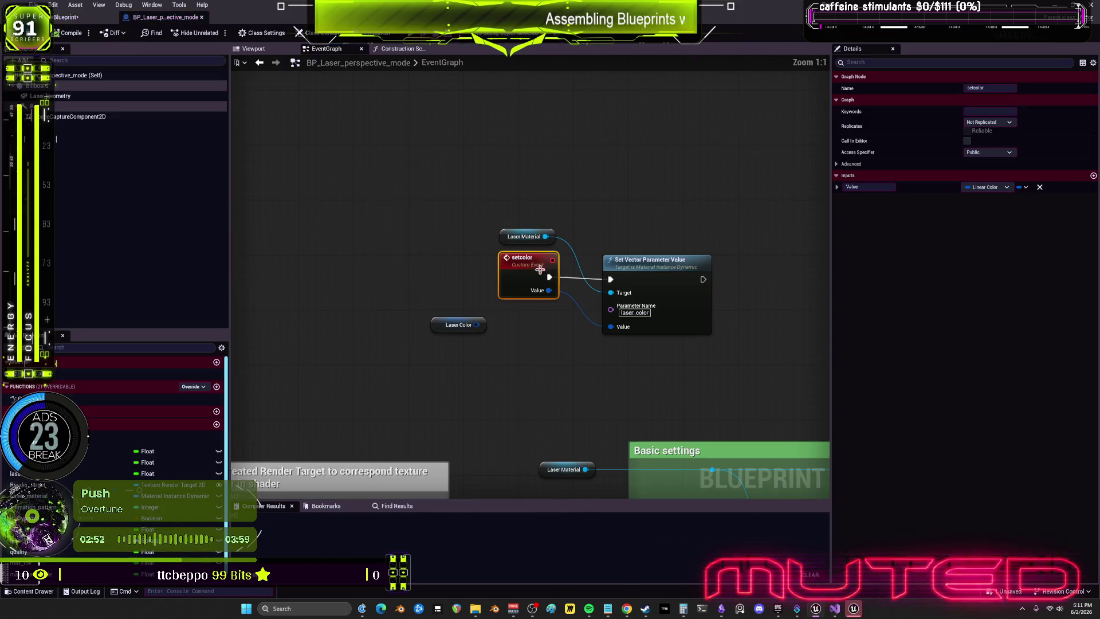
{"action": "right_click", "coordinate": [520, 154]}
{"action": "type", "text": "custom event"}
{"action": "key", "text": "Return"}
{"action": "type", "text": "SetBrightnes"}
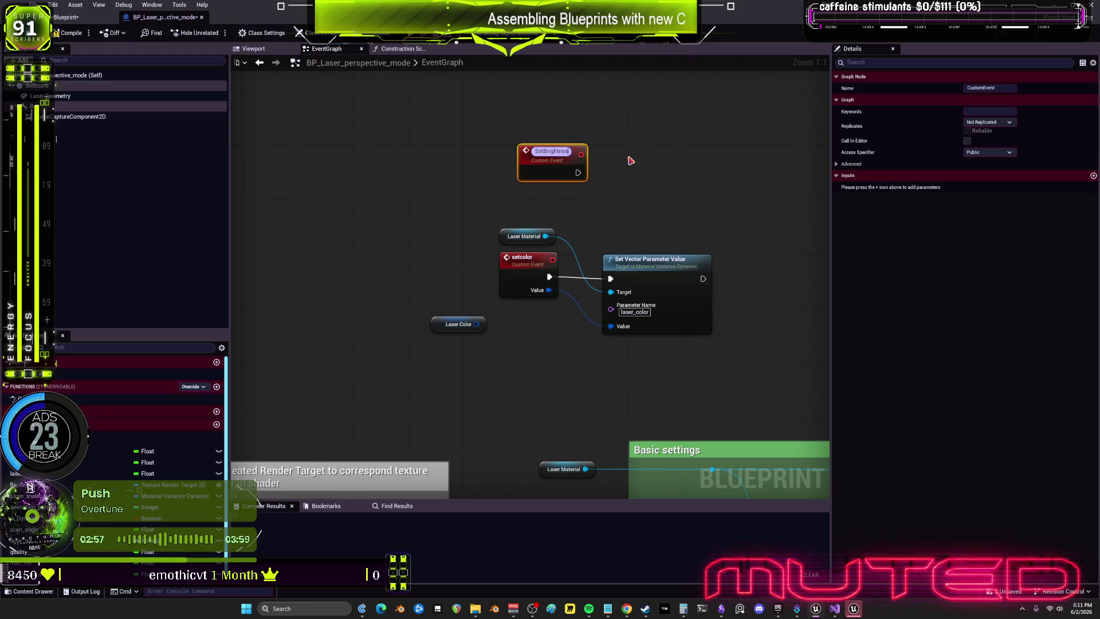
{"action": "type", "text": "s"}
{"action": "key", "text": "Return"}
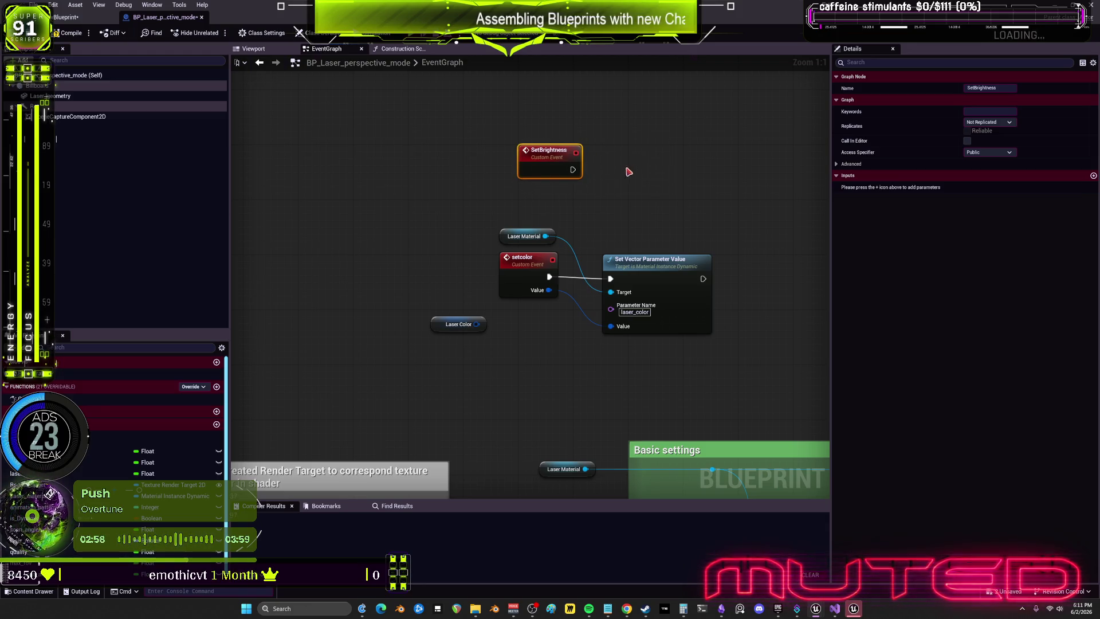
{"action": "left_click", "coordinate": [628, 172]}
- Paste a laser_visibility Set Scalar Parameter Value, fed by SetBrightness's Value and targeting Laser Material
{"action": "key", "text": "ctrl+v"}
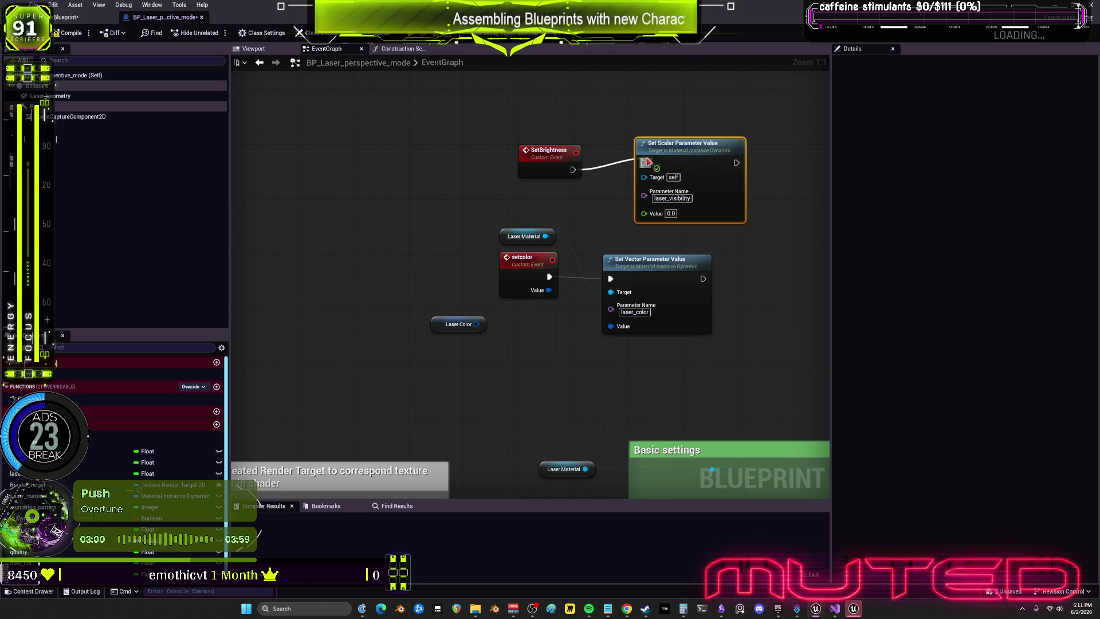
{"action": "left_click_drag", "start_coordinate": [645, 213], "coordinate": [560, 172]}
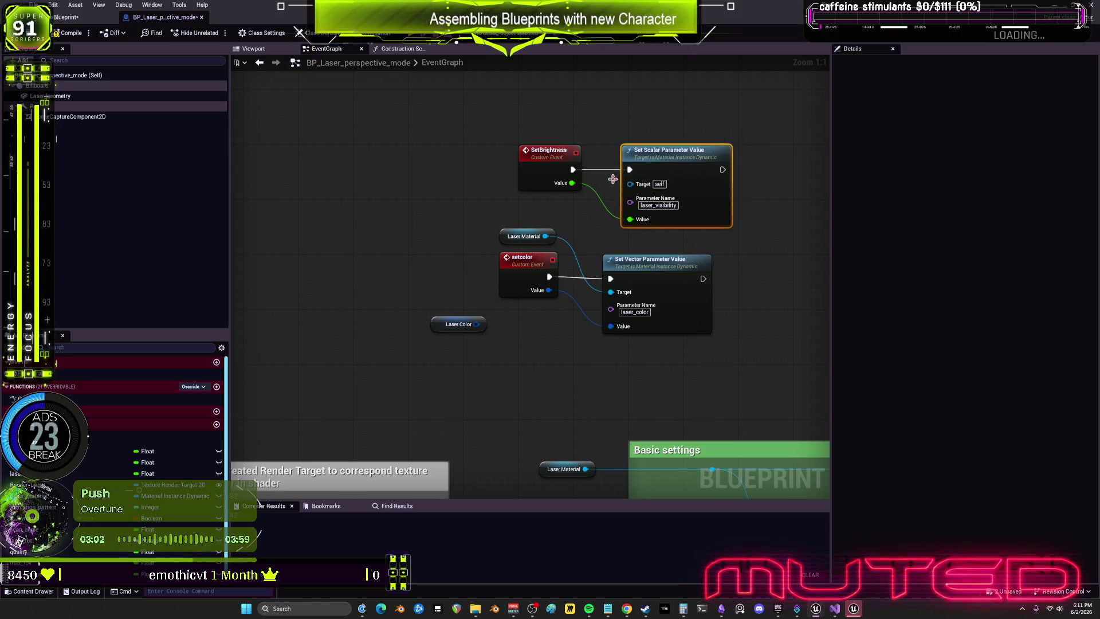
{"action": "left_click", "coordinate": [536, 172]}
{"action": "left_click", "coordinate": [571, 109]}
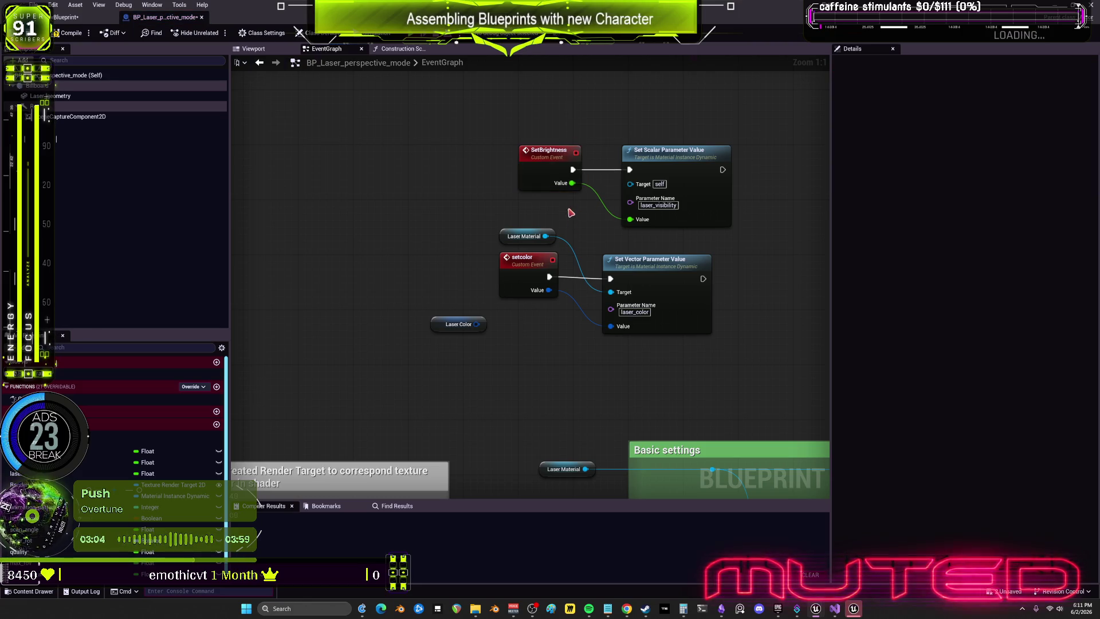
{"action": "left_click_drag", "start_coordinate": [545, 236], "coordinate": [629, 184]}
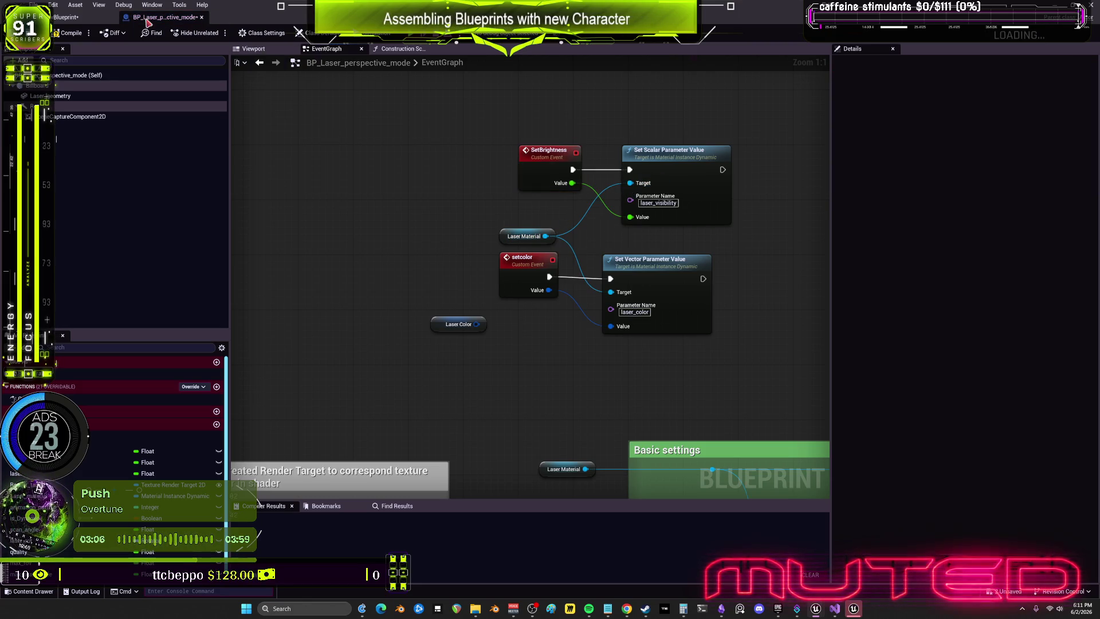
- In NewBlueprint, add a Set Brightness node wired off the laser reference
{"action": "left_click", "coordinate": [68, 17]}
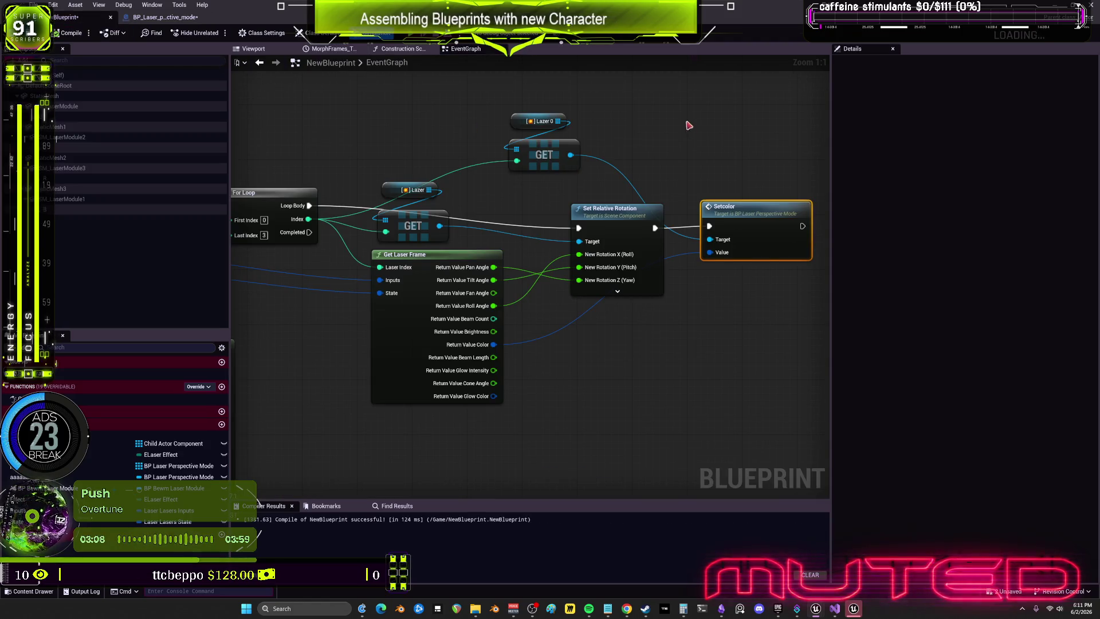
{"action": "left_click_drag", "start_coordinate": [689, 123], "coordinate": [510, 132]}
{"action": "left_click_drag", "start_coordinate": [396, 166], "coordinate": [490, 336]}
{"action": "type", "text": "set bir"}
{"action": "key", "text": "BackSpace"}
{"action": "key", "text": "BackSpace"}
{"action": "type", "text": "right"}
{"action": "key", "text": "Return"}
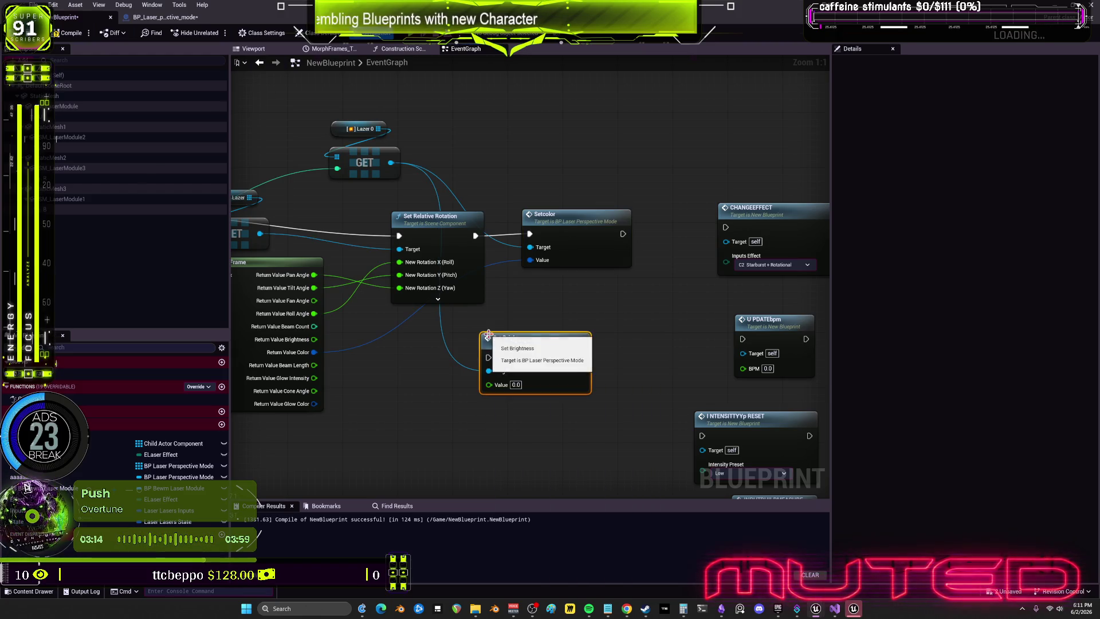
- Feed glow intensity into Set Brightness's Value, run it after Setcolor, and preview the viewport
{"action": "left_click_drag", "start_coordinate": [320, 337], "coordinate": [418, 321]}
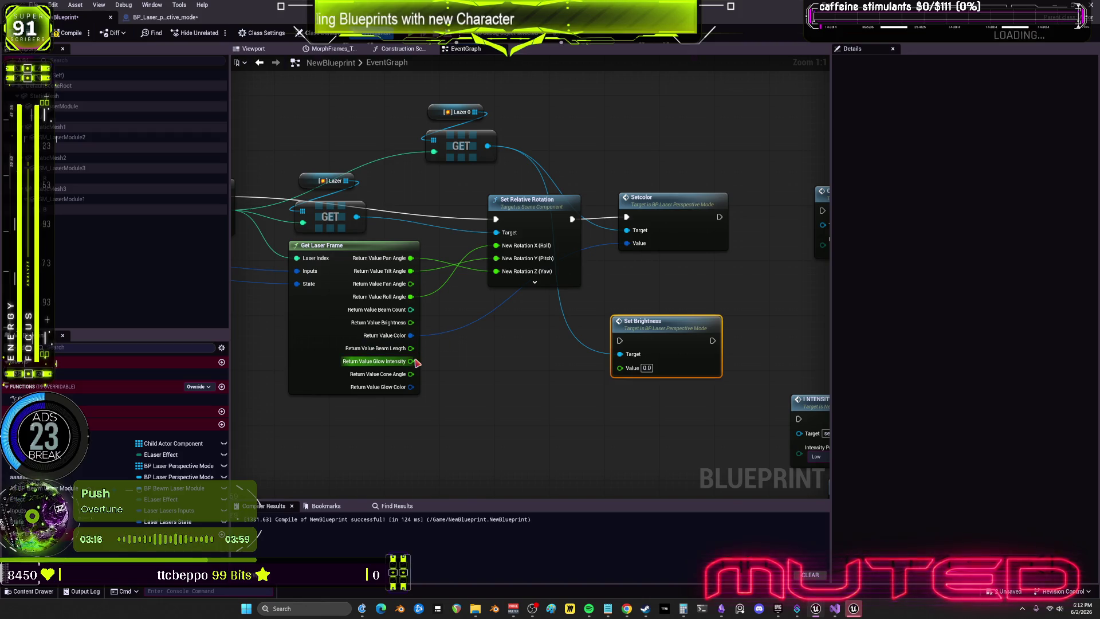
{"action": "left_click_drag", "start_coordinate": [412, 362], "coordinate": [620, 367]}
{"action": "left_click_drag", "start_coordinate": [718, 218], "coordinate": [619, 340]}
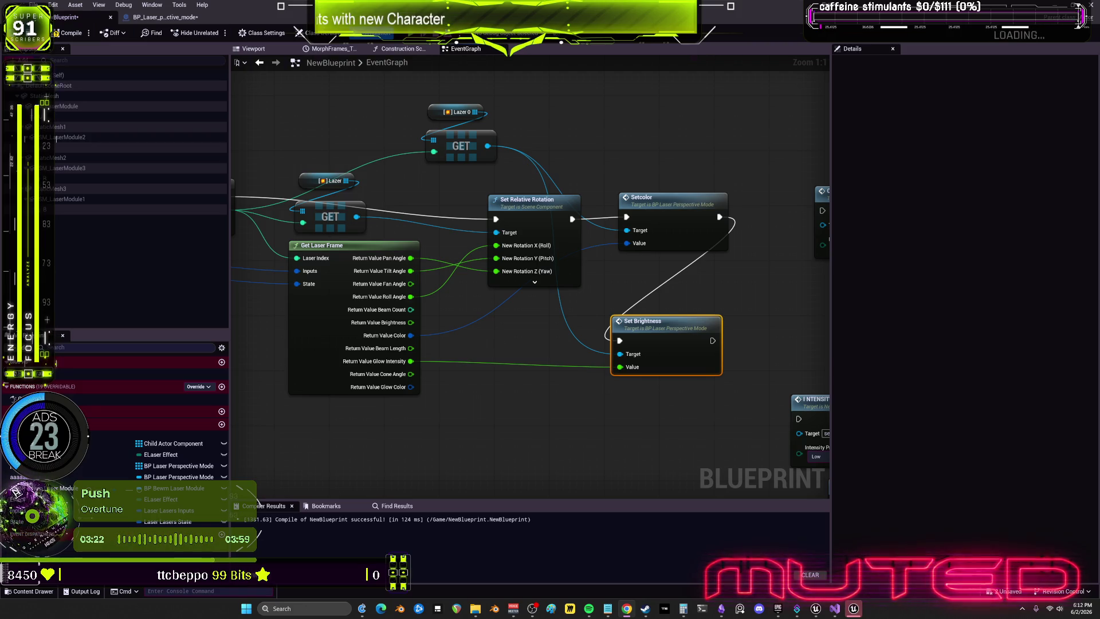
{"action": "left_click", "coordinate": [253, 49]}
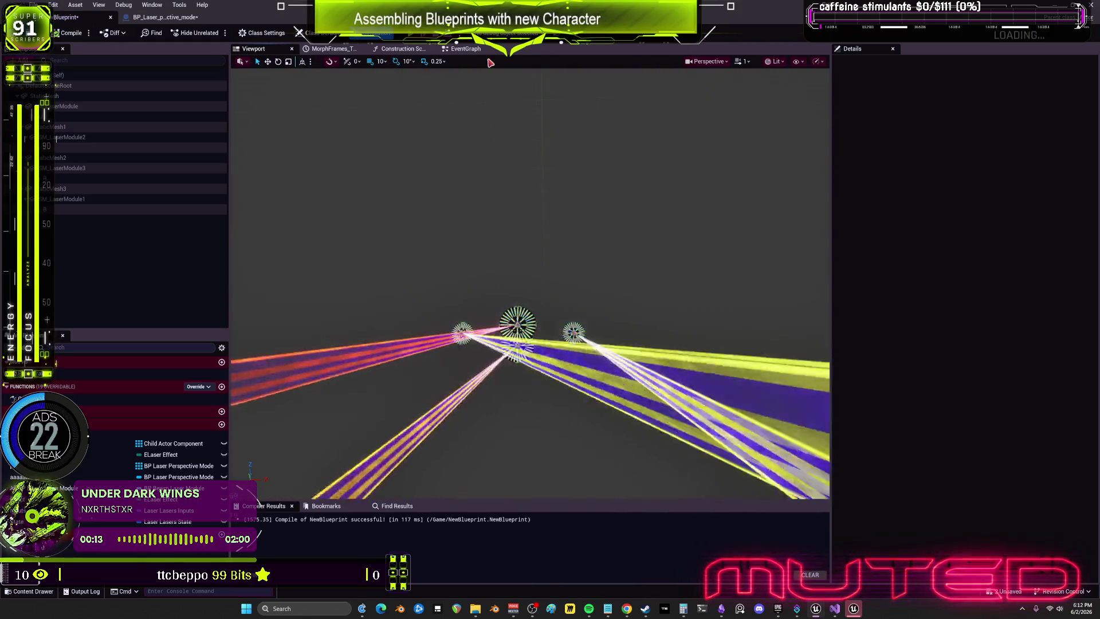
- Rewire Get Laser Frame's Brightness output into Set Brightness's Value and preview the lasers
{"action": "left_click", "coordinate": [465, 49]}
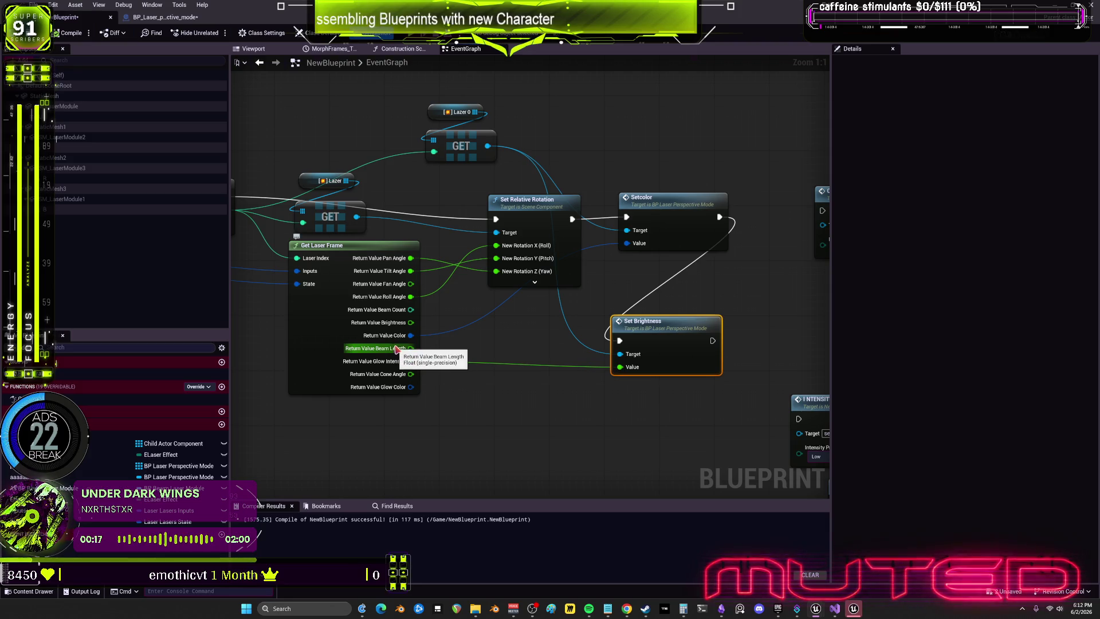
{"action": "left_click_drag", "start_coordinate": [406, 324], "coordinate": [410, 324]}
{"action": "left_click_drag", "start_coordinate": [622, 373], "coordinate": [619, 367]}
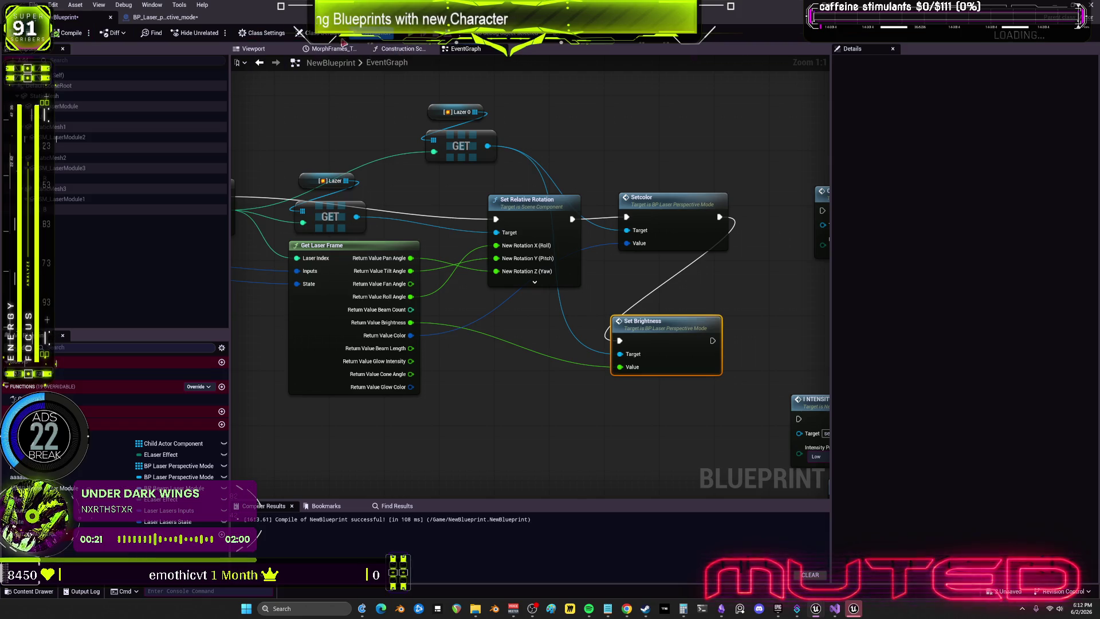
{"action": "left_click", "coordinate": [253, 49]}
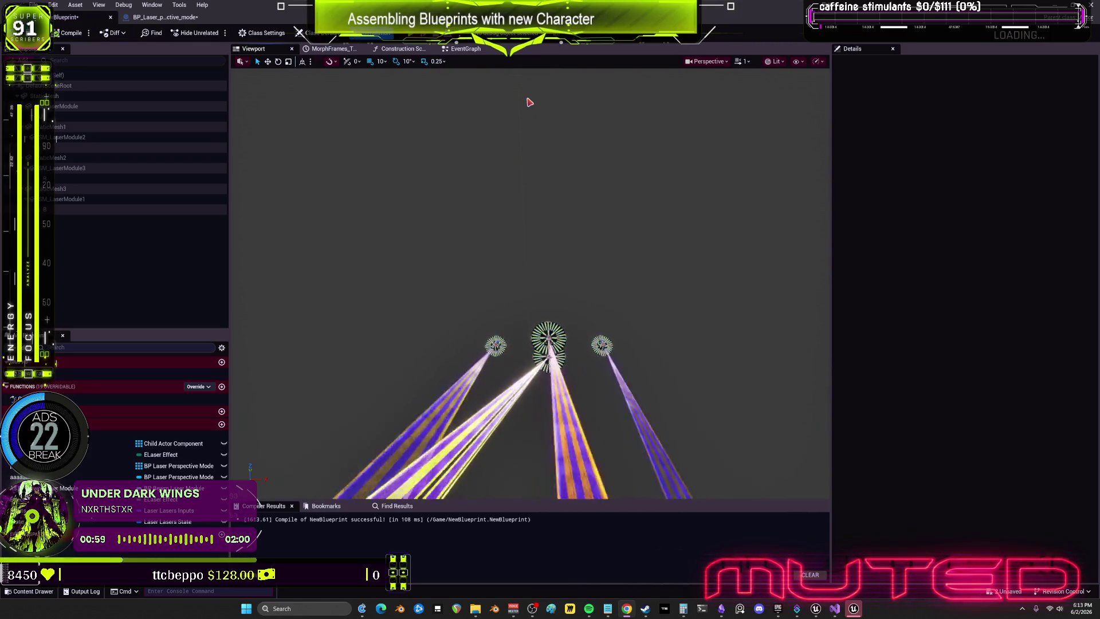
- Return to the event graph and select the Inputs variable
{"action": "left_click", "coordinate": [464, 50]}
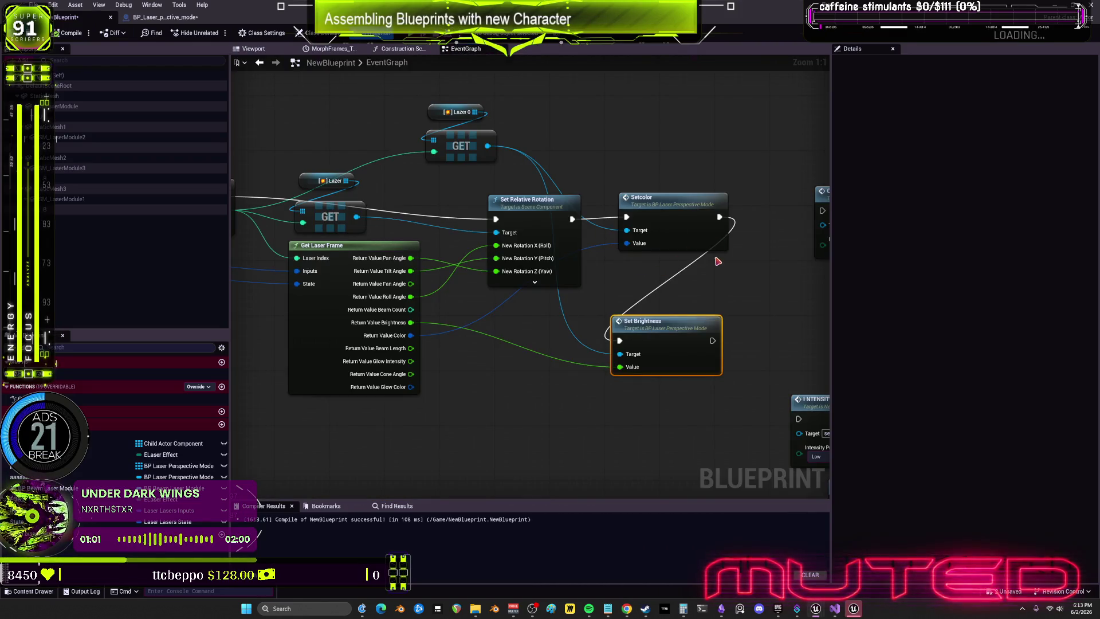
{"action": "scroll", "coordinate": [731, 263], "scroll_direction": "down", "scroll_amount": 2}
{"action": "left_click", "coordinate": [391, 239]}
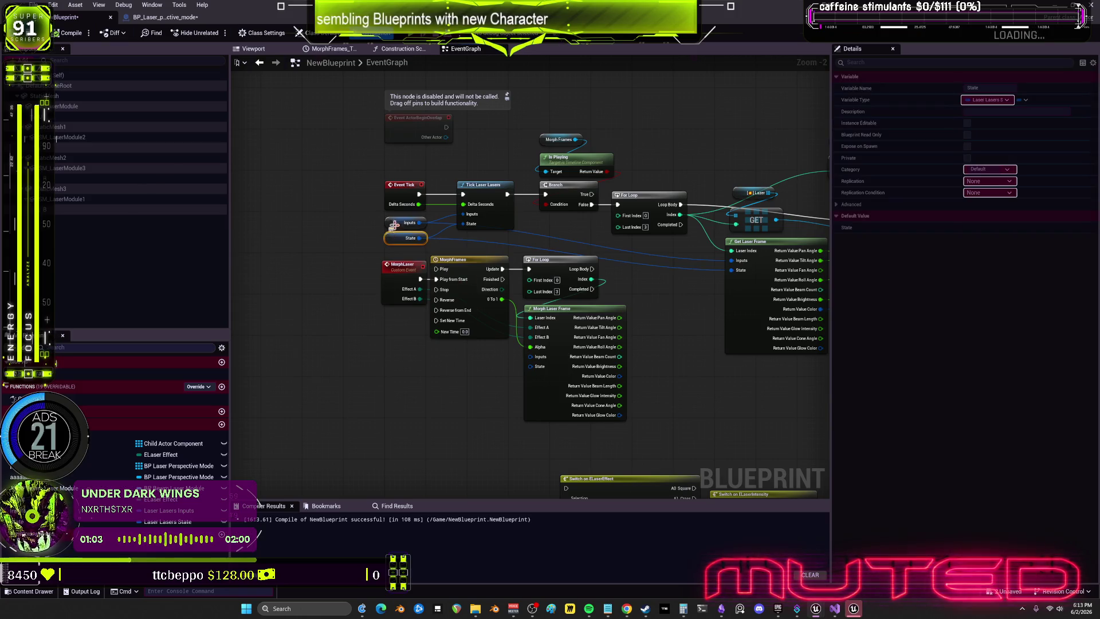
- Change the Inputs variable's Strobe Decay default from 12.0 to 60.0 and recompile
{"action": "left_click", "coordinate": [419, 224]}
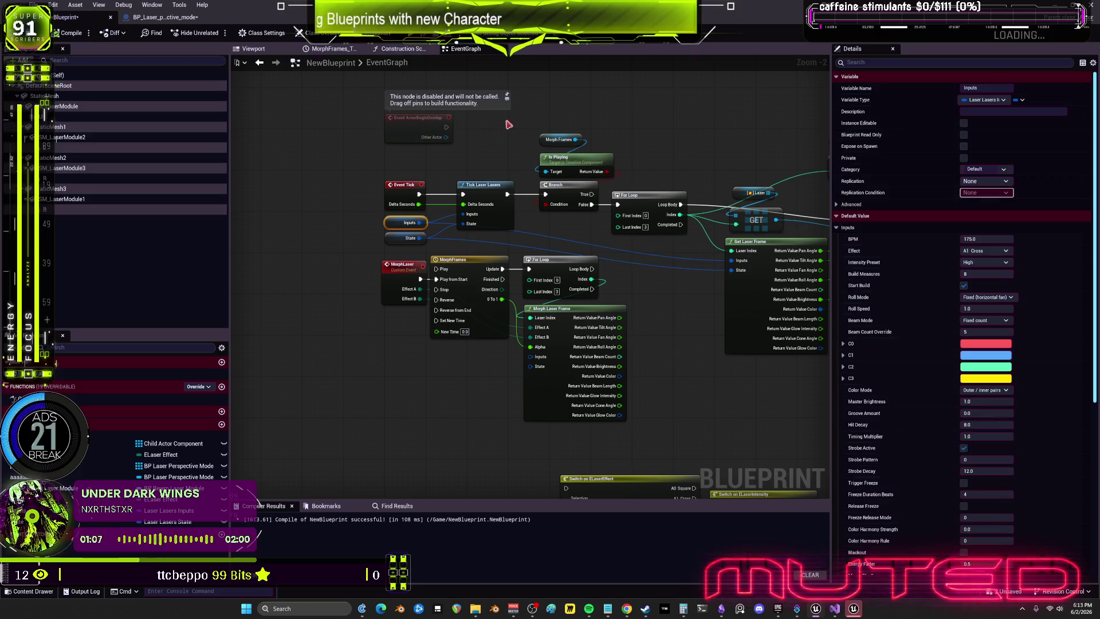
{"action": "scroll", "coordinate": [905, 315], "scroll_direction": "down", "scroll_amount": 5}
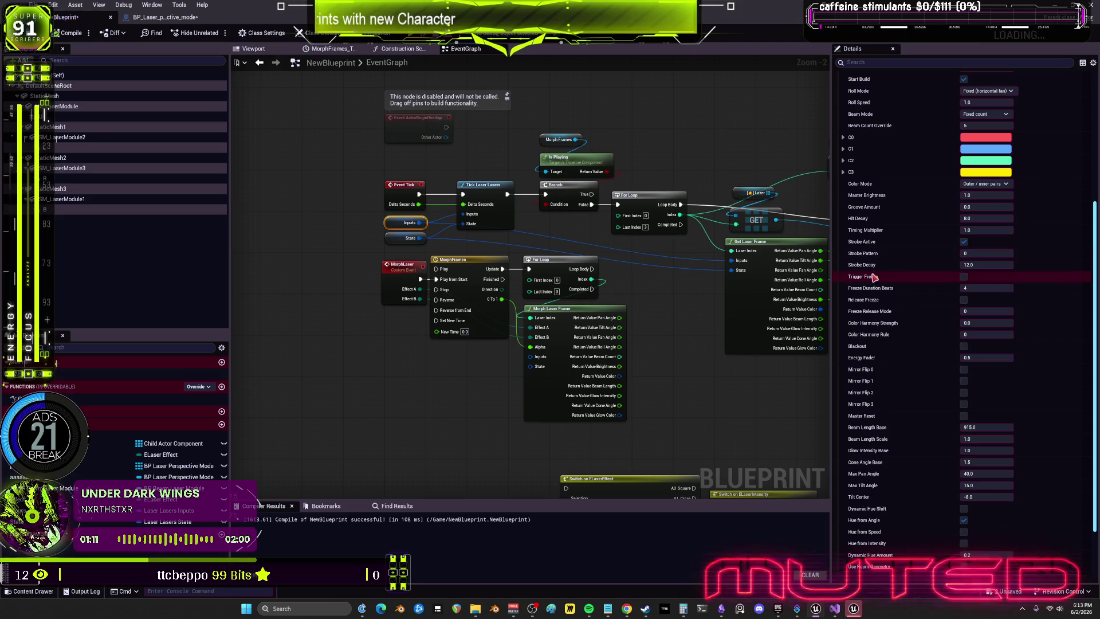
{"action": "mouse_move", "coordinate": [867, 267]}
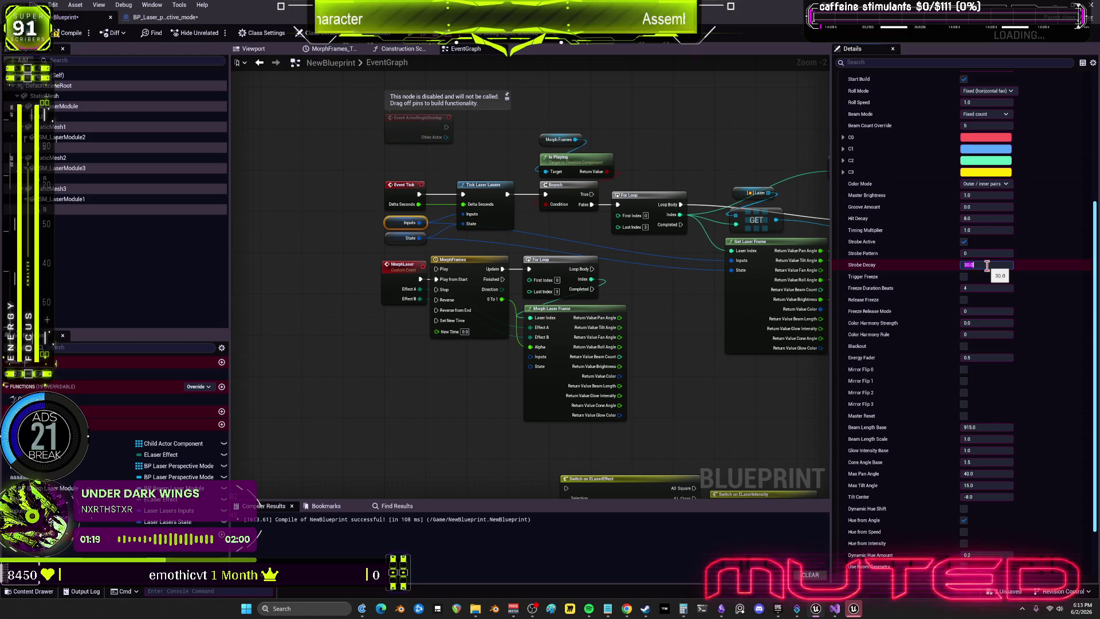
{"action": "left_click_drag", "start_coordinate": [771, 454], "coordinate": [557, 419]}
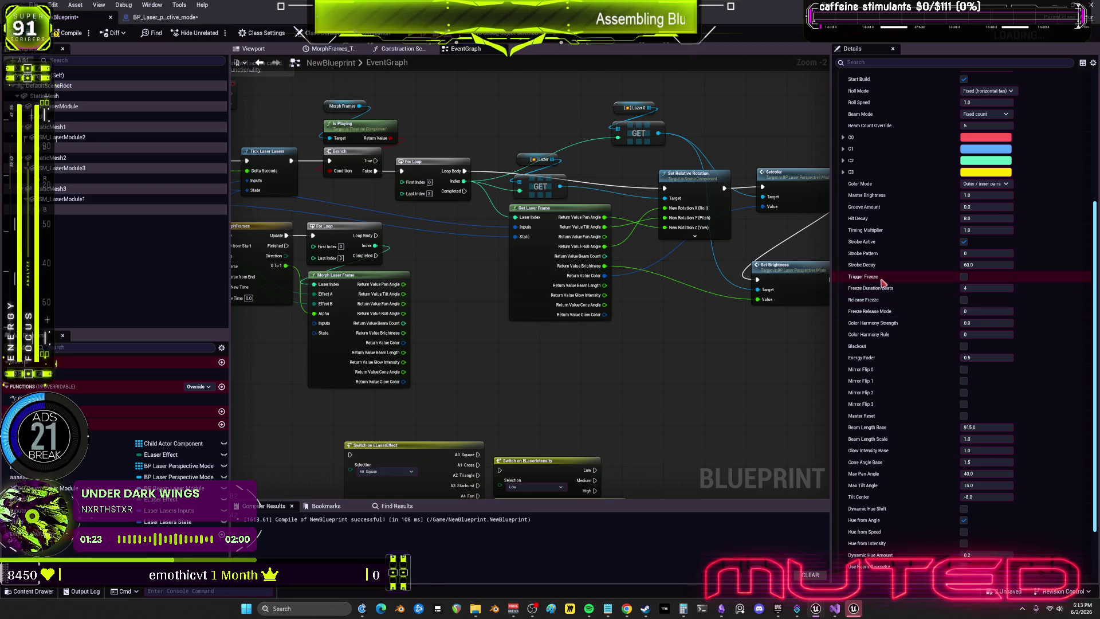
{"action": "left_click", "coordinate": [968, 253]}
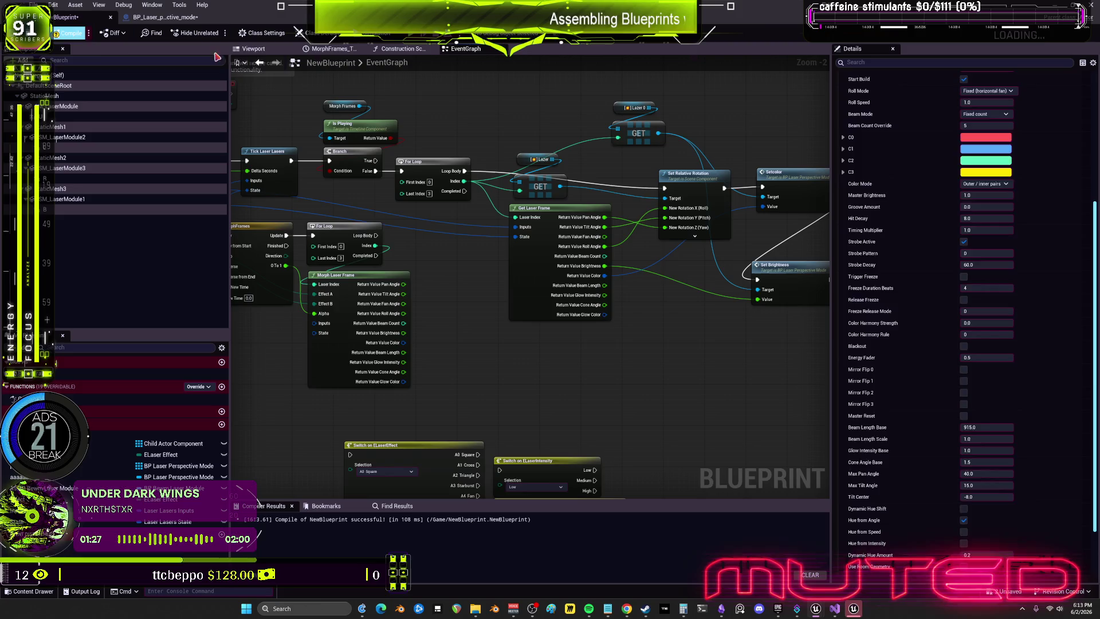
{"action": "key", "text": "F7"}
{"action": "left_click", "coordinate": [253, 49]}
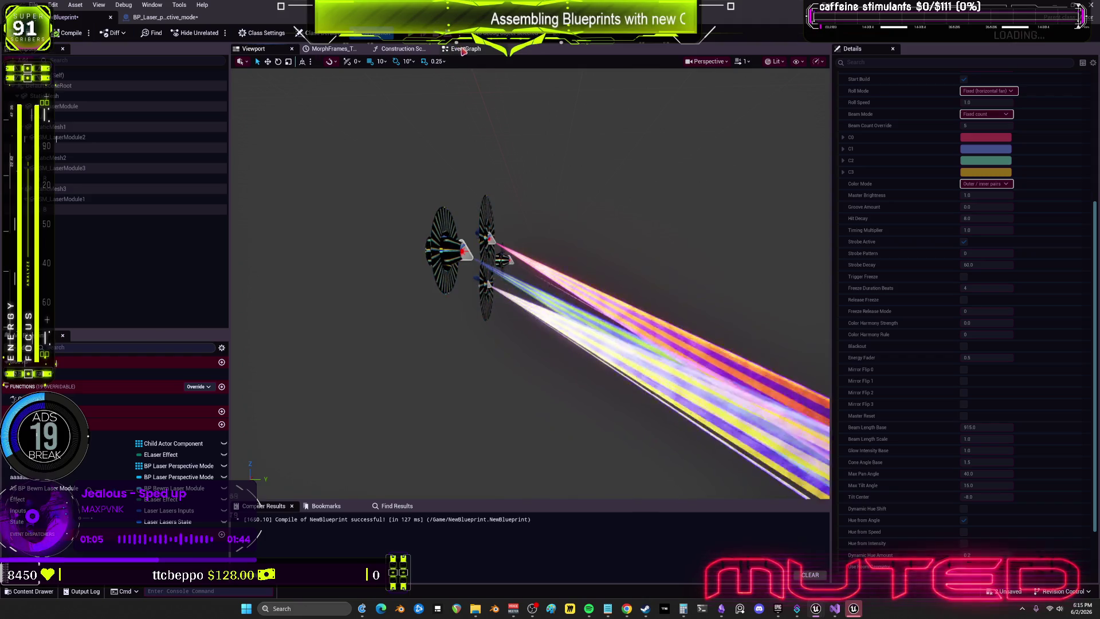
{"action": "mouse_move", "coordinate": [488, 108]}
{"action": "left_mouse_down"}
{"action": "mouse_move", "coordinate": [458, 112]}
{"action": "mouse_move", "coordinate": [475, 114]}
{"action": "left_mouse_up"}
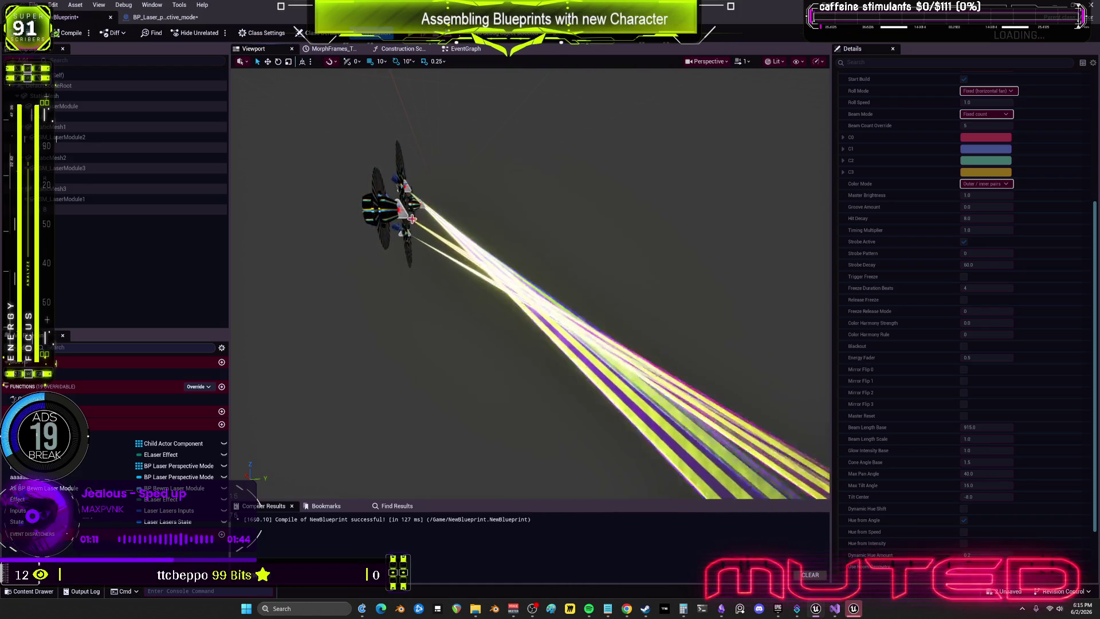
{"action": "left_click", "coordinate": [464, 50]}
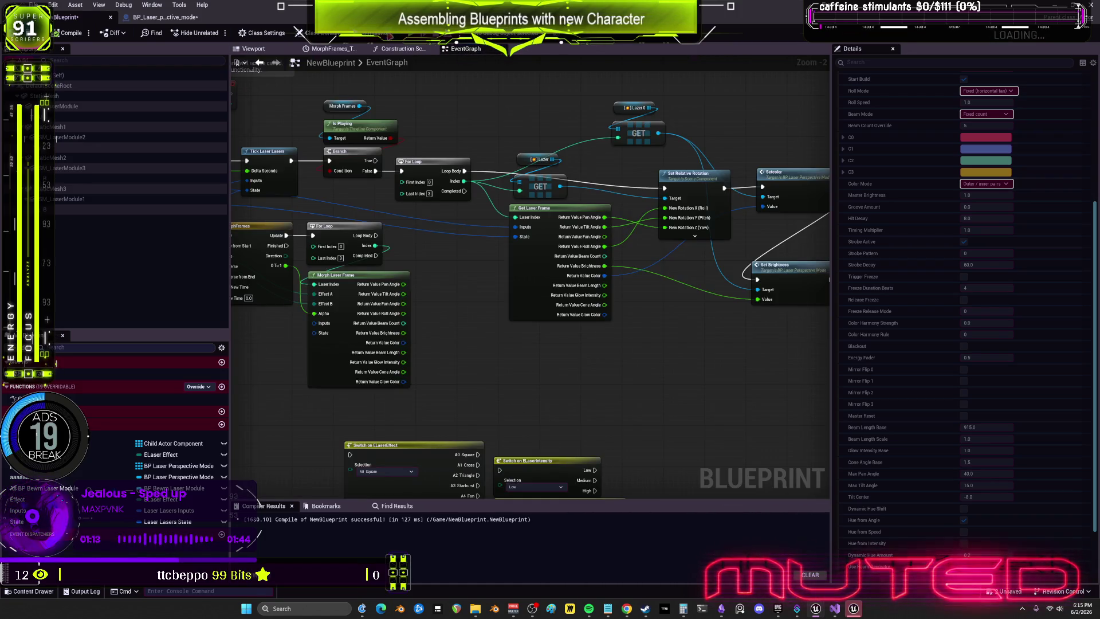
- Set Max Pan and Max Tilt Angle defaults to 20.0, enter a new Tilt Center, and view the rig
{"action": "scroll", "coordinate": [543, 224], "scroll_direction": "up", "scroll_amount": 2}
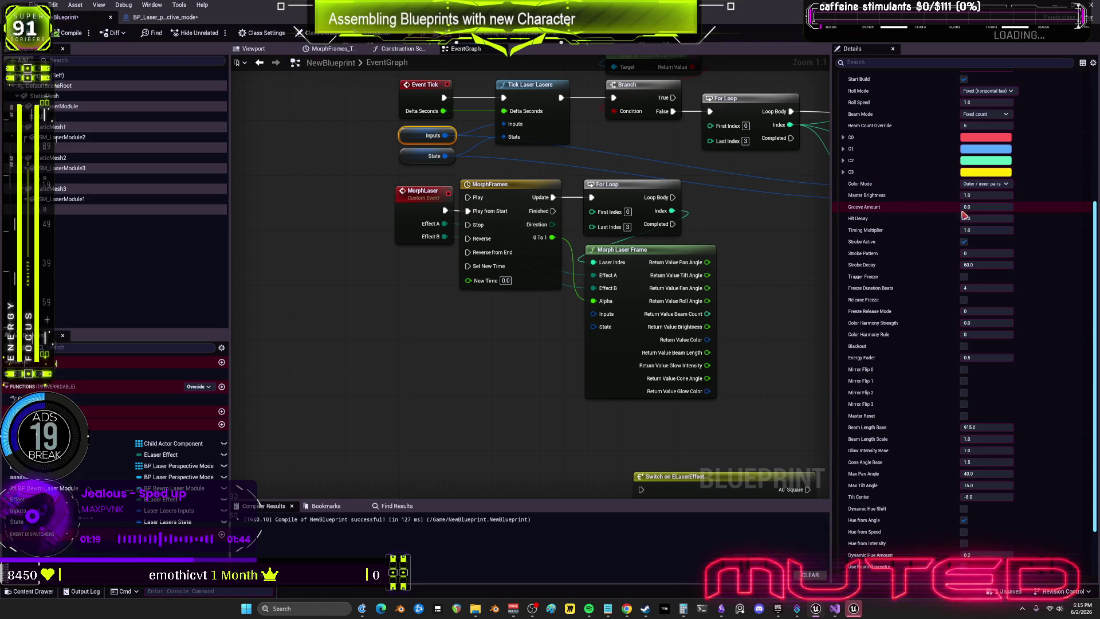
{"action": "scroll", "coordinate": [928, 287], "scroll_direction": "down", "scroll_amount": 3}
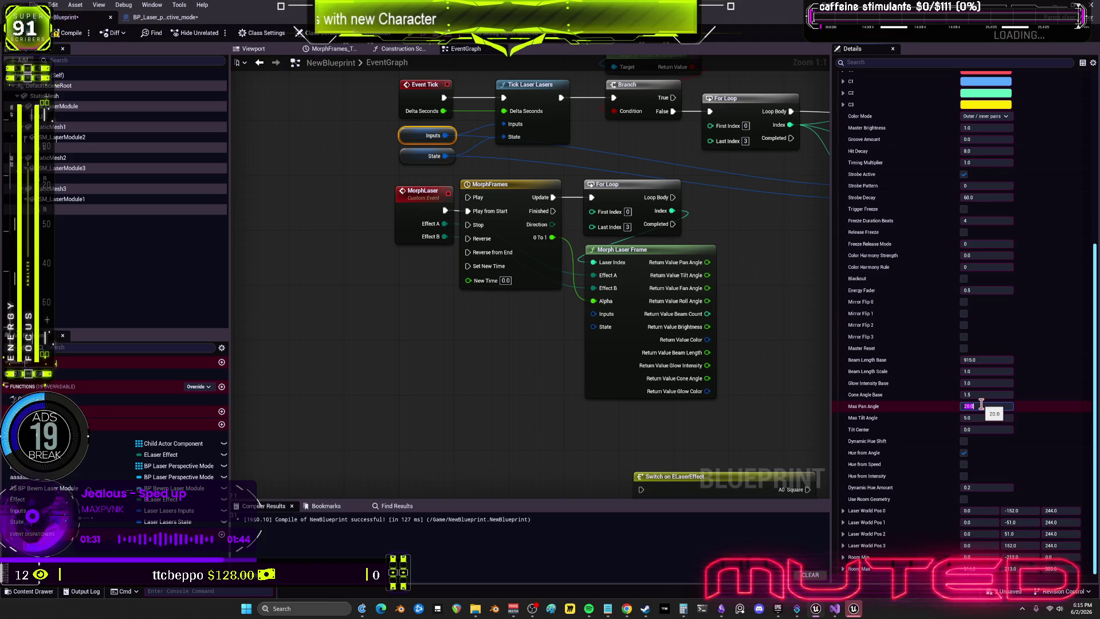
{"action": "type", "text": "20"}
{"action": "left_click", "coordinate": [985, 430]}
{"action": "type", "text": "-3"}
{"action": "key", "text": "Return"}
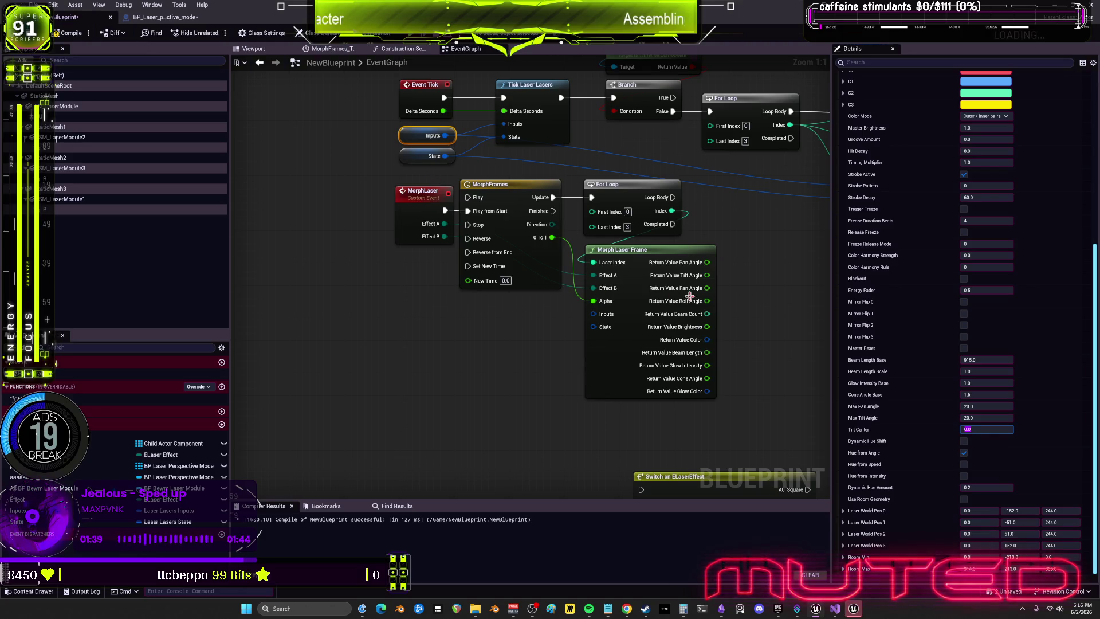
{"action": "mouse_move", "coordinate": [819, 435]}
{"action": "left_mouse_down"}
{"action": "mouse_move", "coordinate": [720, 400]}
{"action": "mouse_move", "coordinate": [659, 396]}
{"action": "left_mouse_up"}
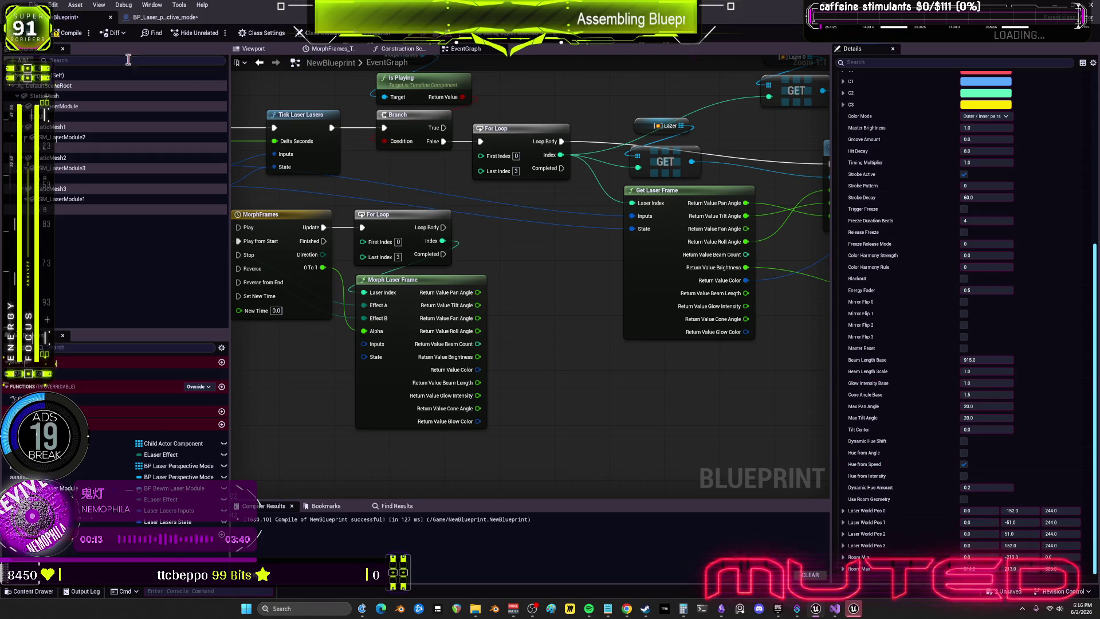
{"action": "left_click", "coordinate": [254, 48]}
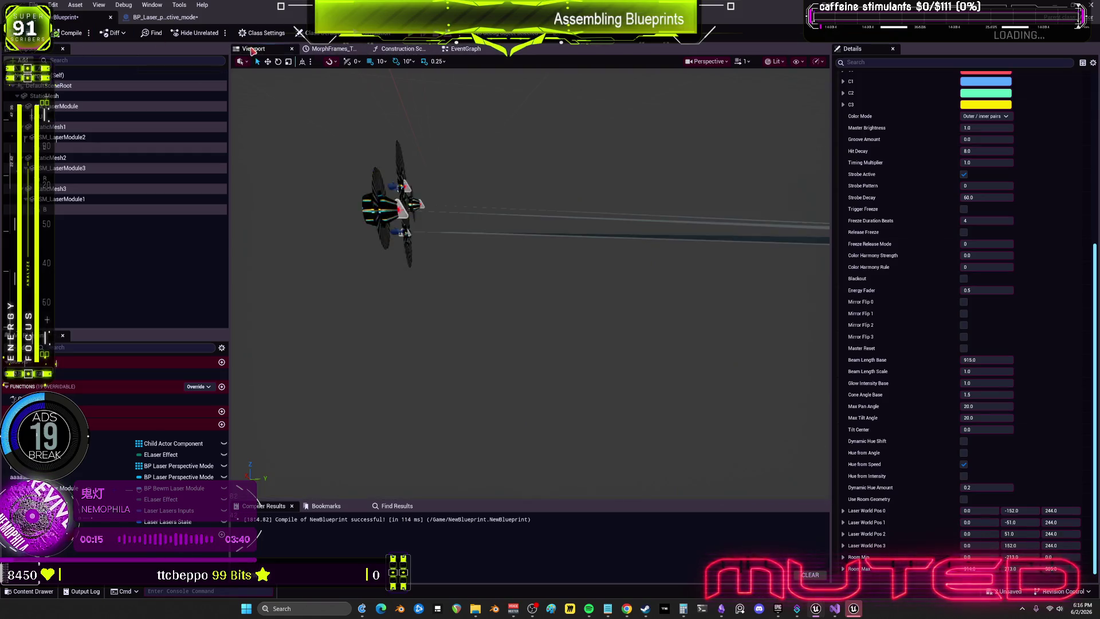
{"action": "left_click_drag", "start_coordinate": [537, 273], "coordinate": [538, 273]}
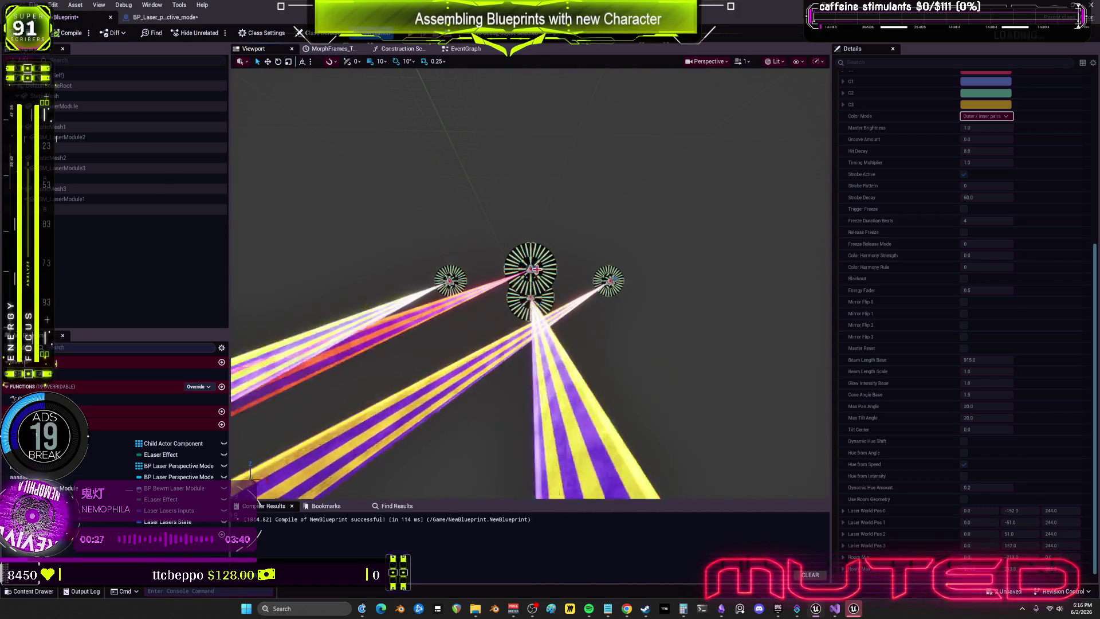
{"action": "mouse_move", "coordinate": [632, 182]}
{"action": "left_mouse_down"}
{"action": "mouse_move", "coordinate": [716, 183]}
{"action": "mouse_move", "coordinate": [595, 201]}
{"action": "mouse_move", "coordinate": [579, 223]}
{"action": "mouse_move", "coordinate": [573, 212]}
{"action": "mouse_move", "coordinate": [530, 242]}
{"action": "left_mouse_up"}
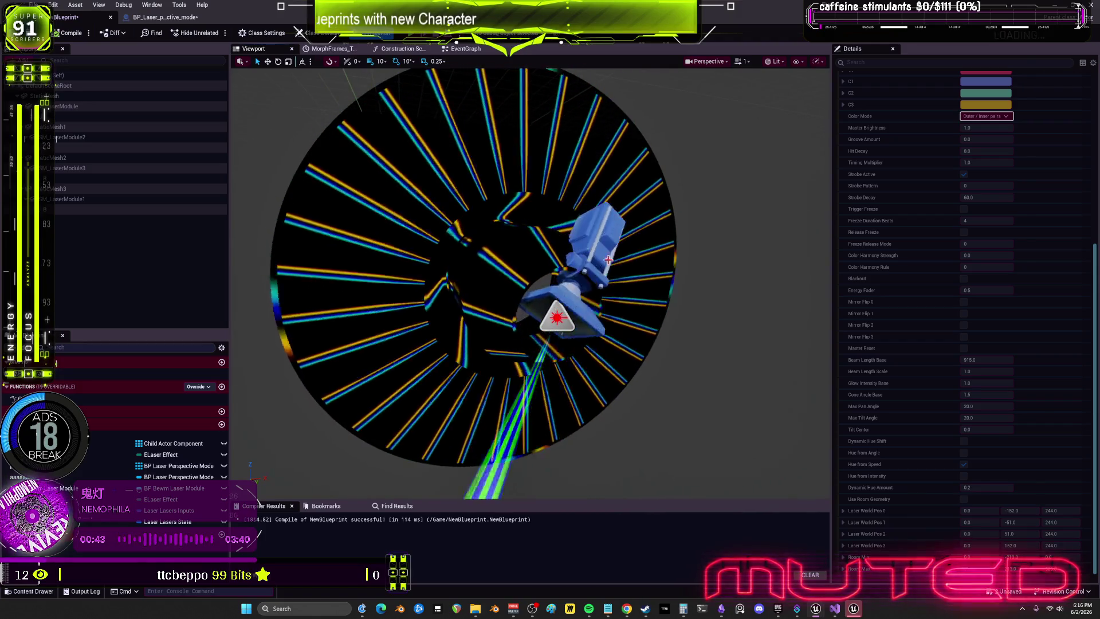
- Select a Child Actor Component whose child class is the laser perspective-mode Blueprint
{"action": "left_click", "coordinate": [608, 259]}
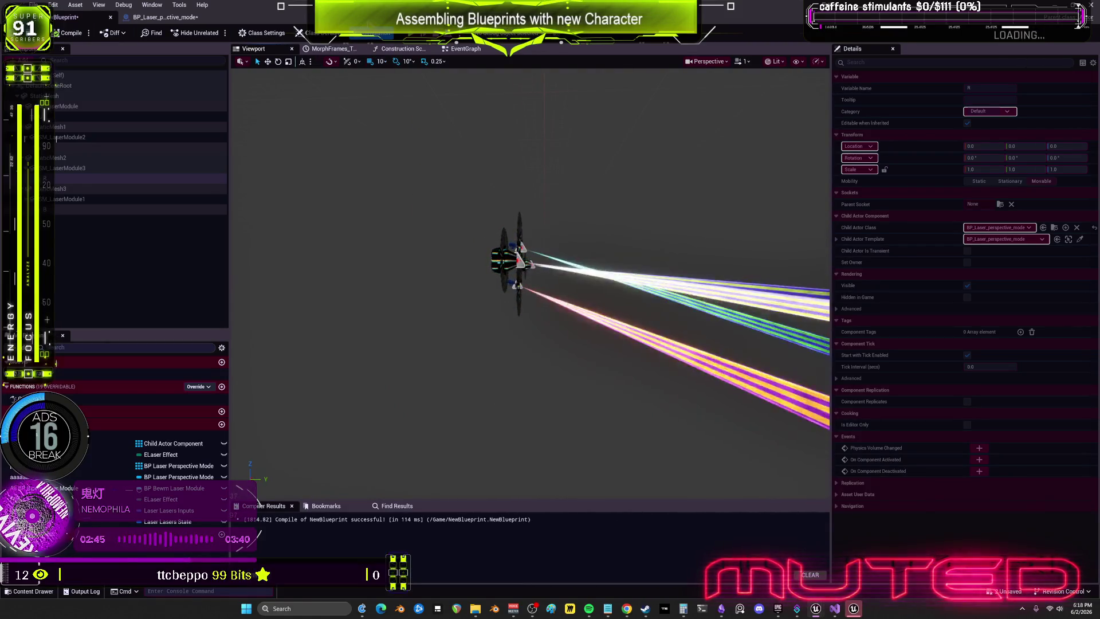
- Stop the simulation, go to the event graph, and check the InitializeInputs event's name
{"action": "left_click", "coordinate": [375, 33]}
{"action": "left_click", "coordinate": [450, 50]}
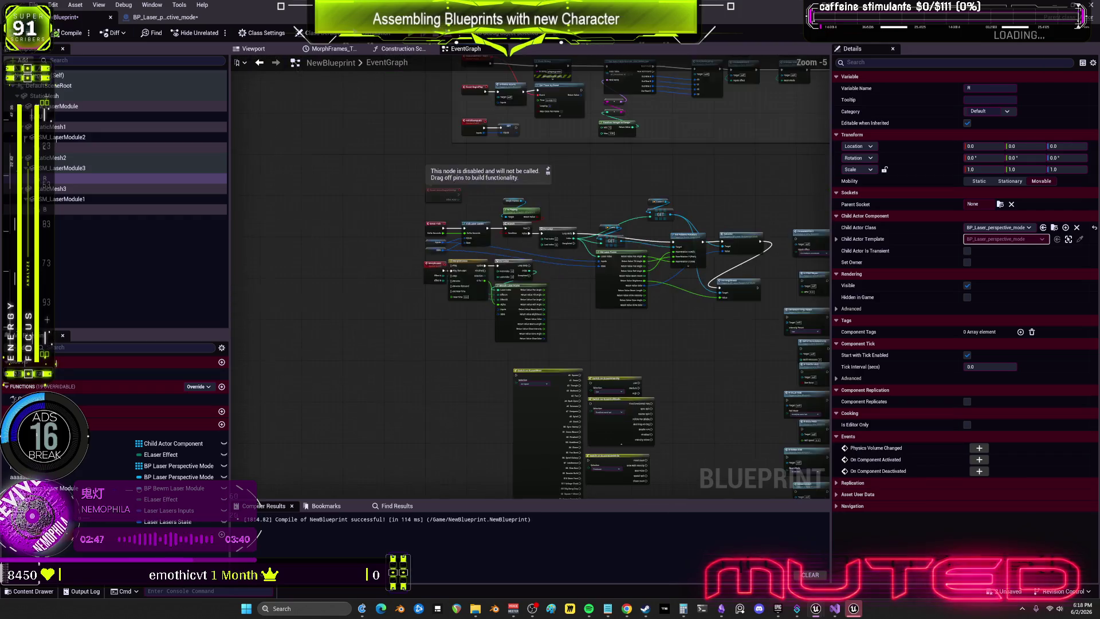
{"action": "left_click", "coordinate": [517, 252]}
{"action": "scroll", "coordinate": [622, 332], "scroll_direction": "down", "scroll_amount": 2}
{"action": "key", "text": "F2"}
{"action": "left_click", "coordinate": [609, 316]}
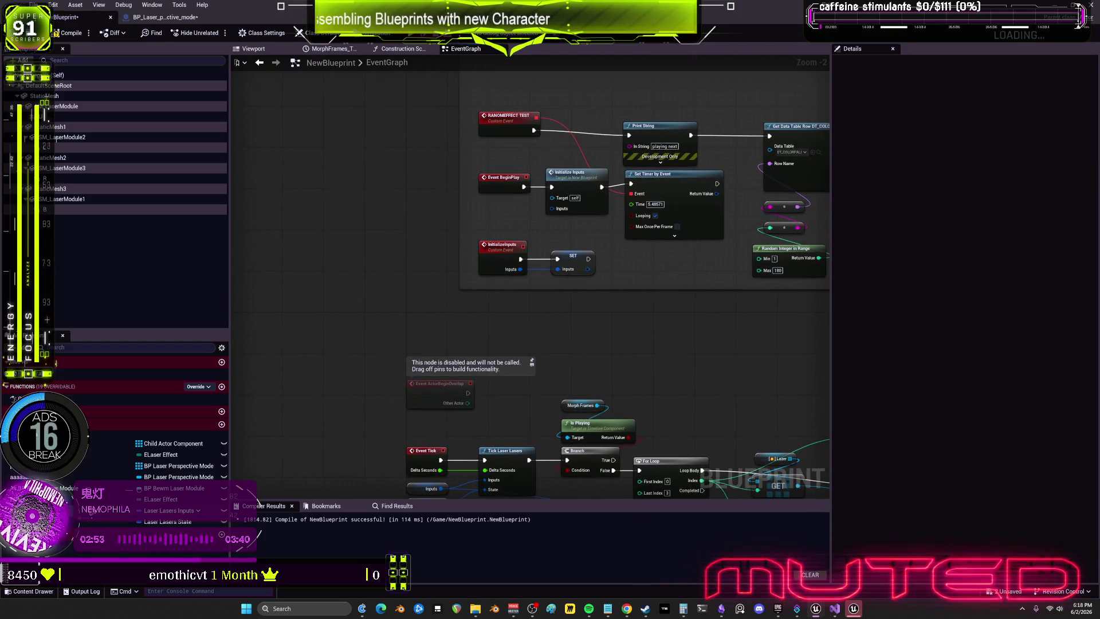
- Set Laser Lasers Inputs' Max Tilt Angle default to 5.0 and preview the lasers
{"action": "left_click", "coordinate": [167, 522]}
{"action": "left_click", "coordinate": [169, 511]}
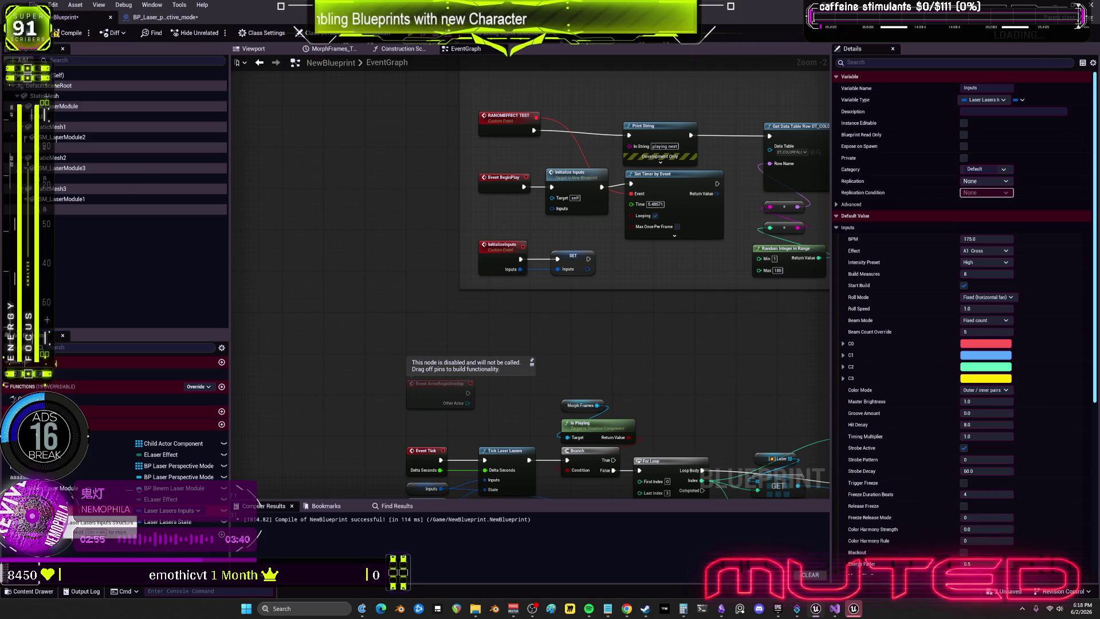
{"action": "scroll", "coordinate": [935, 329], "scroll_direction": "down", "scroll_amount": 3}
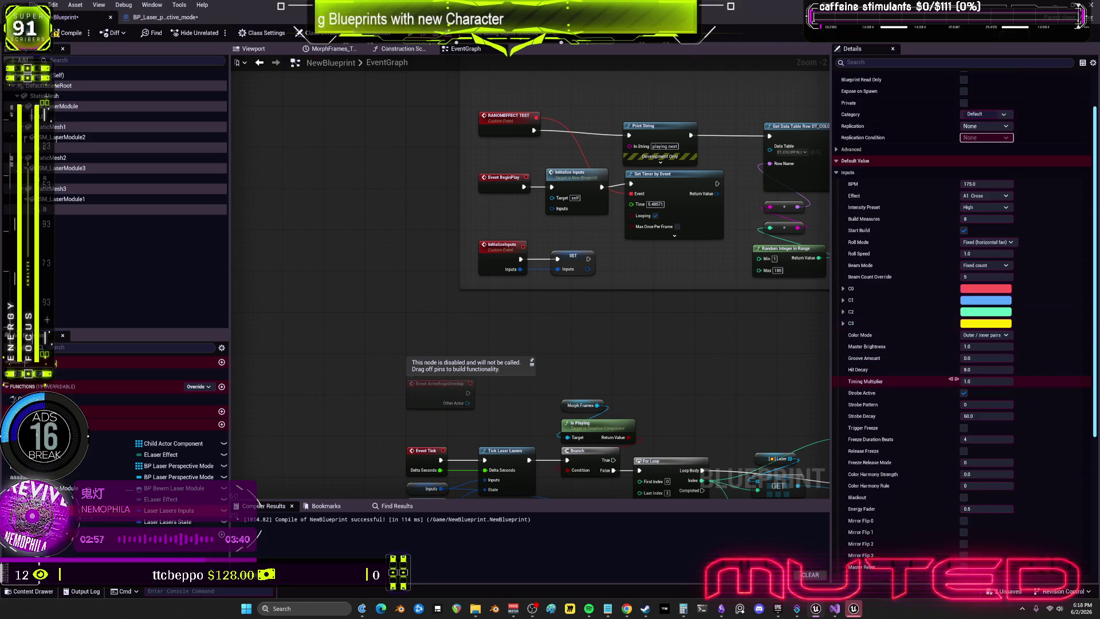
{"action": "scroll", "coordinate": [939, 343], "scroll_direction": "down", "scroll_amount": 10}
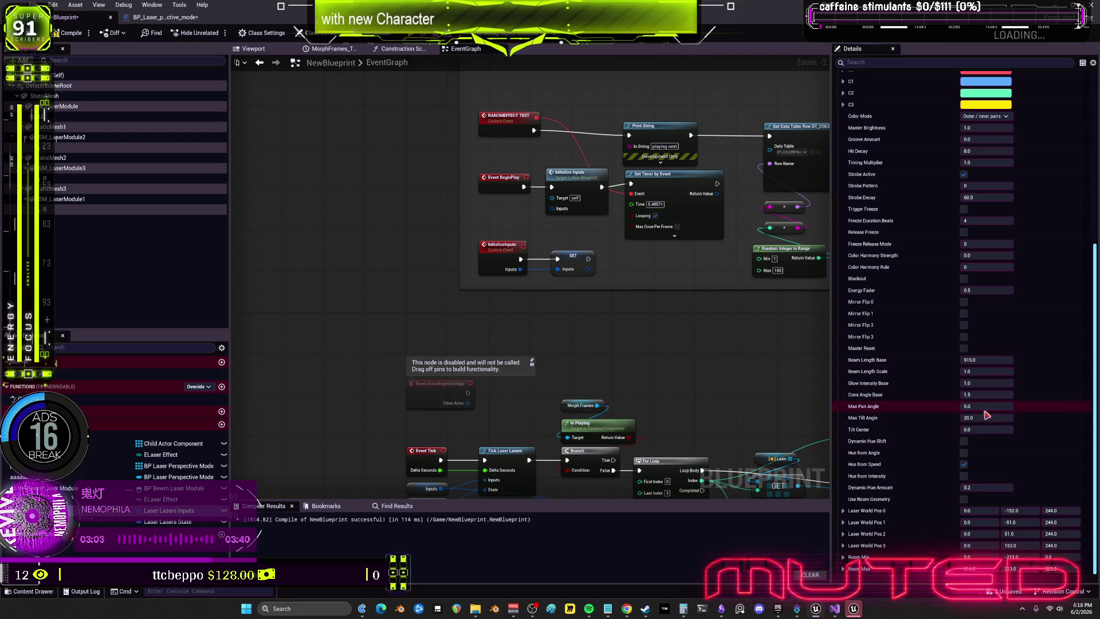
{"action": "type", "text": "5"}
{"action": "key", "text": "Return"}
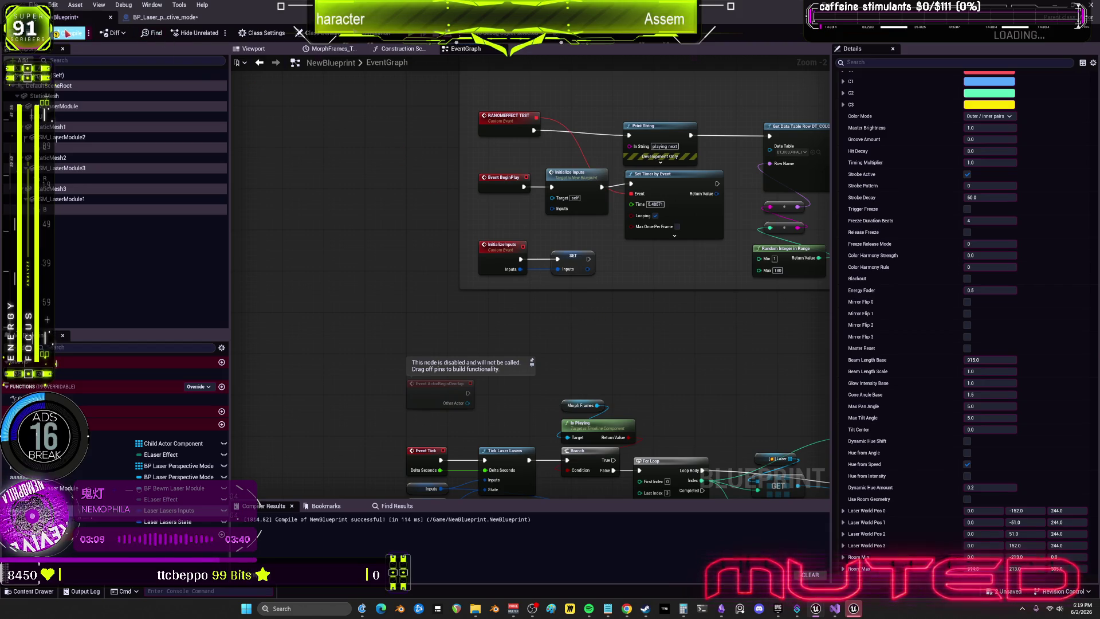
{"action": "left_click", "coordinate": [253, 49]}
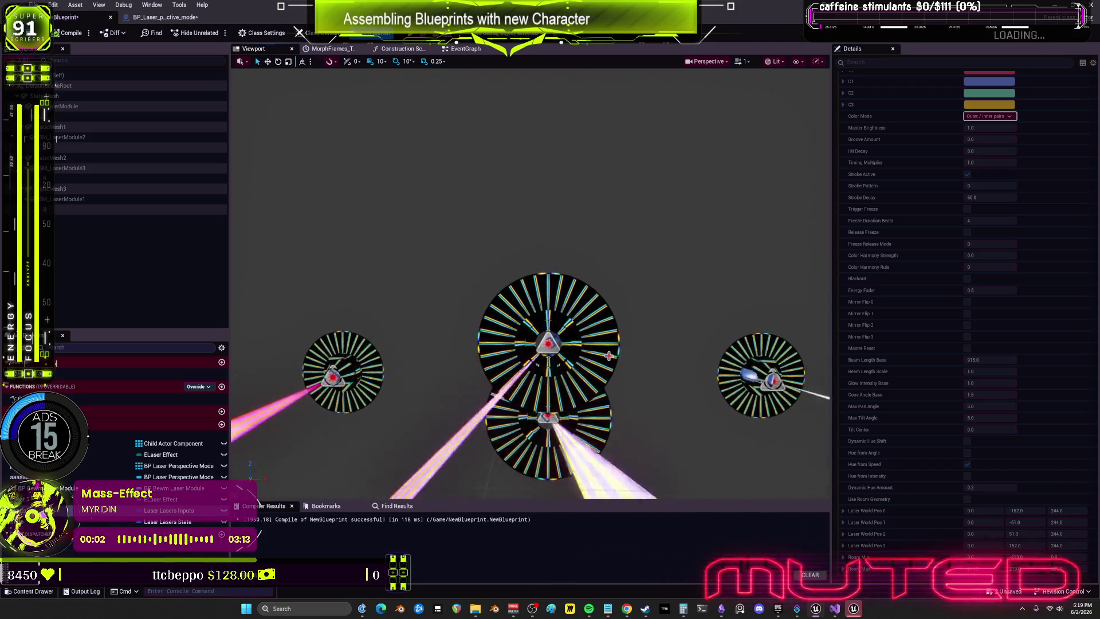
- Focus the centre laser module, confirm its Location X, then show the Inputs variable's defaults
{"action": "left_click", "coordinate": [549, 339]}
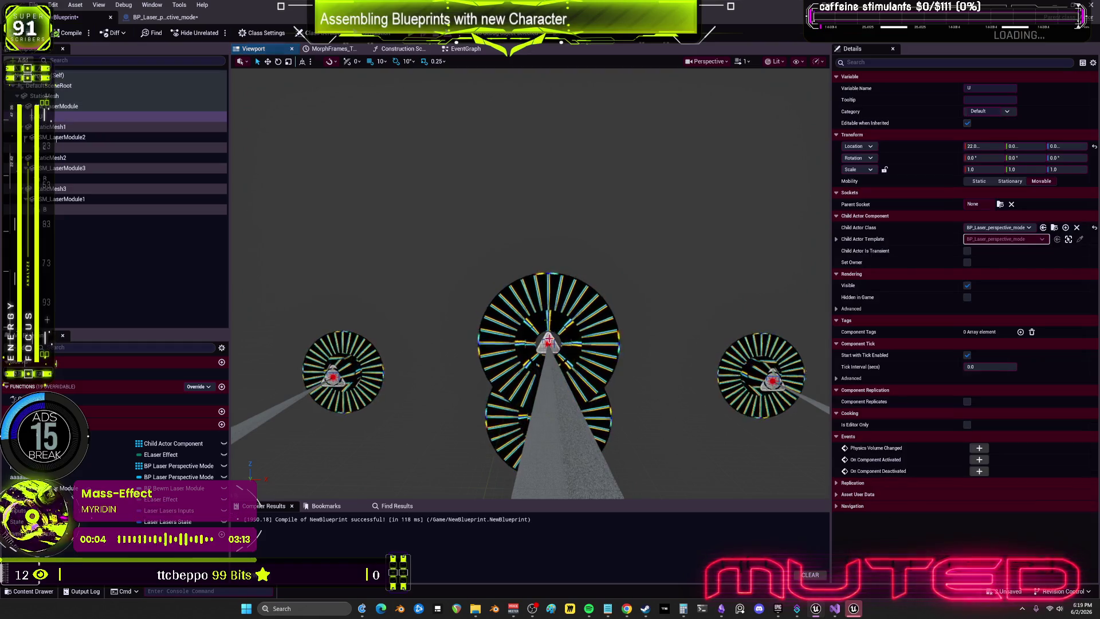
{"action": "left_click_drag", "start_coordinate": [834, 195], "coordinate": [668, 195]}
{"action": "key", "text": "f"}
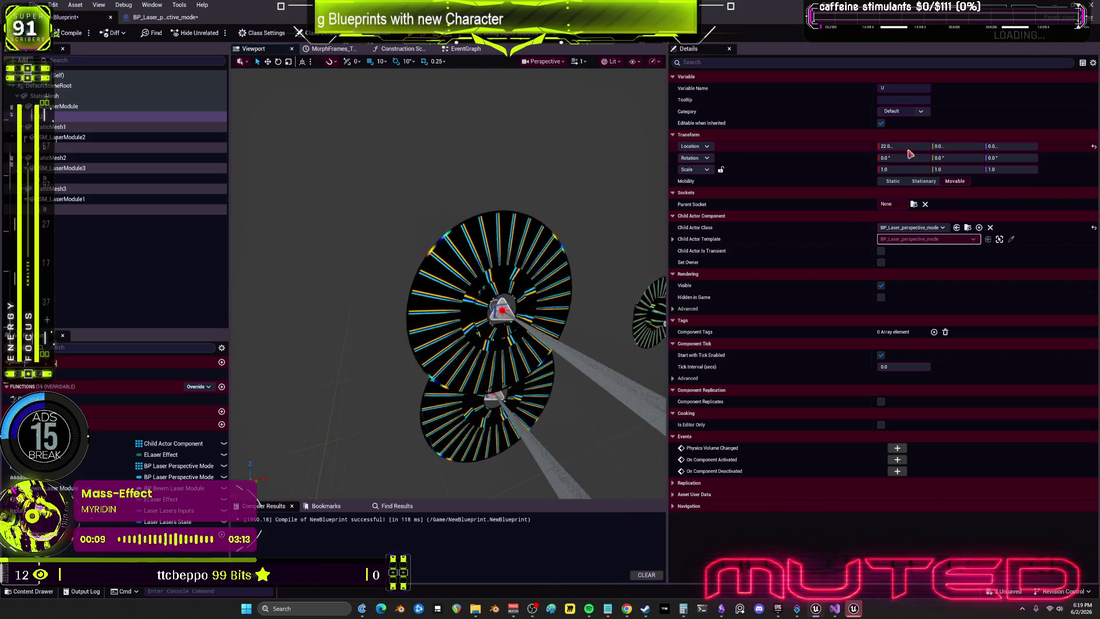
{"action": "left_click", "coordinate": [905, 146]}
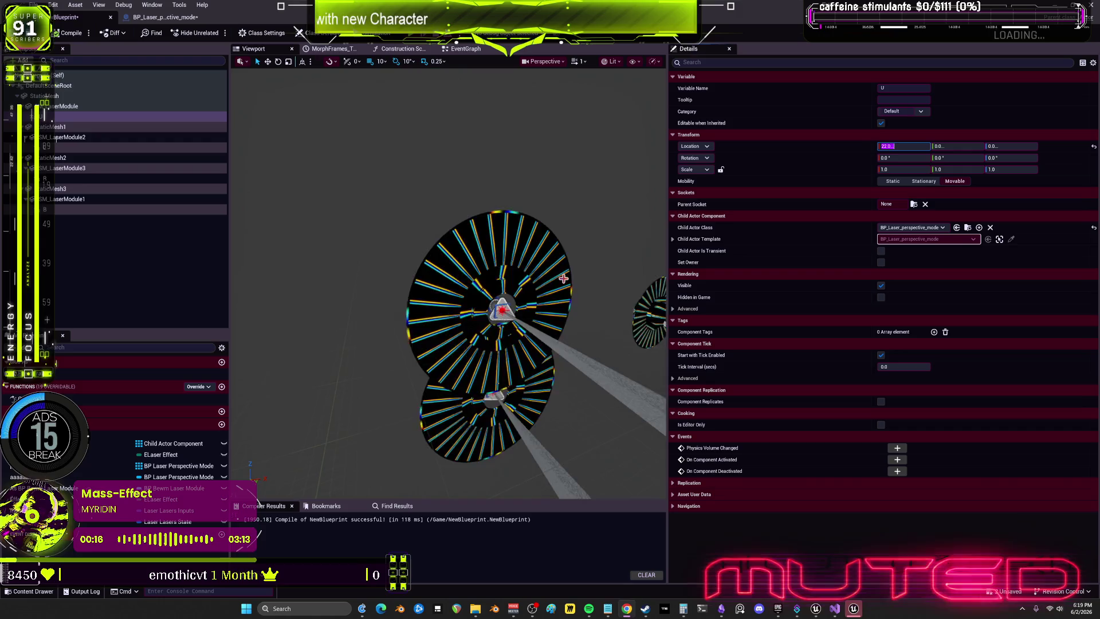
{"action": "key", "text": "Return"}
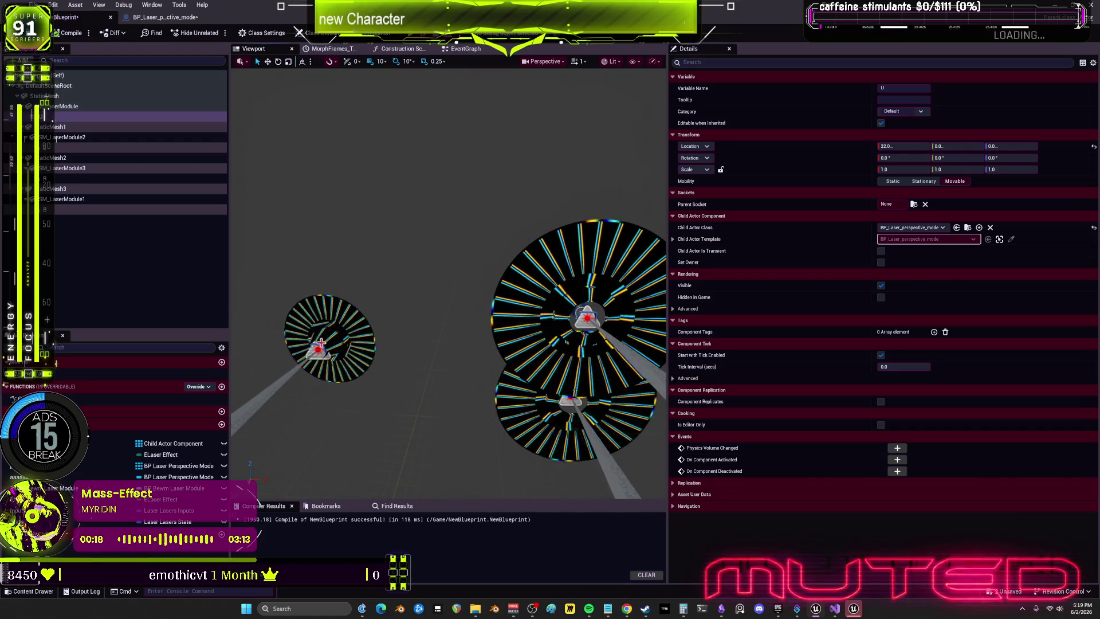
{"action": "left_click", "coordinate": [132, 178]}
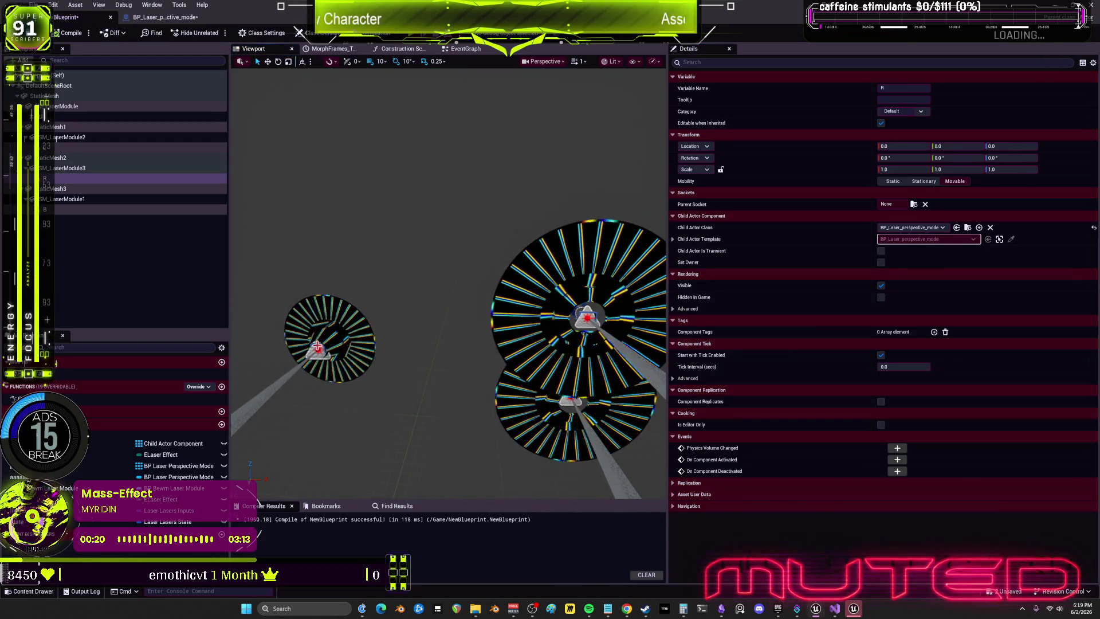
{"action": "left_click", "coordinate": [189, 510]}
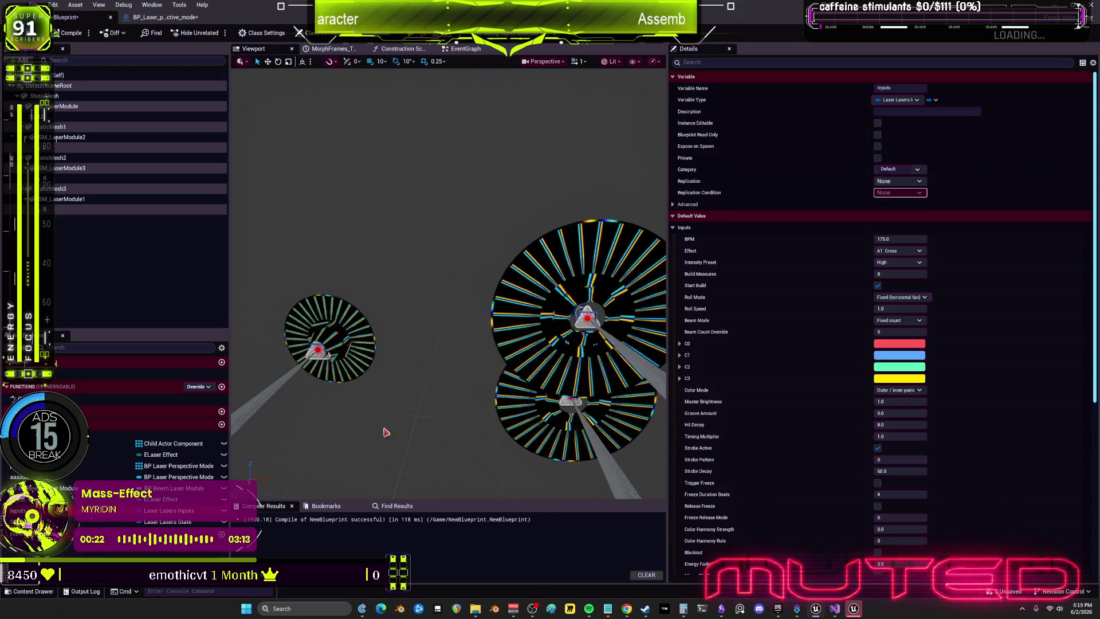
- Tick Use Room Geometry in the Inputs defaults, then select laser module component B
{"action": "scroll", "coordinate": [774, 292], "scroll_direction": "down", "scroll_amount": 10}
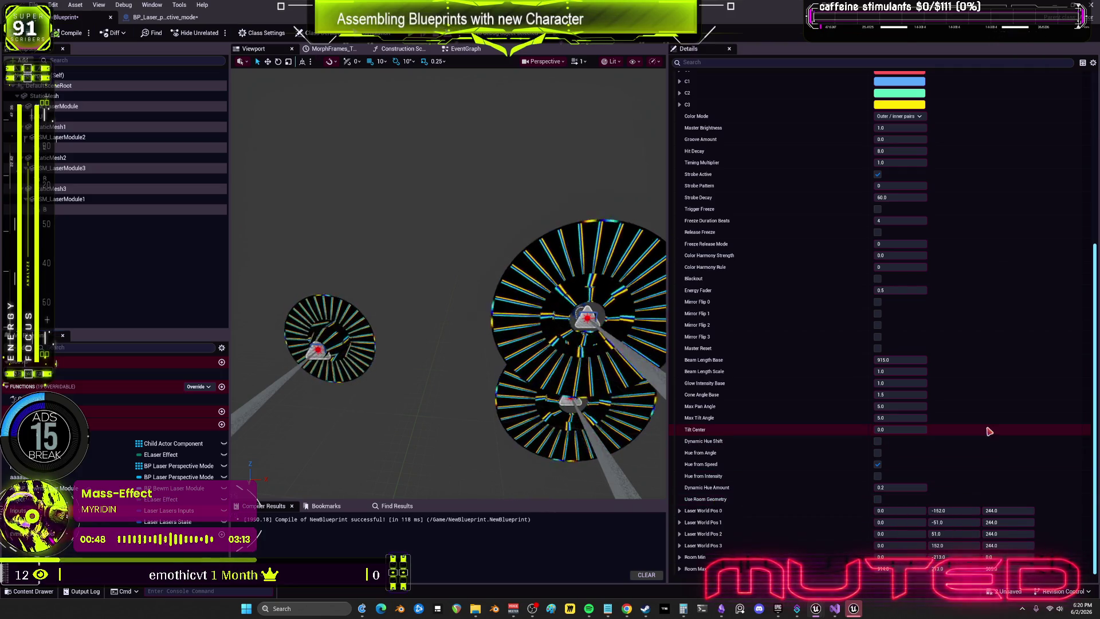
{"action": "left_click", "coordinate": [878, 499]}
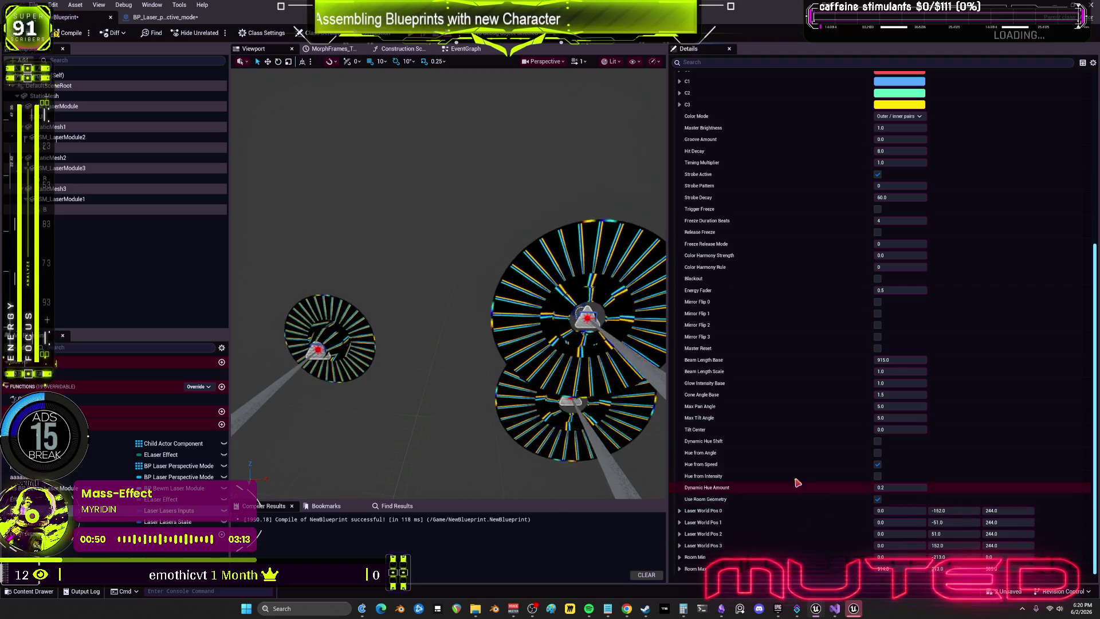
{"action": "left_click", "coordinate": [471, 349]}
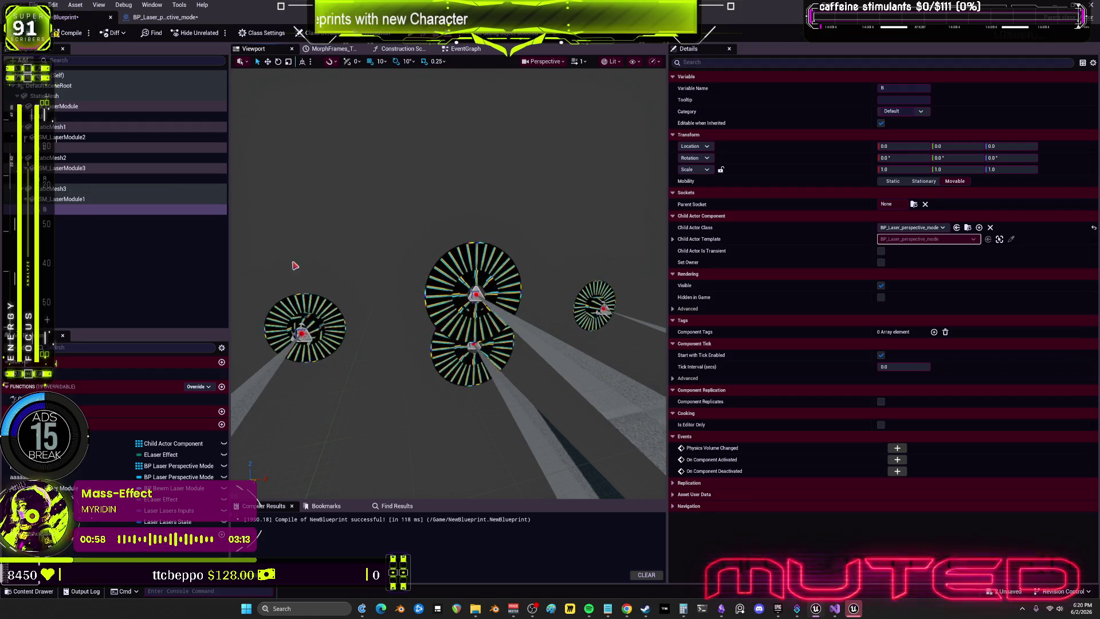
- Copy StaticMesh3's Location Z, set its Location Y to -5.0, and return to the Inputs defaults
{"action": "left_click", "coordinate": [57, 188]}
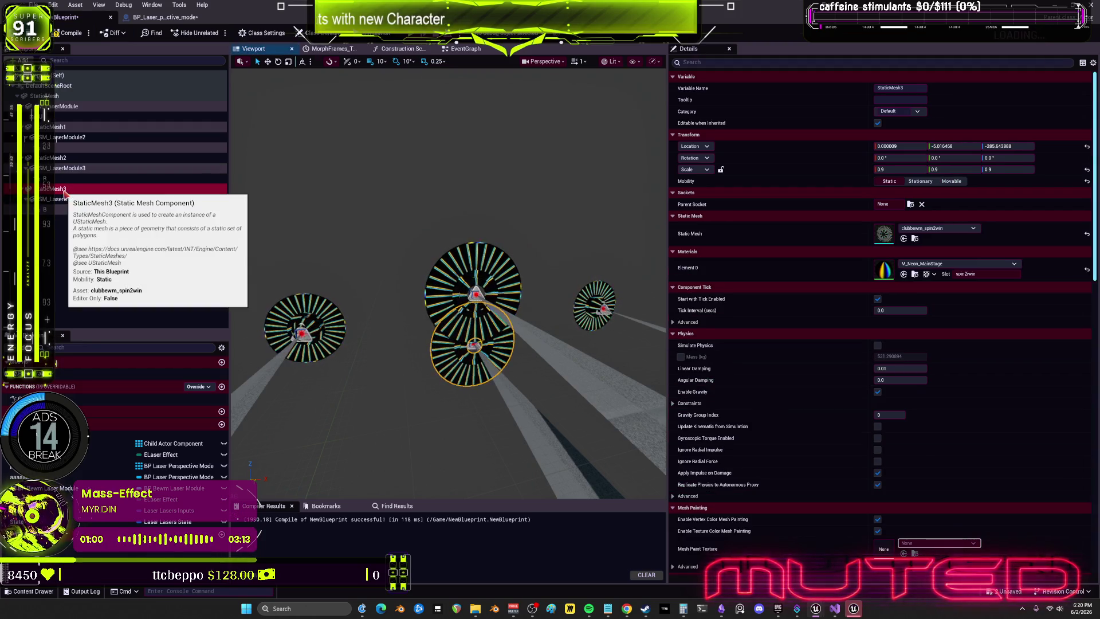
{"action": "left_click", "coordinate": [1017, 146]}
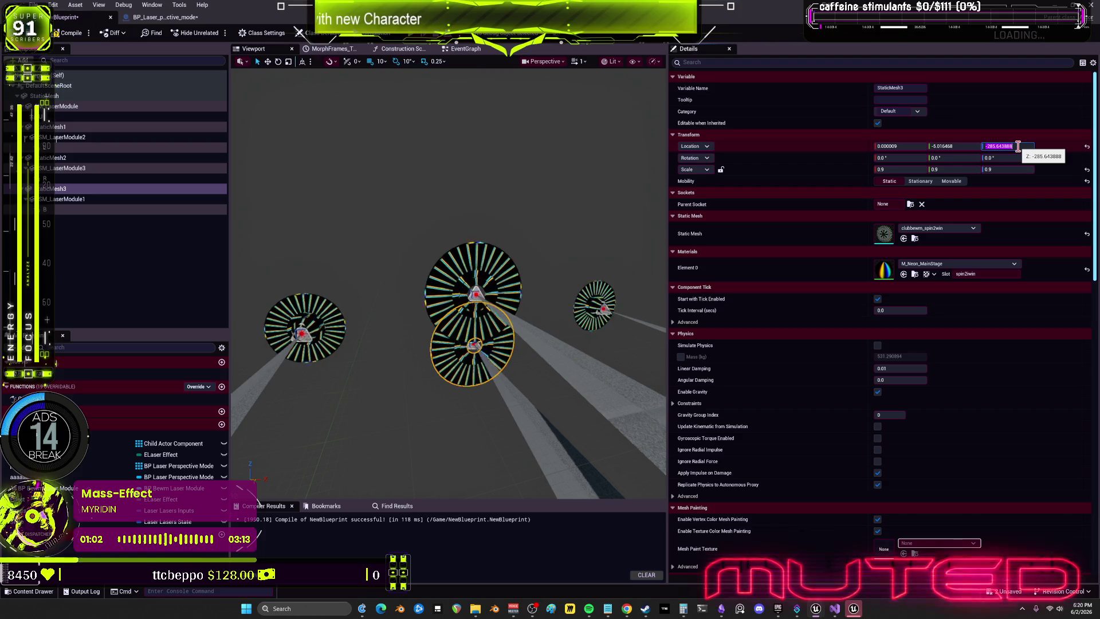
{"action": "left_click", "coordinate": [951, 144]}
{"action": "type", "text": "0"}
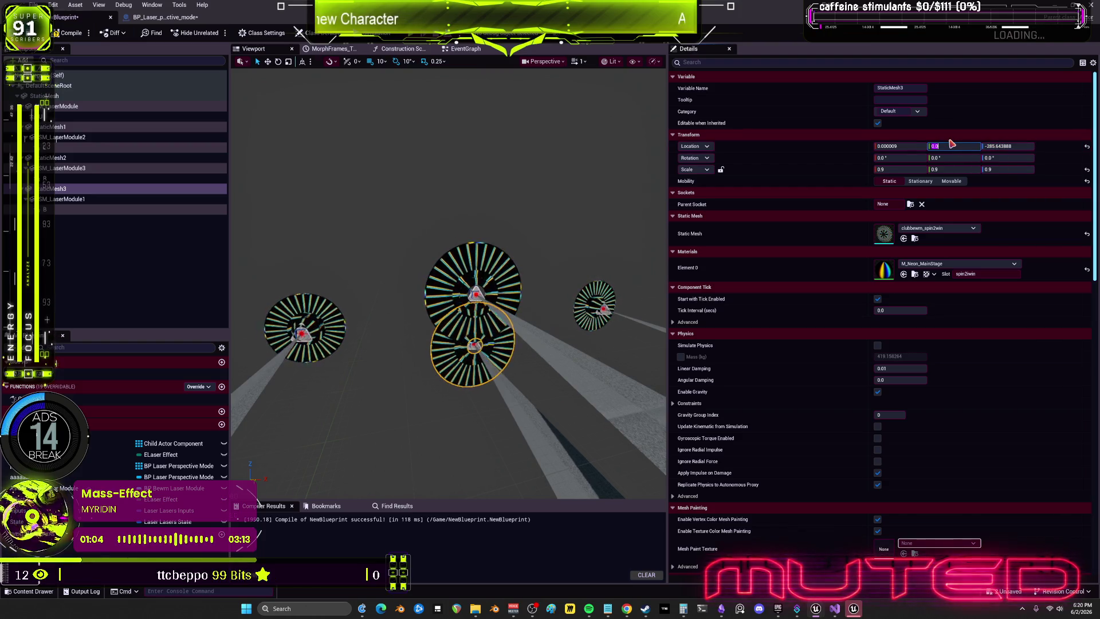
{"action": "type", "text": "-5"}
{"action": "left_click", "coordinate": [1018, 146]}
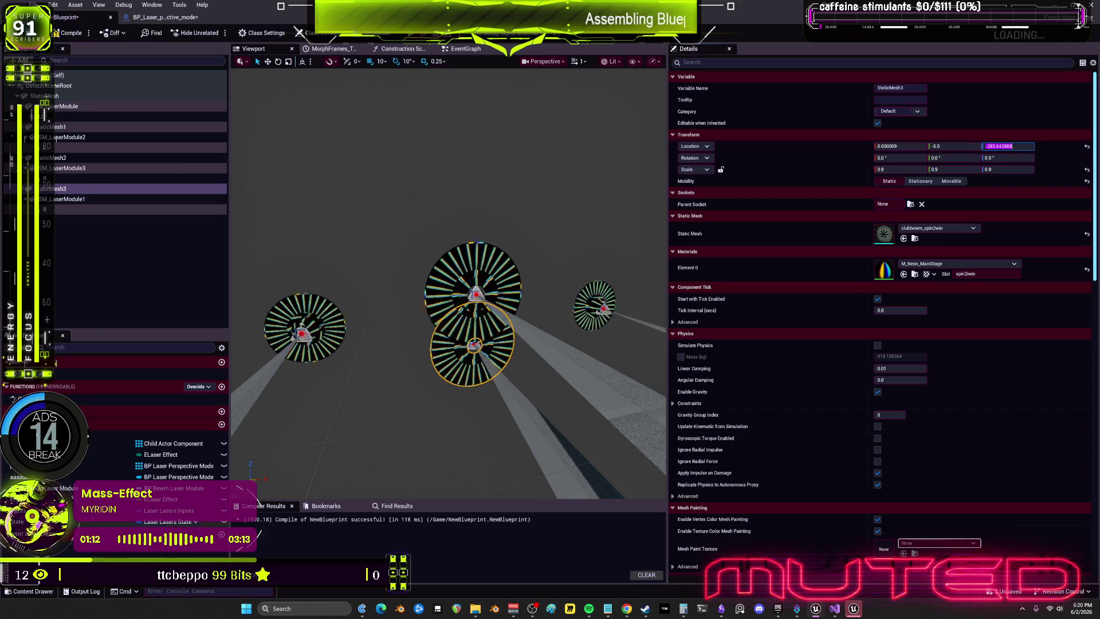
{"action": "left_click", "coordinate": [57, 75]}
{"action": "scroll", "coordinate": [768, 380], "scroll_direction": "down", "scroll_amount": 10}
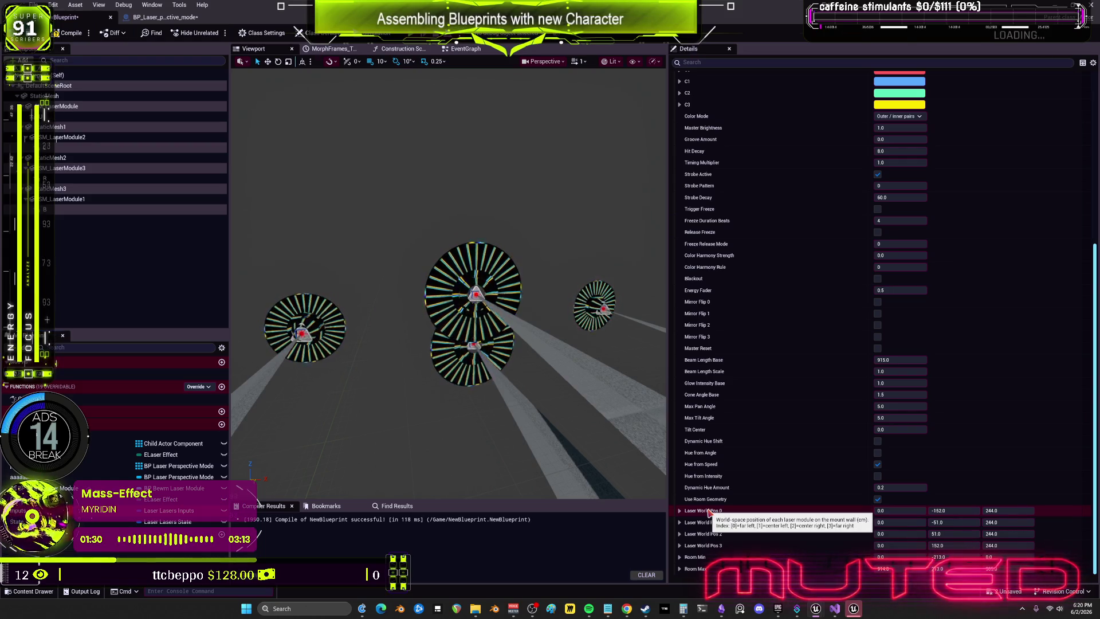
- Paste StaticMesh3's height -285.643888 into Laser World Pos 0 Z, then select the upper laser module
{"action": "left_click", "coordinate": [955, 511]}
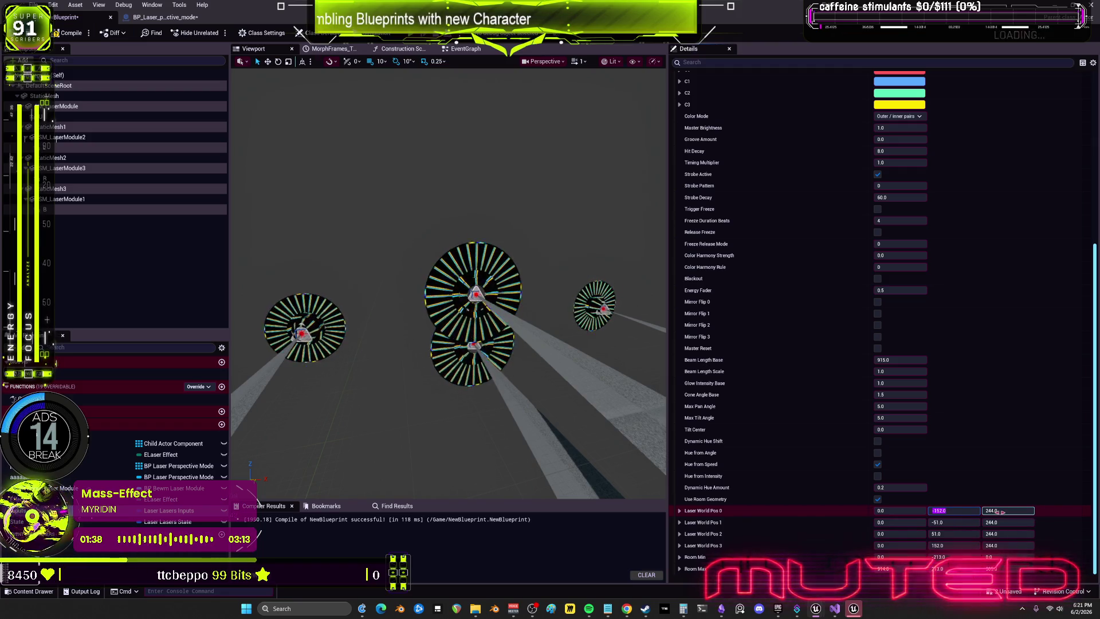
{"action": "left_click", "coordinate": [1016, 510]}
{"action": "key", "text": "ctrl+v"}
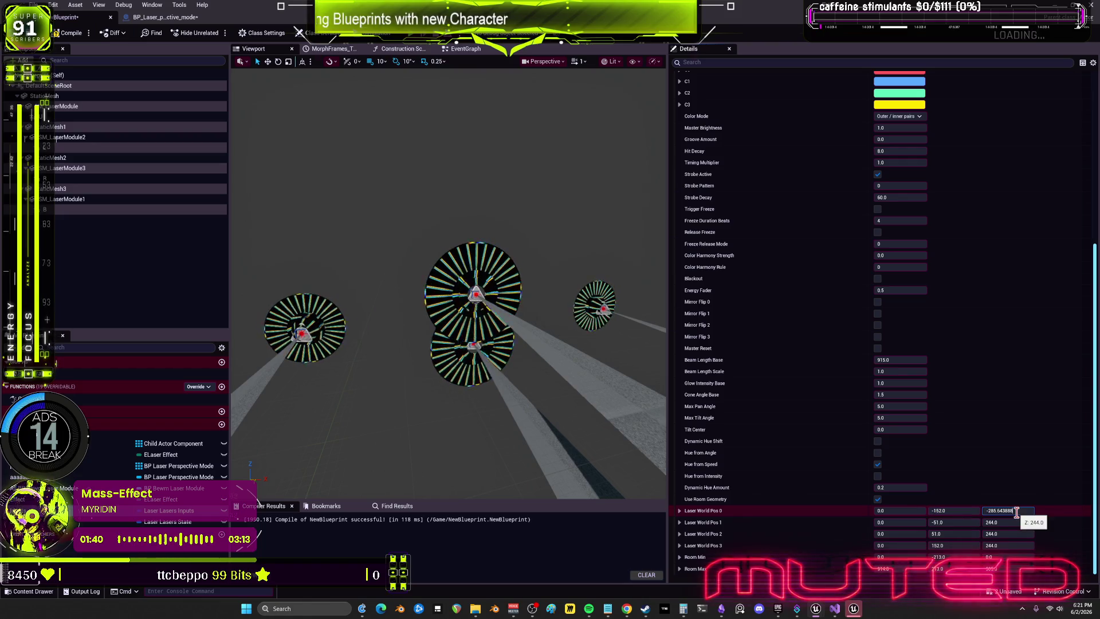
{"action": "key", "text": "ctrl+a"}
{"action": "left_click", "coordinate": [473, 293]}
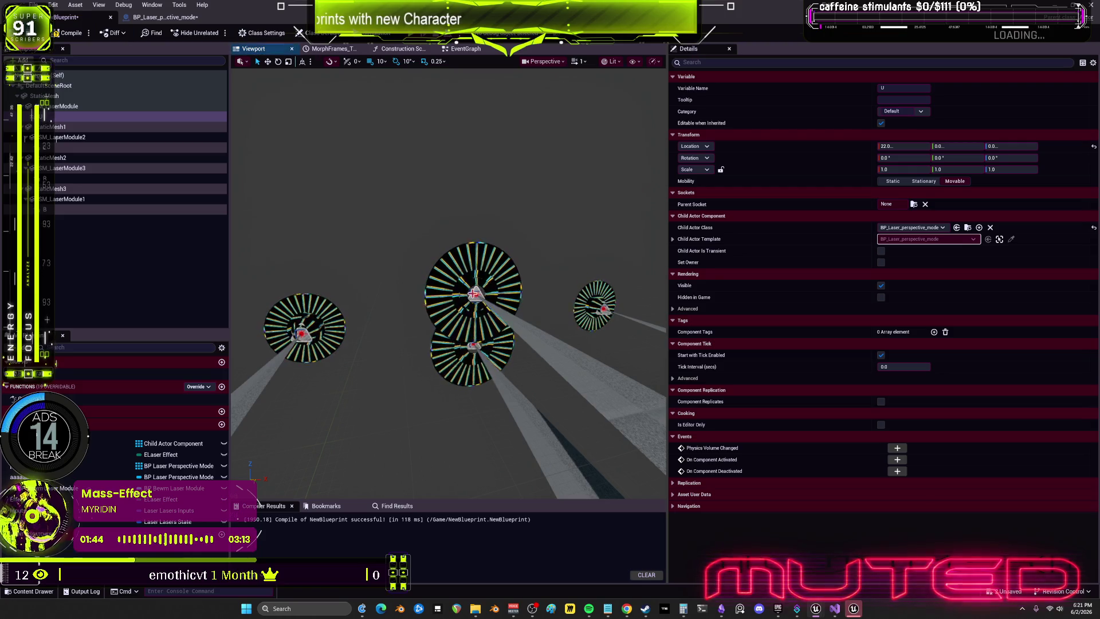
- Widen the Details area and show the State variable's defaults down to the Laser World Pos rows
{"action": "left_click_drag", "start_coordinate": [668, 162], "coordinate": [563, 173]}
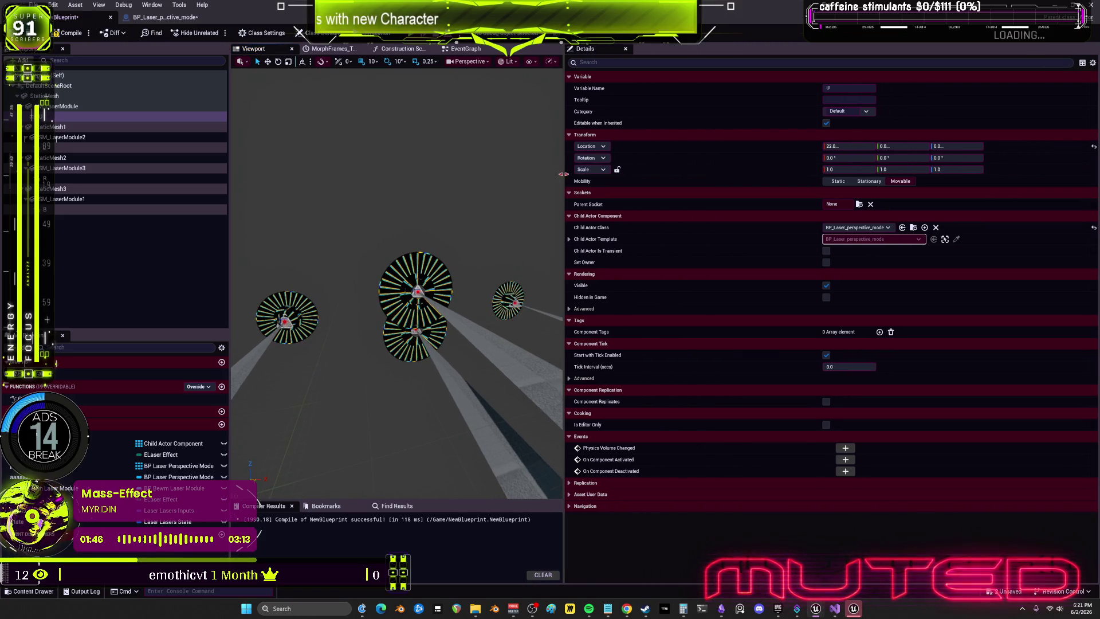
{"action": "left_click", "coordinate": [65, 106]}
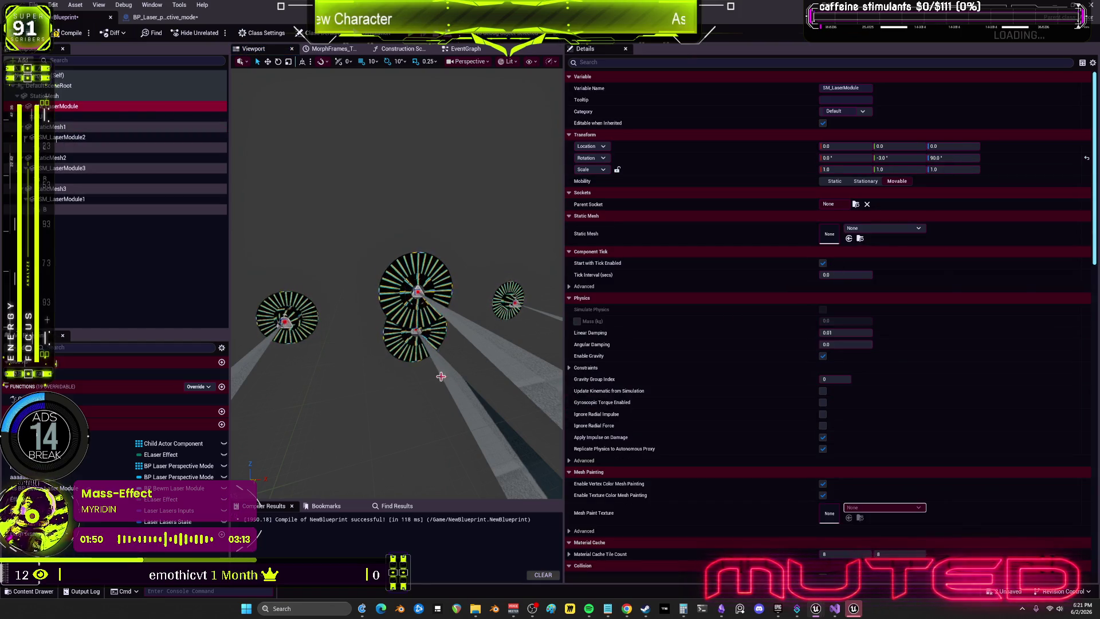
{"action": "left_click", "coordinate": [195, 520]}
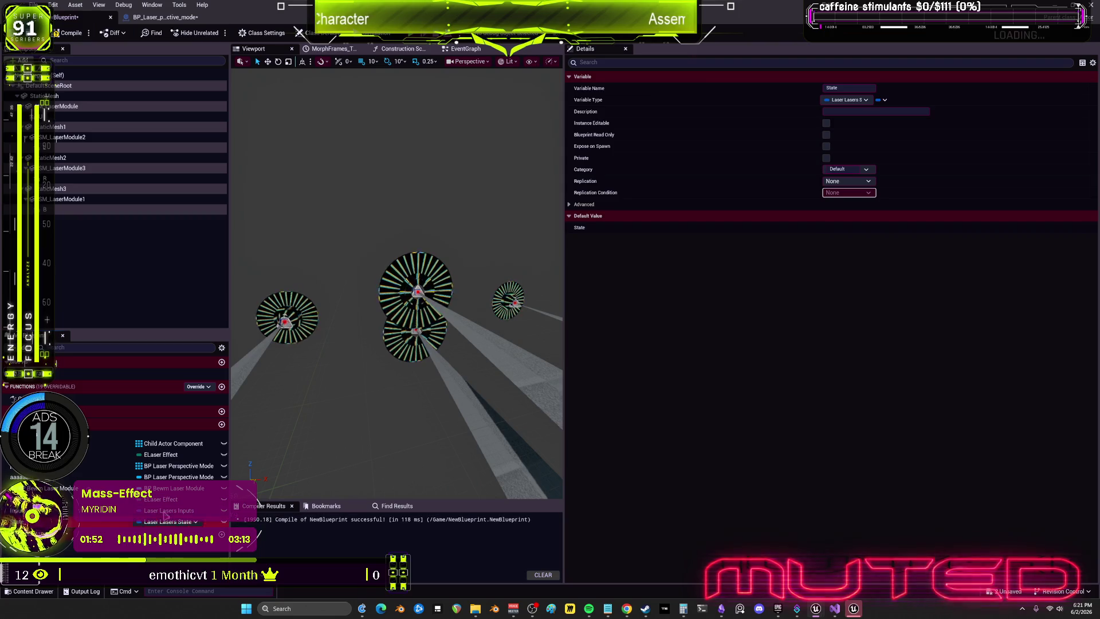
{"action": "scroll", "coordinate": [932, 368], "scroll_direction": "down", "scroll_amount": 10}
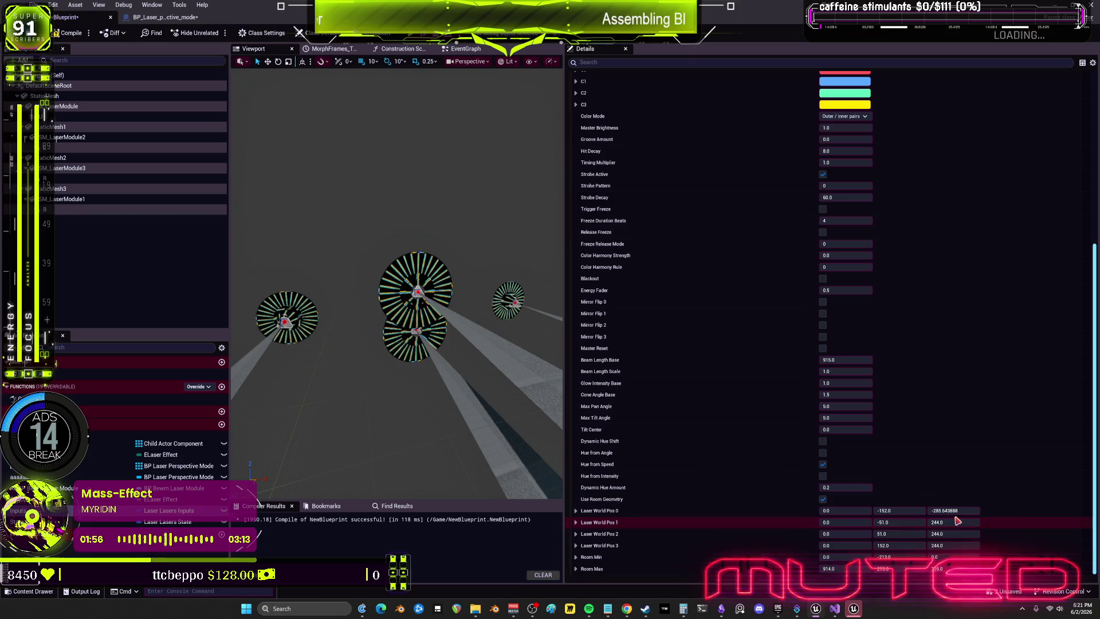
- Set the Y values of Laser World Pos 0 and 1 to 0.0, then select StaticMesh1
{"action": "left_click", "coordinate": [894, 511]}
{"action": "left_click", "coordinate": [901, 521]}
{"action": "type", "text": "0"}
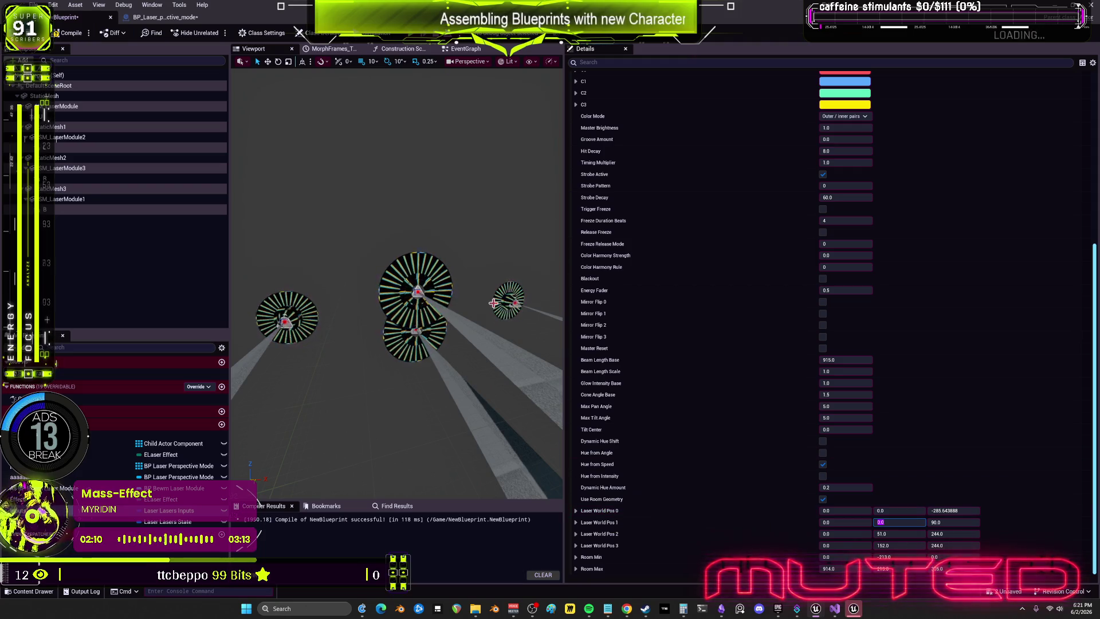
{"action": "left_click", "coordinate": [508, 298]}
{"action": "scroll", "coordinate": [728, 88], "scroll_direction": "up", "scroll_amount": 5}
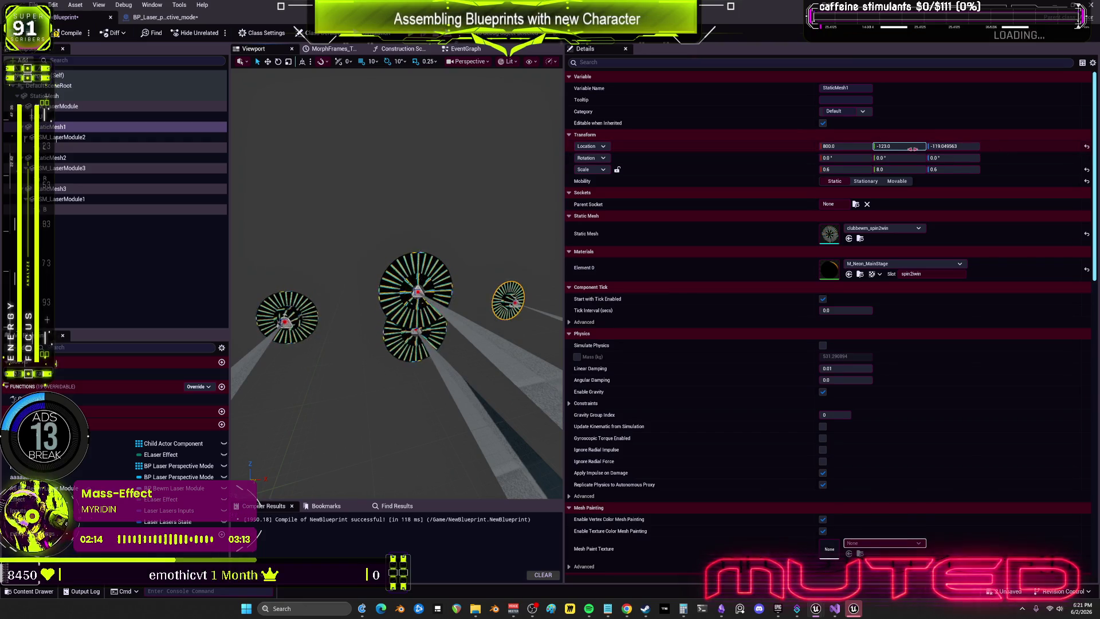
- Set StaticMesh1's Location to X 800.0, Y 0.0, then show the State variable's details
{"action": "left_click", "coordinate": [851, 146]}
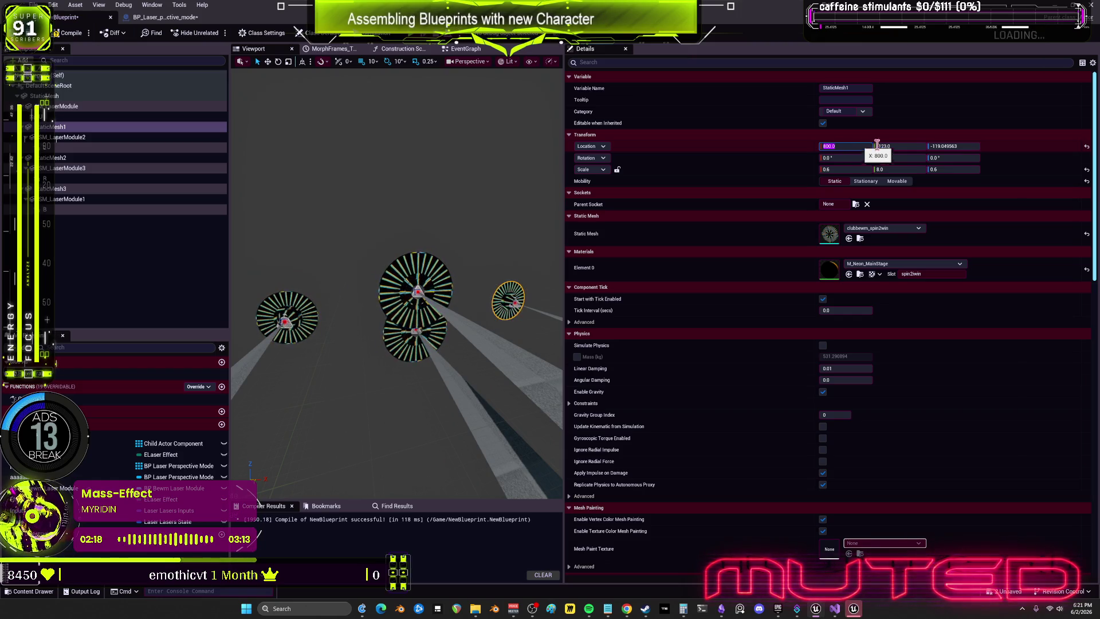
{"action": "left_click", "coordinate": [908, 148]}
{"action": "type", "text": "0"}
{"action": "key", "text": "Return"}
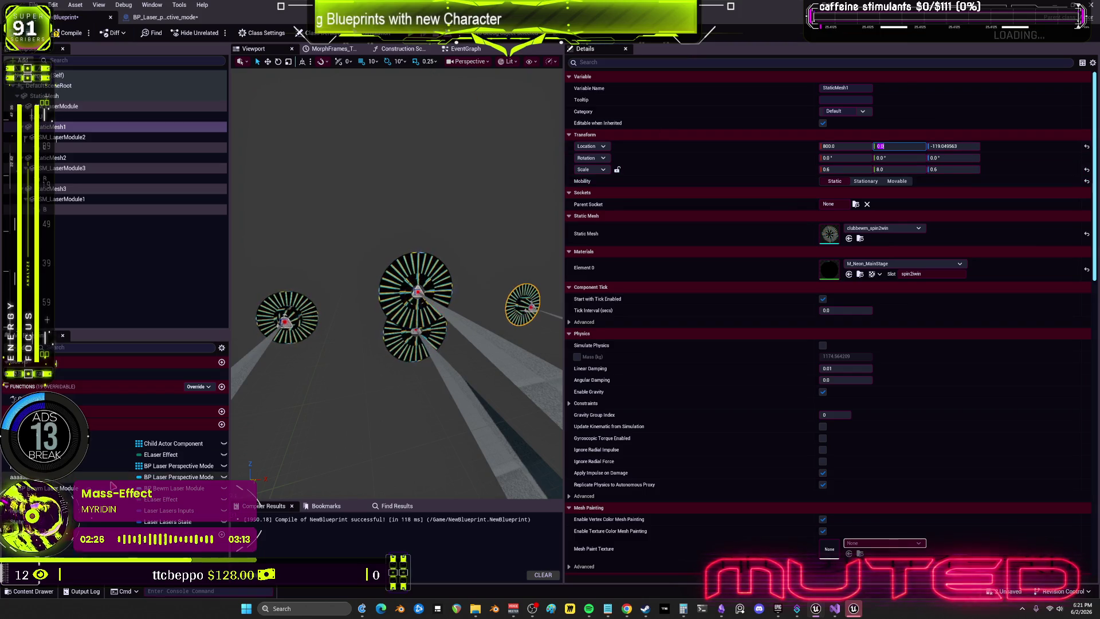
{"action": "left_click", "coordinate": [115, 522]}
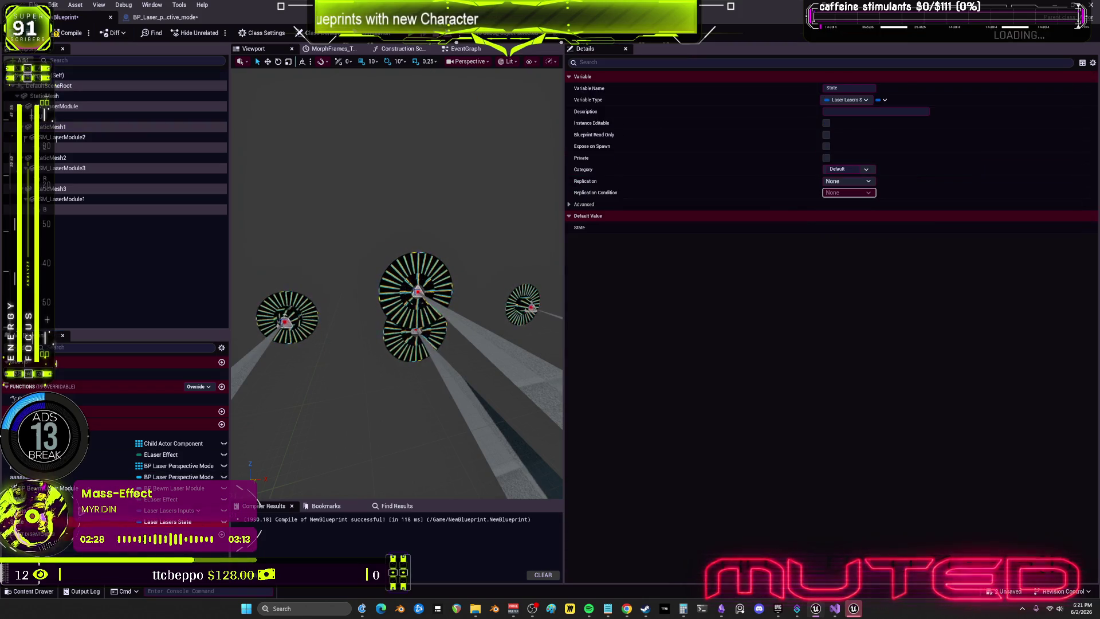
- Set Laser World Pos 0 to X 800.0 and Z -120.0
{"action": "scroll", "coordinate": [699, 449], "scroll_direction": "down", "scroll_amount": 3}
{"action": "scroll", "coordinate": [699, 449], "scroll_direction": "down", "scroll_amount": 5}
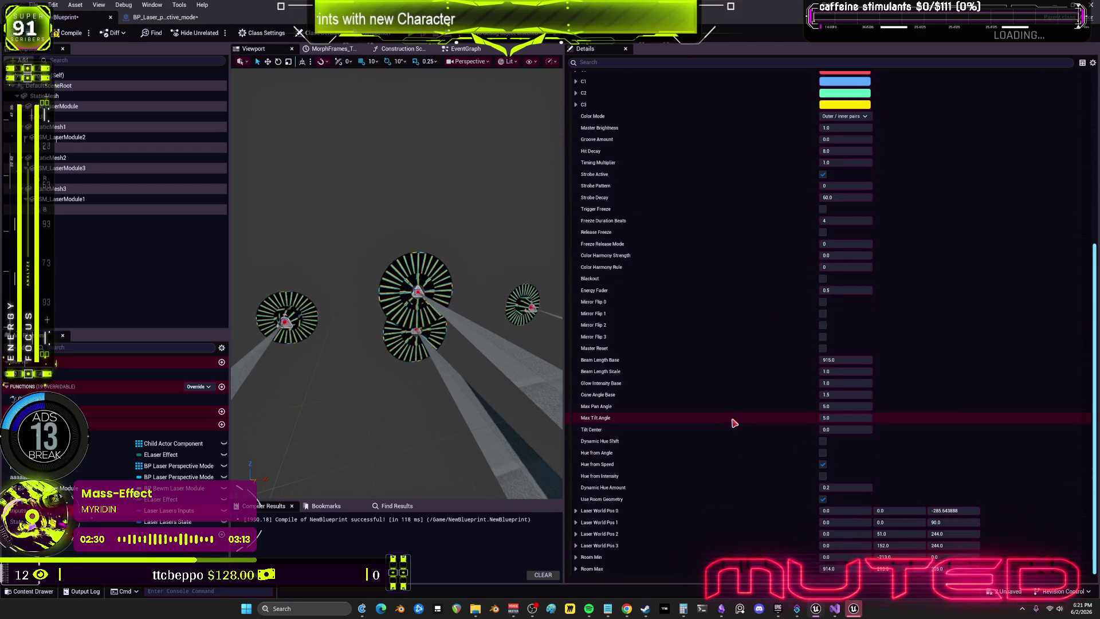
{"action": "left_click", "coordinate": [968, 510]}
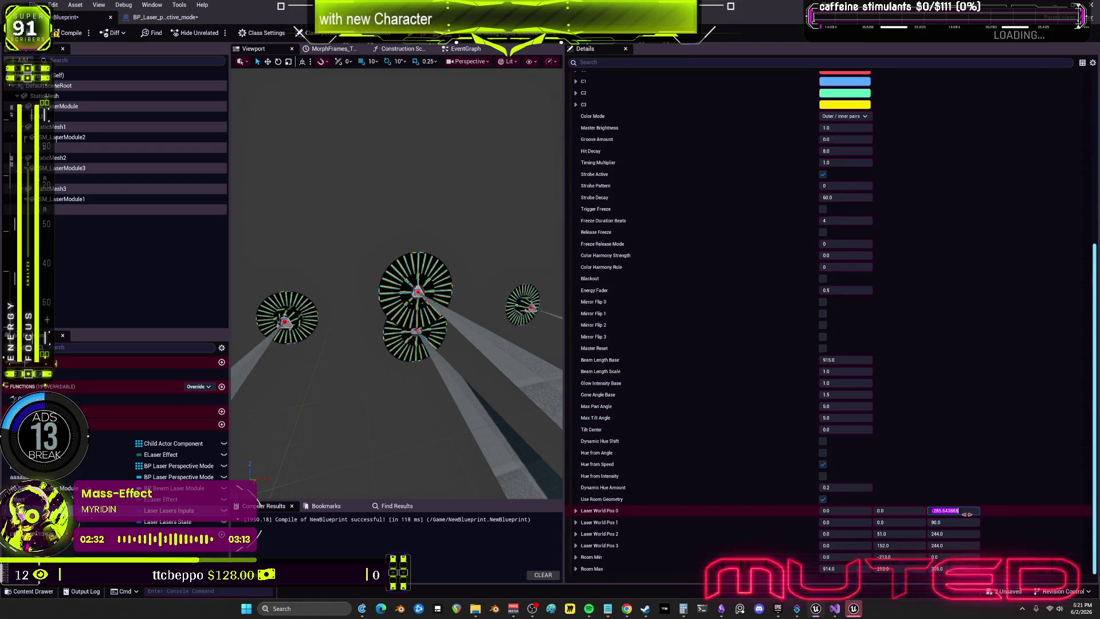
{"action": "type", "text": "800"}
{"action": "double_click", "coordinate": [953, 509]}
{"action": "type", "text": "-120.0"}
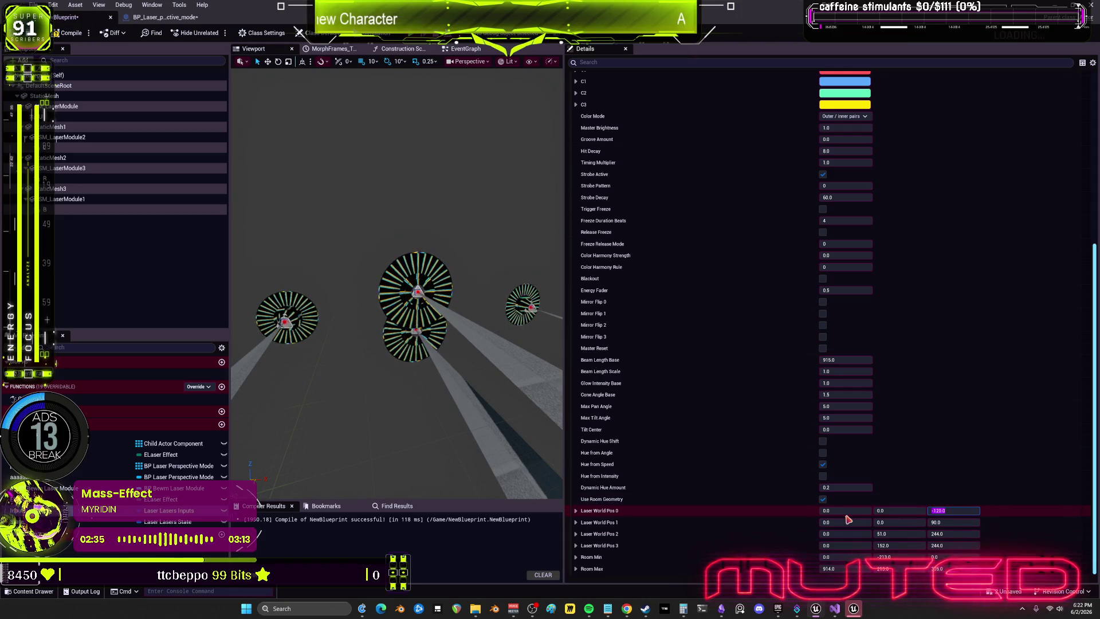
{"action": "left_click", "coordinate": [842, 510]}
{"action": "type", "text": "800"}
{"action": "key", "text": "Return"}
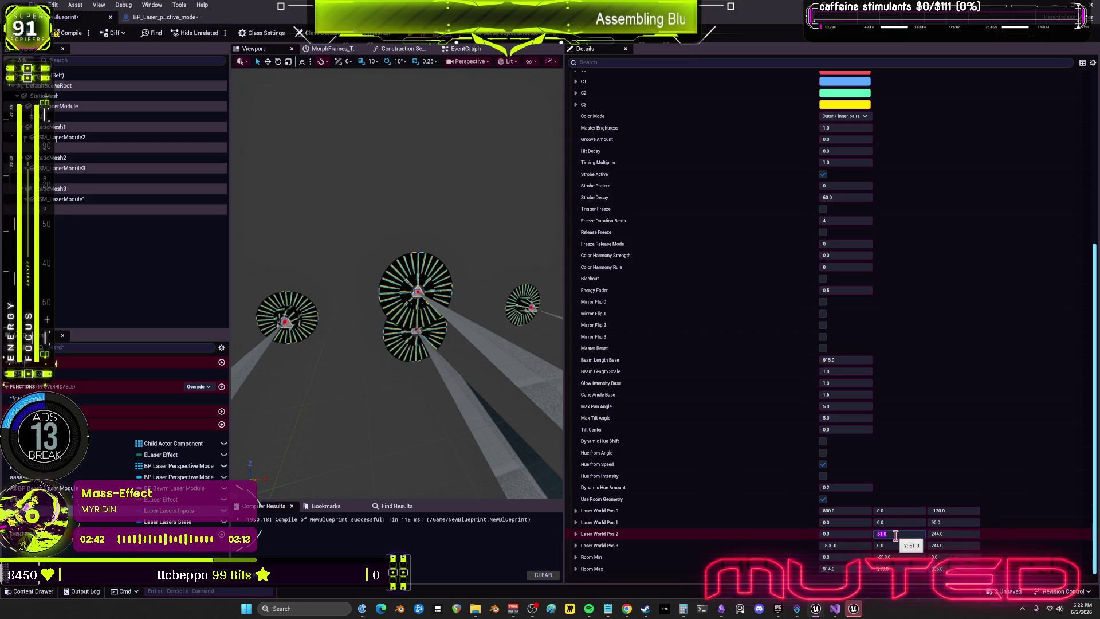
- Enter -120.0 as Laser World Pos 3's Z value and orbit the view around the rig
{"action": "left_click", "coordinate": [954, 545]}
{"action": "type", "text": "-120.0"}
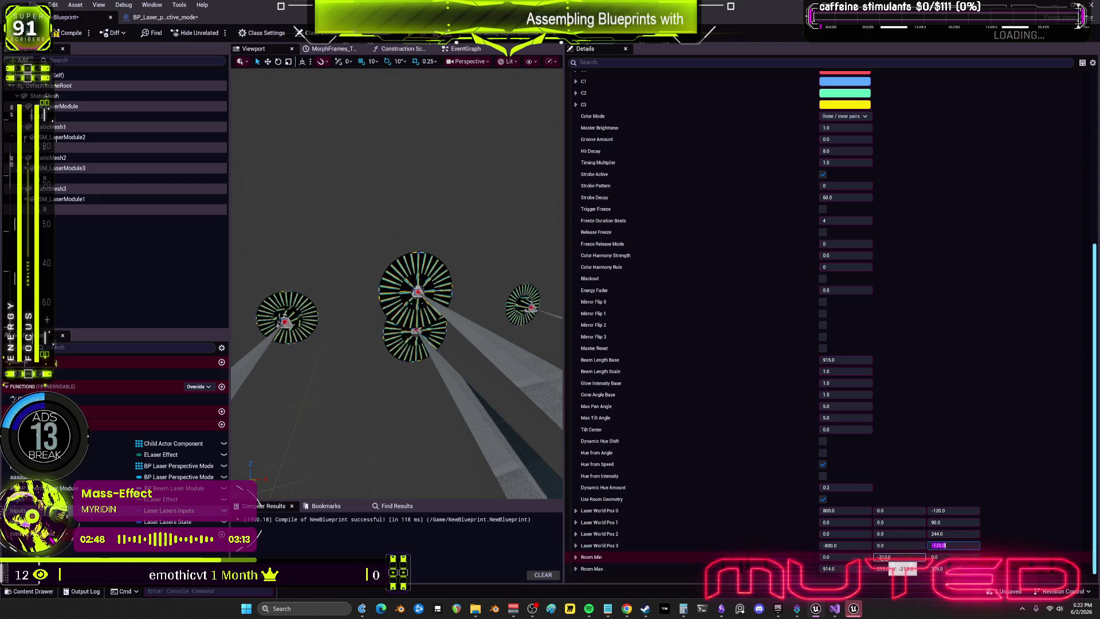
{"action": "mouse_move", "coordinate": [445, 455]}
{"action": "left_mouse_down"}
{"action": "mouse_move", "coordinate": [362, 452]}
{"action": "mouse_move", "coordinate": [360, 433]}
{"action": "left_mouse_up"}
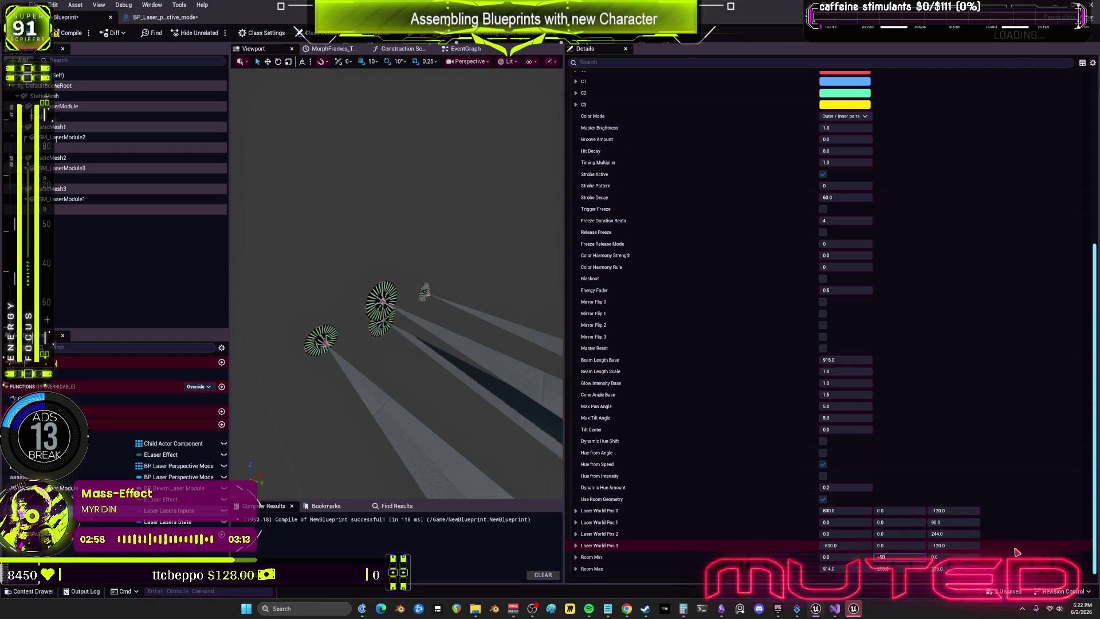
- Set Room Min Y to 0.0 and widen the viewport beside the property list
{"action": "left_click", "coordinate": [901, 571]}
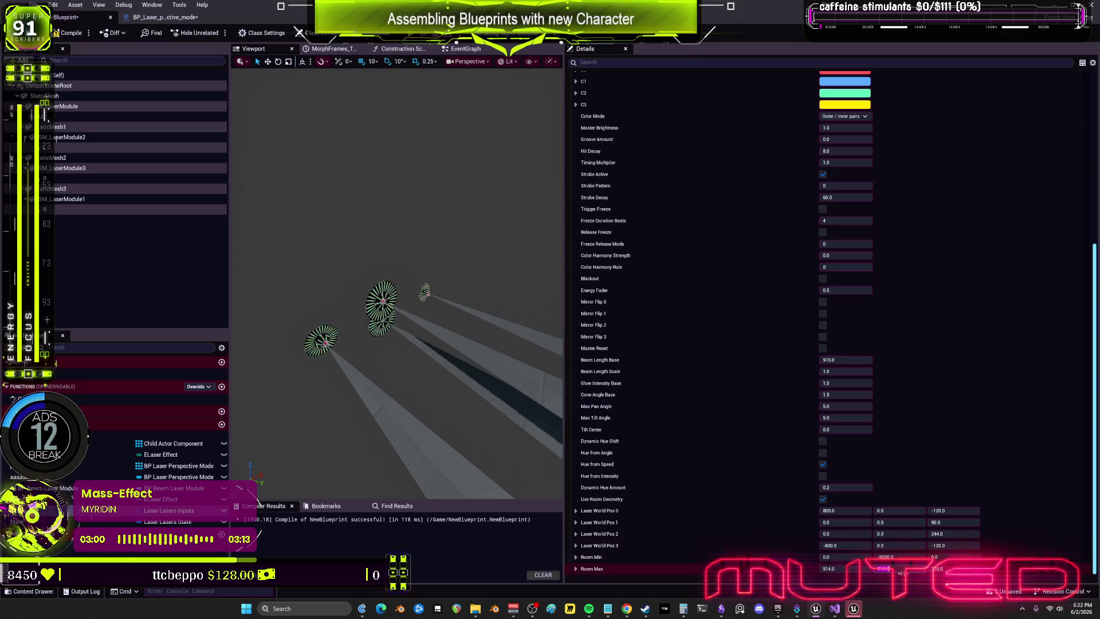
{"action": "key", "text": "Return"}
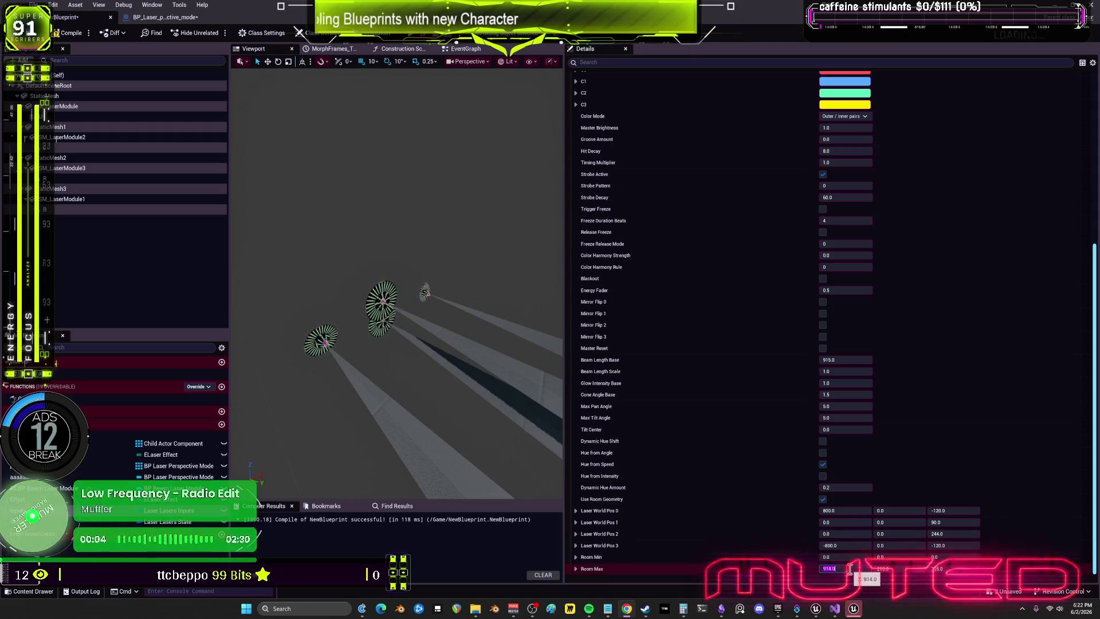
{"action": "key", "text": "End"}
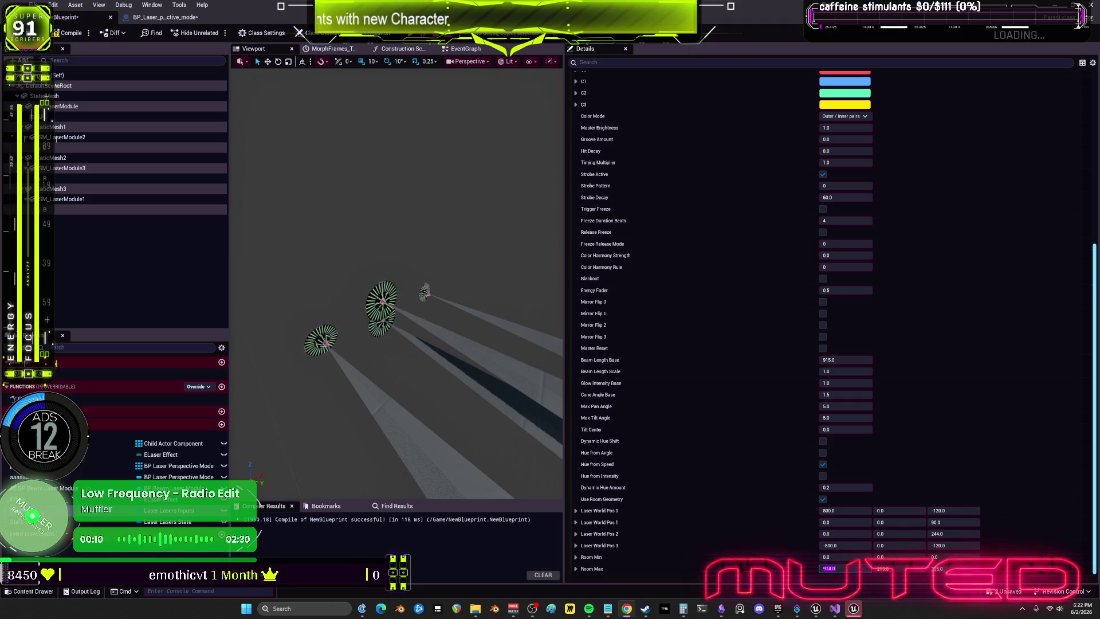
{"action": "key", "text": "End"}
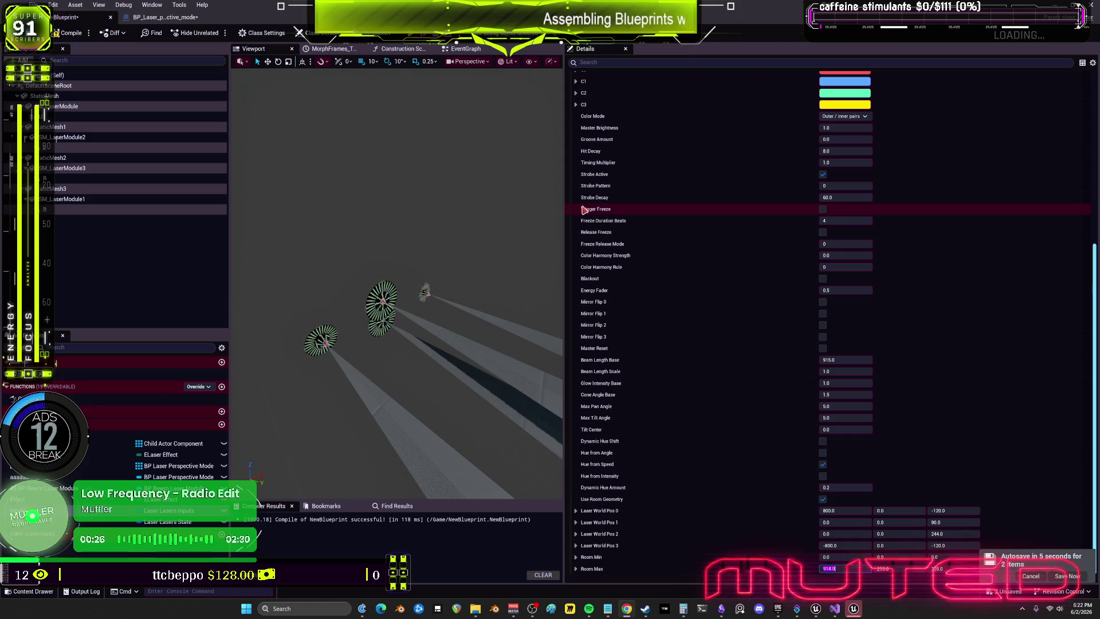
{"action": "left_click_drag", "start_coordinate": [565, 355], "coordinate": [631, 355]}
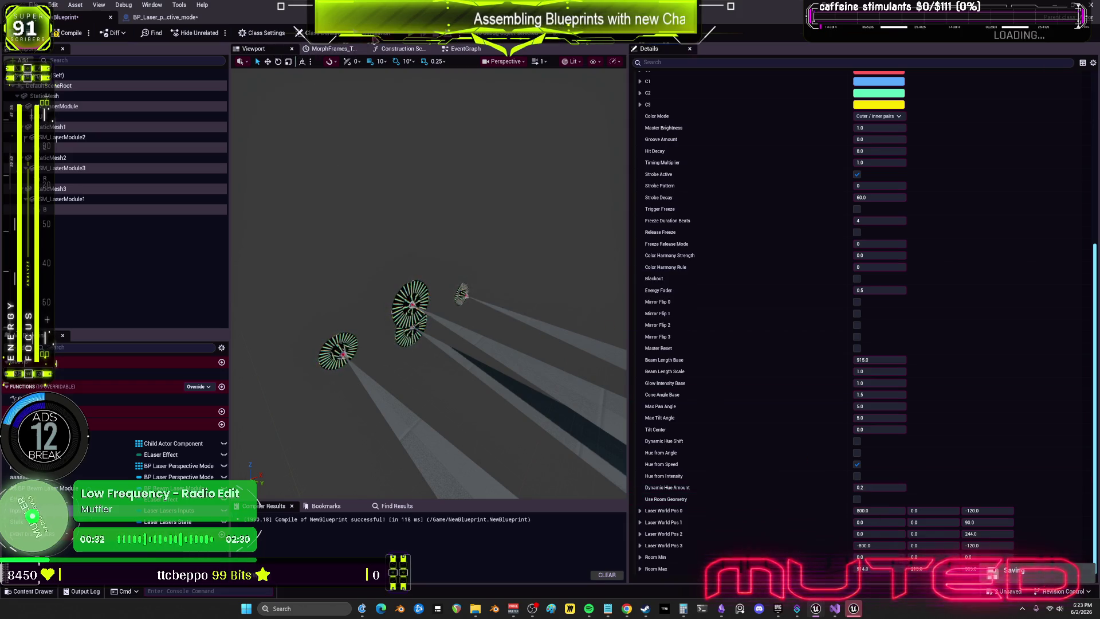
- Simulate to preview the animated lasers, widening the viewport across most of the editor
{"action": "left_click", "coordinate": [373, 33]}
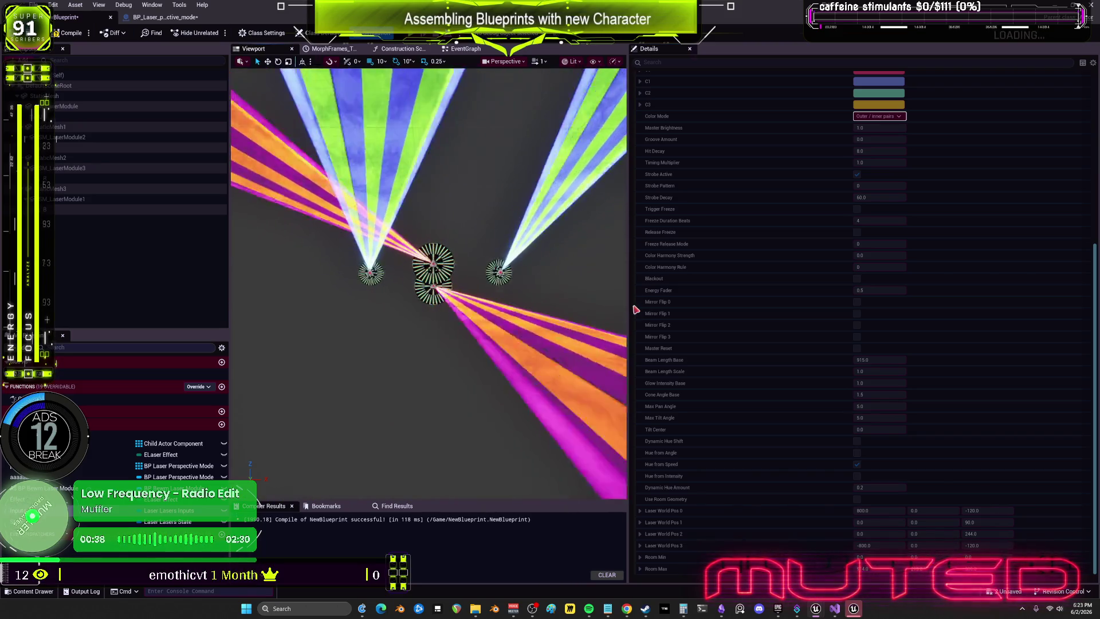
{"action": "left_click_drag", "start_coordinate": [630, 298], "coordinate": [925, 298]}
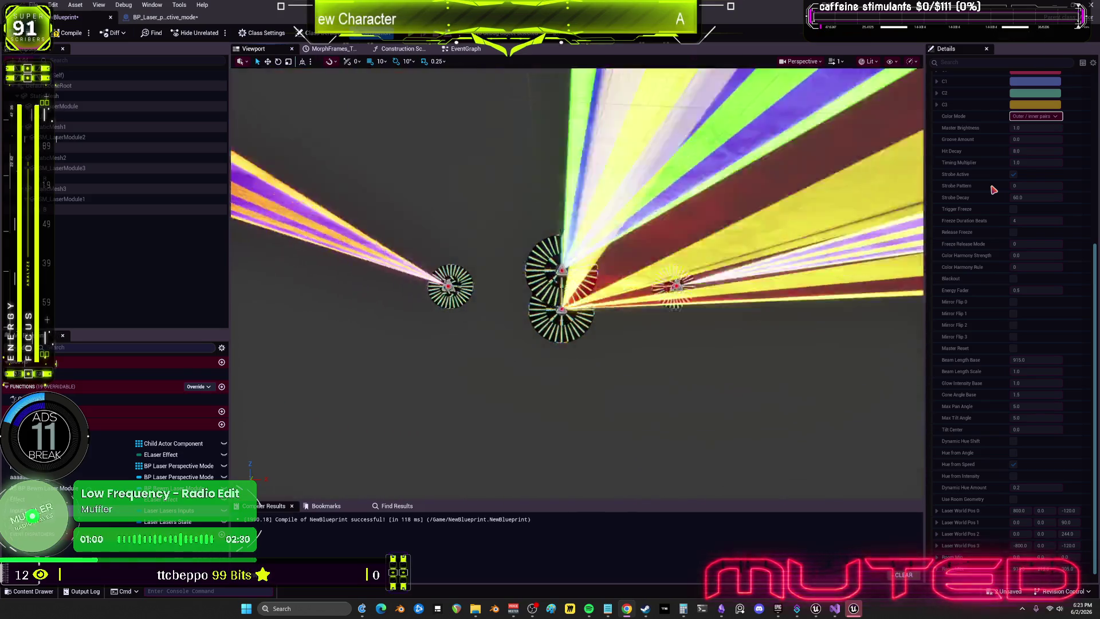
{"action": "left_click_drag", "start_coordinate": [1017, 150], "coordinate": [1025, 151]}
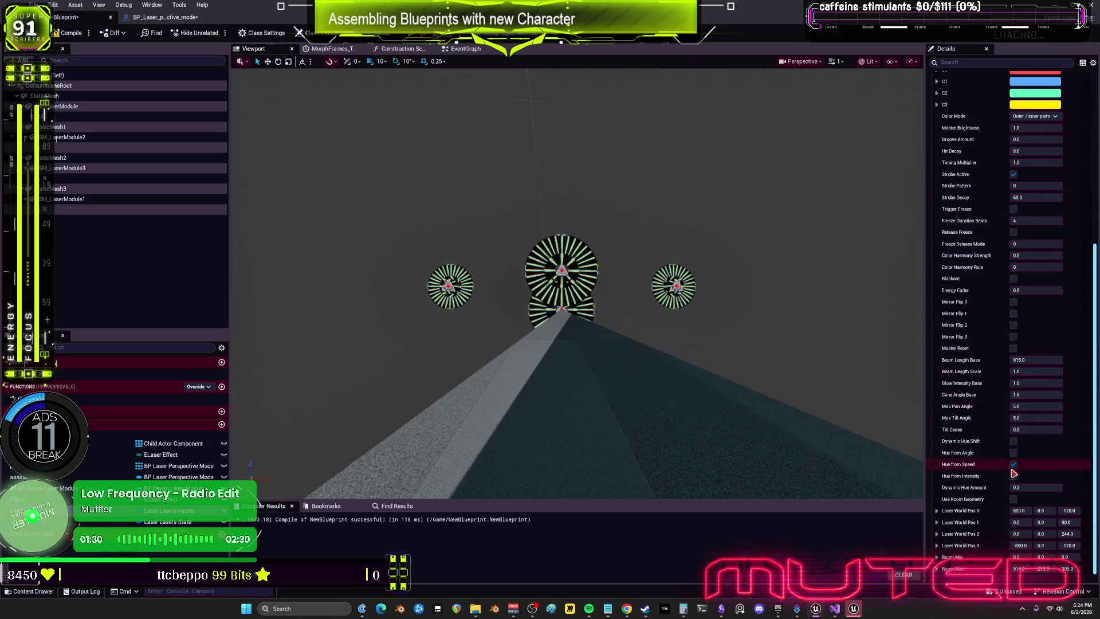
{"action": "scroll", "coordinate": [988, 475], "scroll_direction": "up", "scroll_amount": 3}
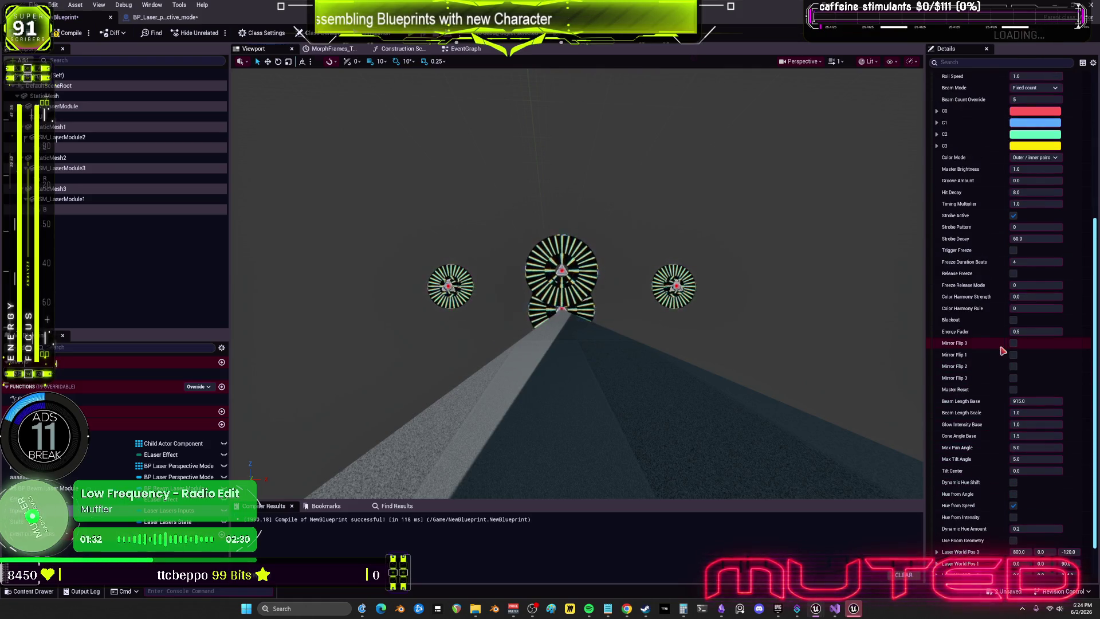
{"action": "scroll", "coordinate": [988, 175], "scroll_direction": "up", "scroll_amount": 4}
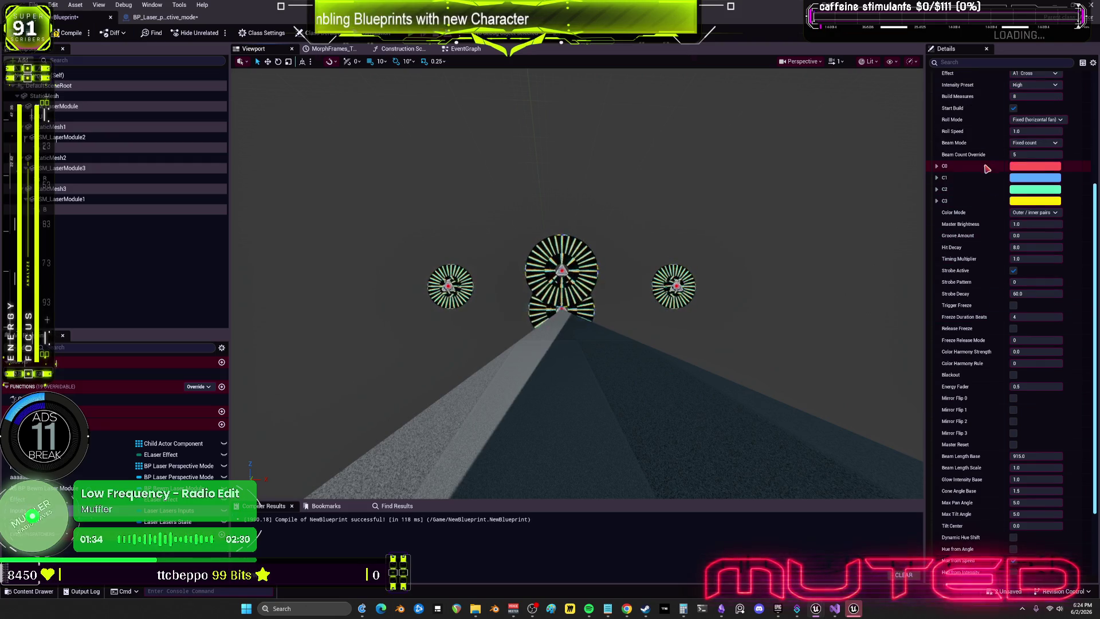
{"action": "scroll", "coordinate": [988, 172], "scroll_direction": "down", "scroll_amount": 7}
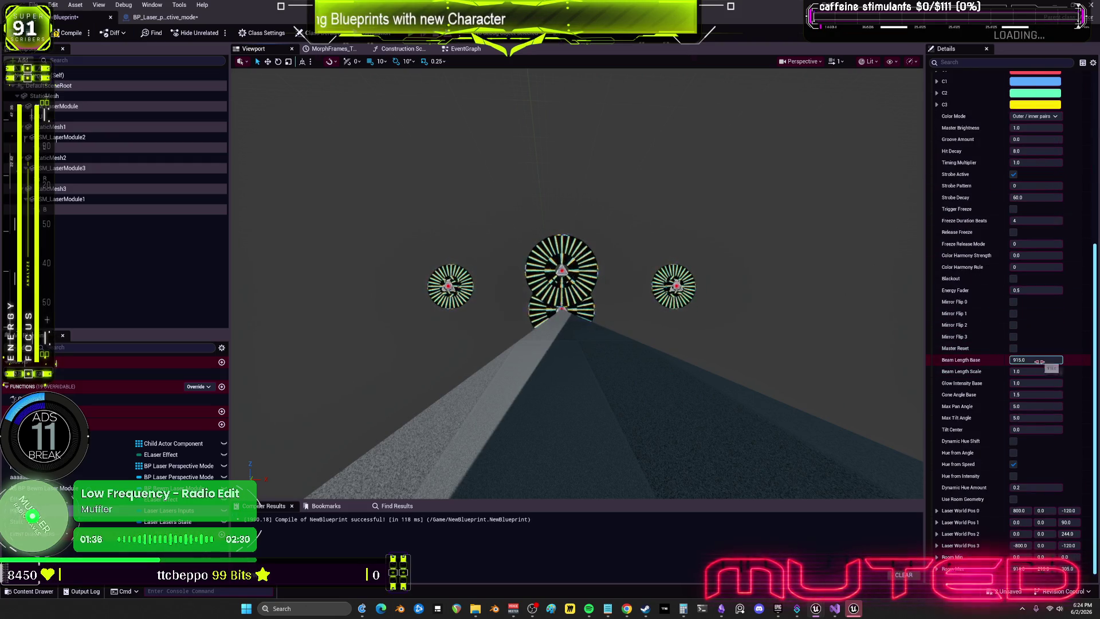
{"action": "scroll", "coordinate": [1000, 484], "scroll_direction": "up", "scroll_amount": 4}
{"action": "scroll", "coordinate": [1001, 488], "scroll_direction": "down", "scroll_amount": 4}
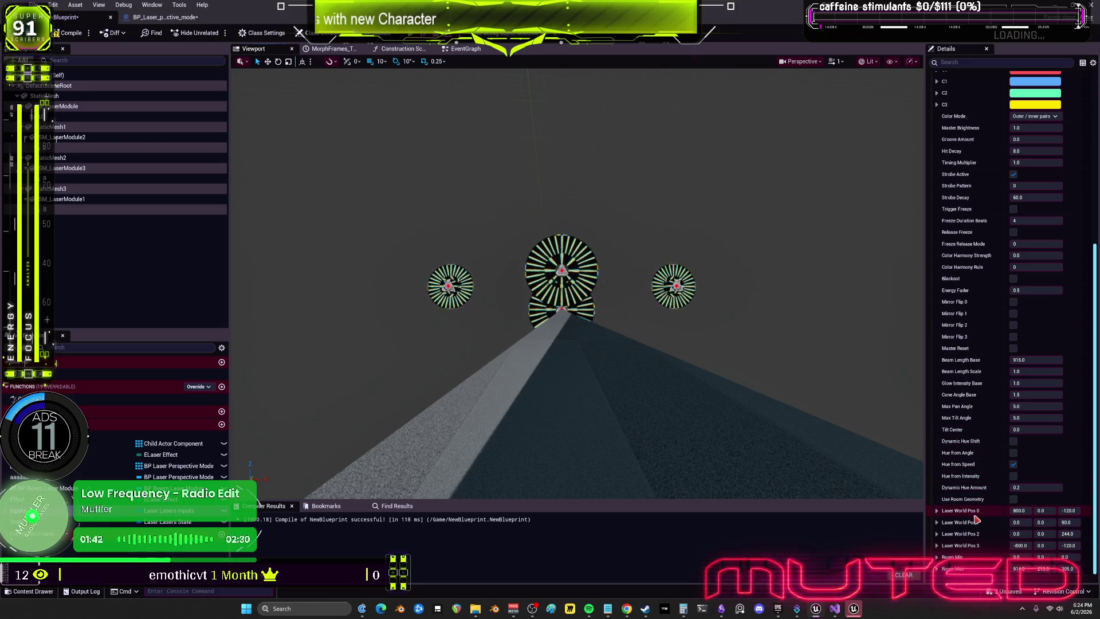
{"action": "scroll", "coordinate": [980, 514], "scroll_direction": "up", "scroll_amount": 15}
{"action": "scroll", "coordinate": [995, 294], "scroll_direction": "up", "scroll_amount": 5}
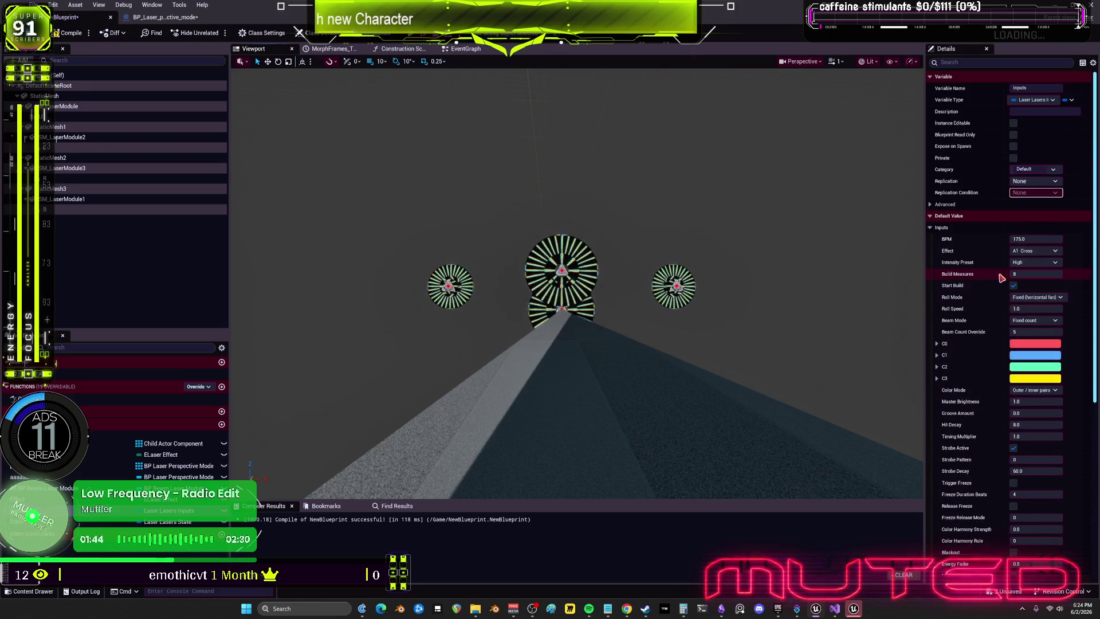
{"action": "scroll", "coordinate": [986, 367], "scroll_direction": "down", "scroll_amount": 3}
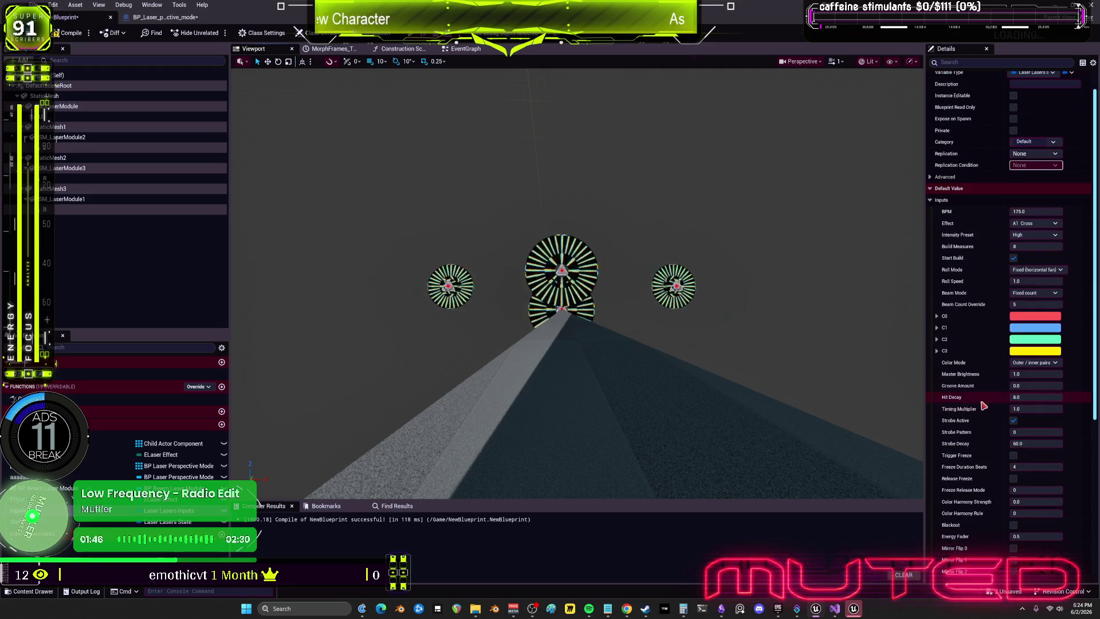
{"action": "scroll", "coordinate": [983, 401], "scroll_direction": "down", "scroll_amount": 6}
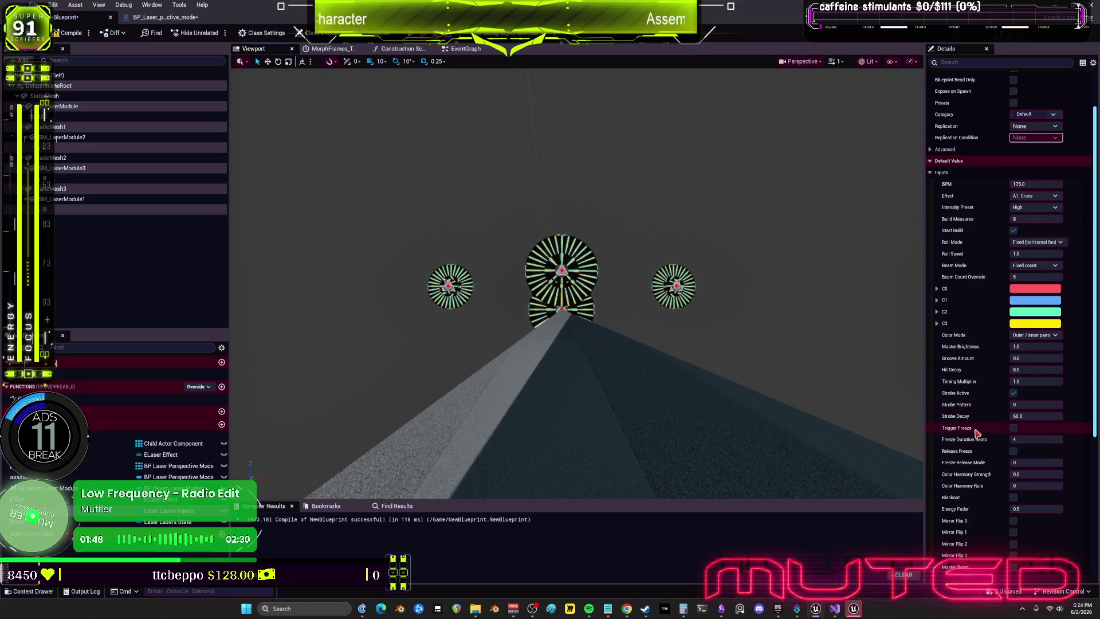
{"action": "scroll", "coordinate": [975, 440], "scroll_direction": "down", "scroll_amount": 9}
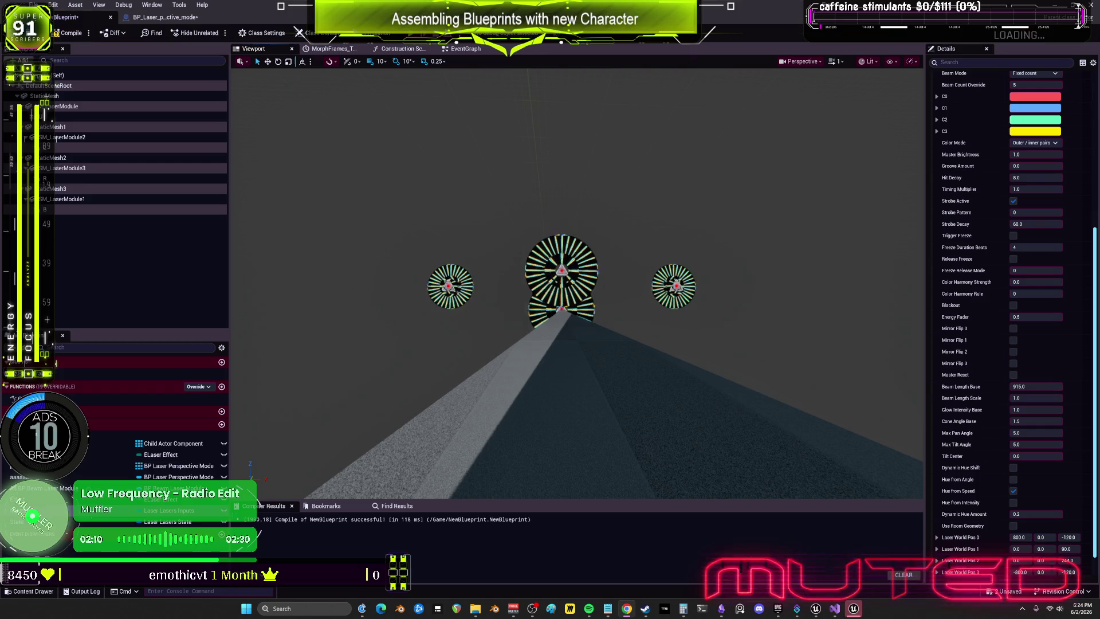
{"action": "scroll", "coordinate": [991, 467], "scroll_direction": "down", "scroll_amount": 1}
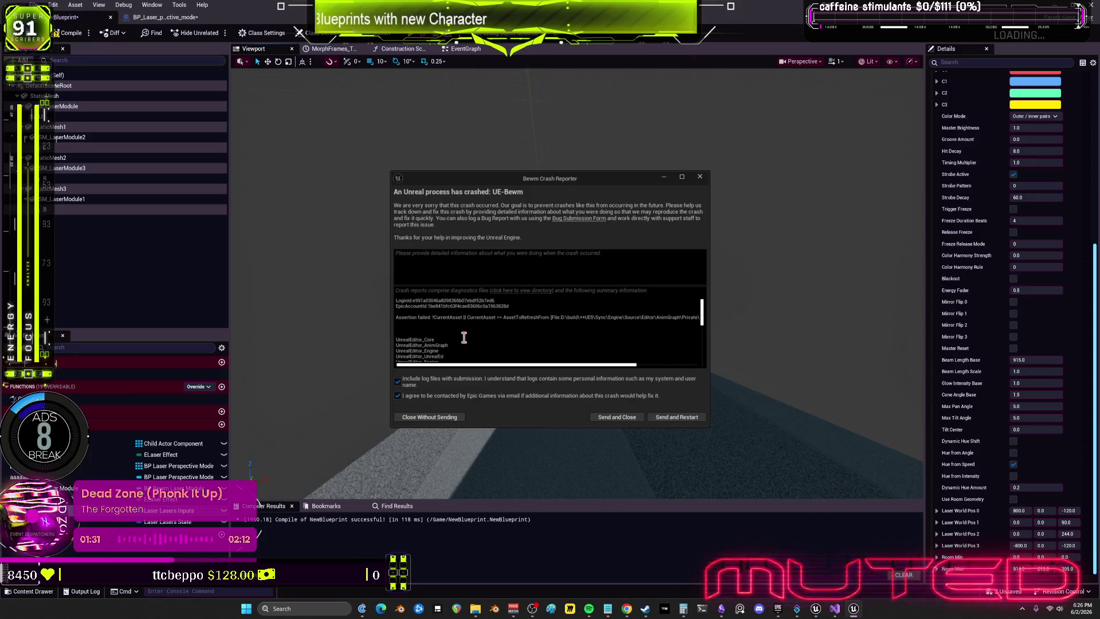
- Maximize the crash report to read it, then bring Visual Studio with LaserLasers.cpp forward
{"action": "mouse_move", "coordinate": [466, 366]}
{"action": "left_mouse_down"}
{"action": "mouse_move", "coordinate": [664, 370]}
{"action": "mouse_move", "coordinate": [372, 359]}
{"action": "left_mouse_up"}
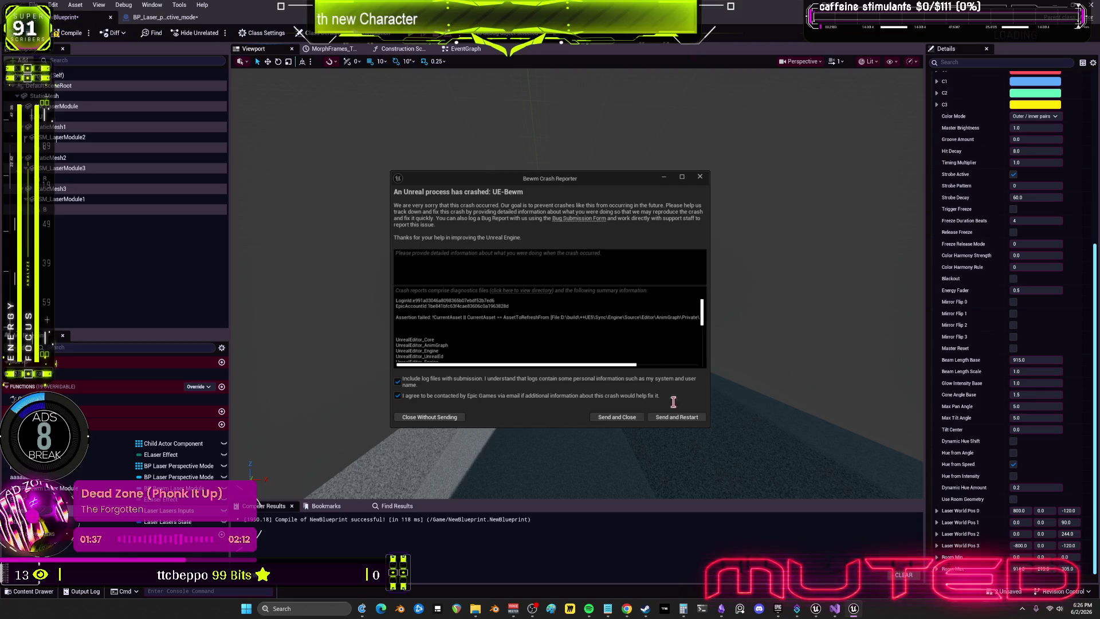
{"action": "double_click", "coordinate": [697, 182]}
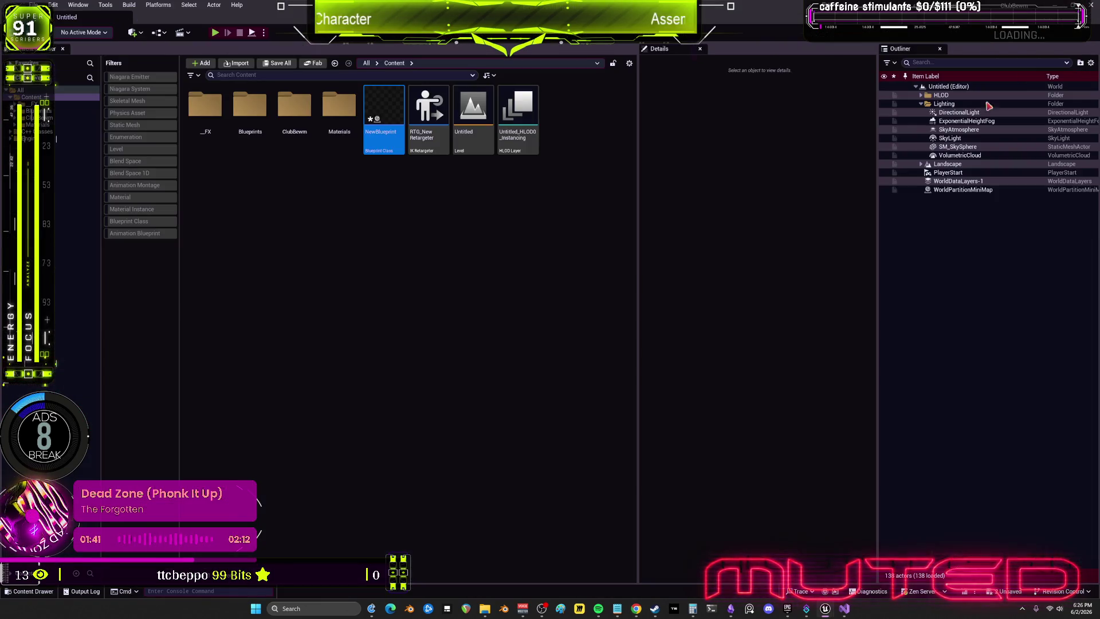
{"action": "left_click", "coordinate": [542, 275]}
{"action": "left_click", "coordinate": [846, 609]}
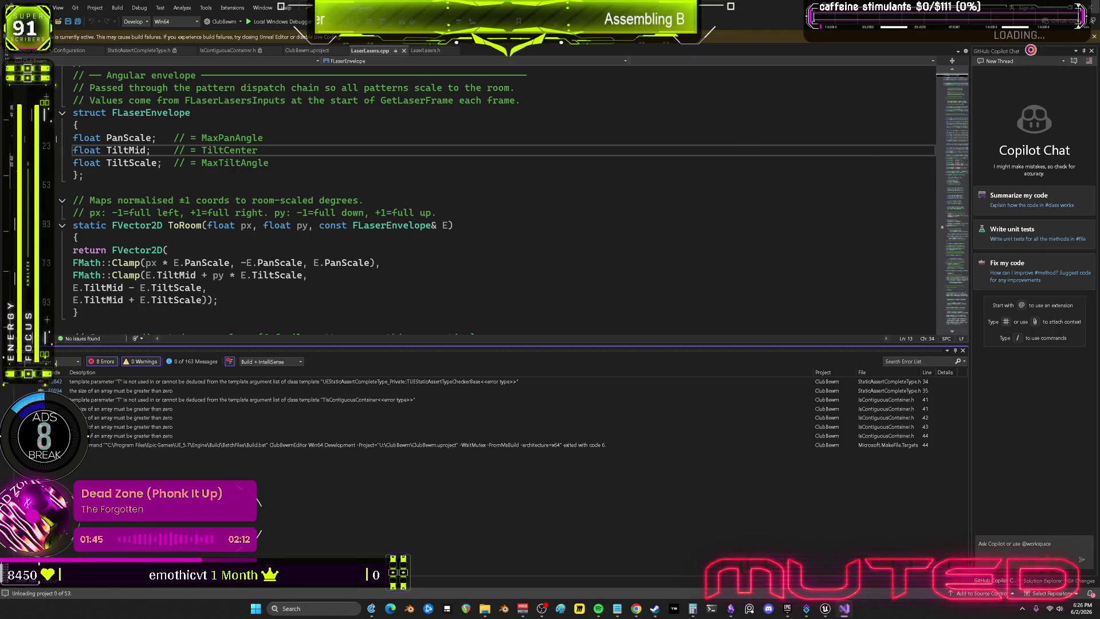
- Switch from Visual Studio back to the Unreal Editor window
{"action": "key", "text": "alt+Tab"}
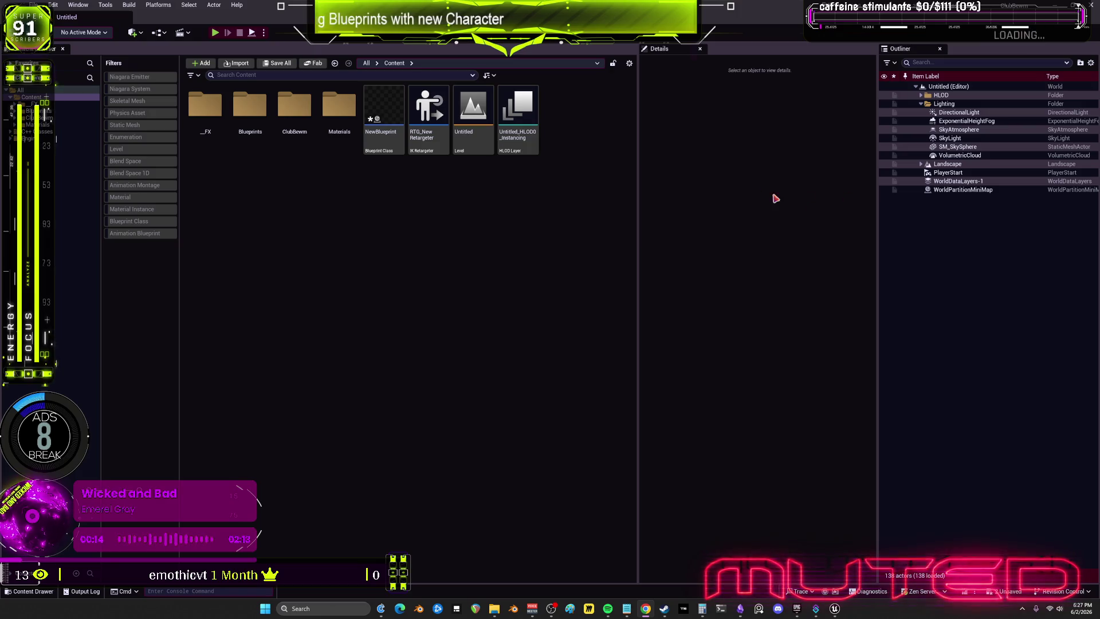
- Quit the editor with Don't Save, close Calculator, and maximize the Epic Games Launcher
{"action": "key", "text": "ctrl+shift+s"}
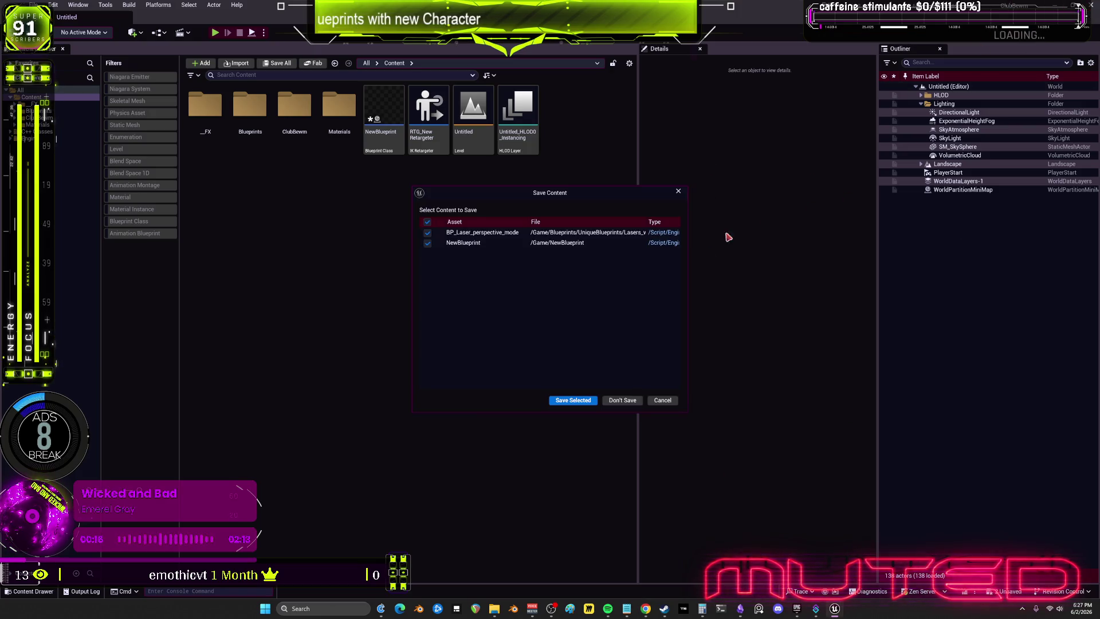
{"action": "left_click", "coordinate": [579, 400]}
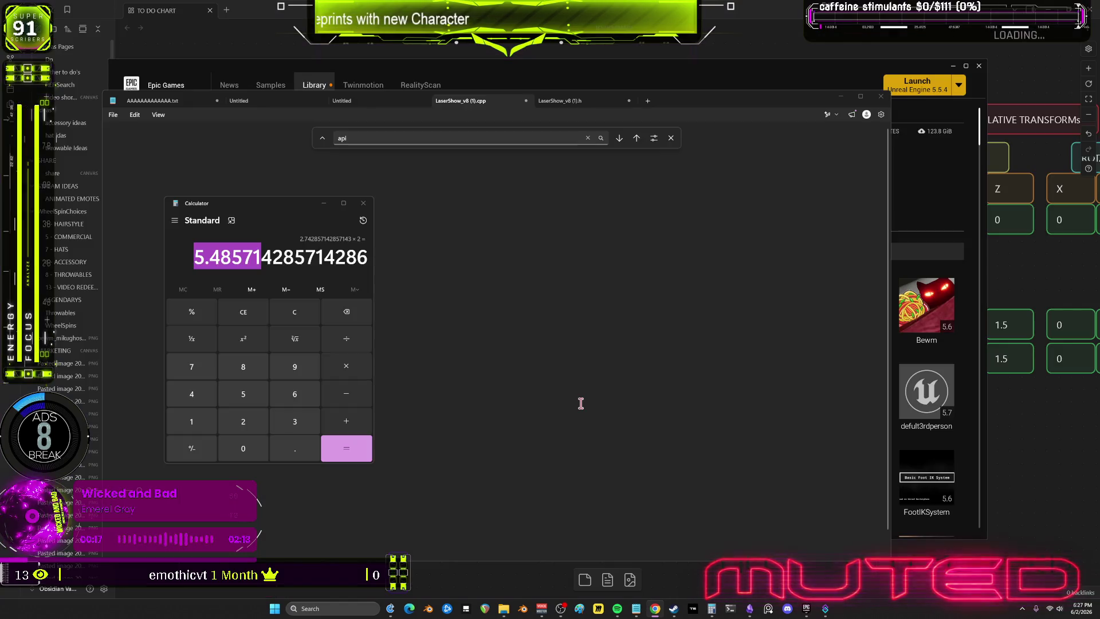
{"action": "left_click", "coordinate": [364, 203]}
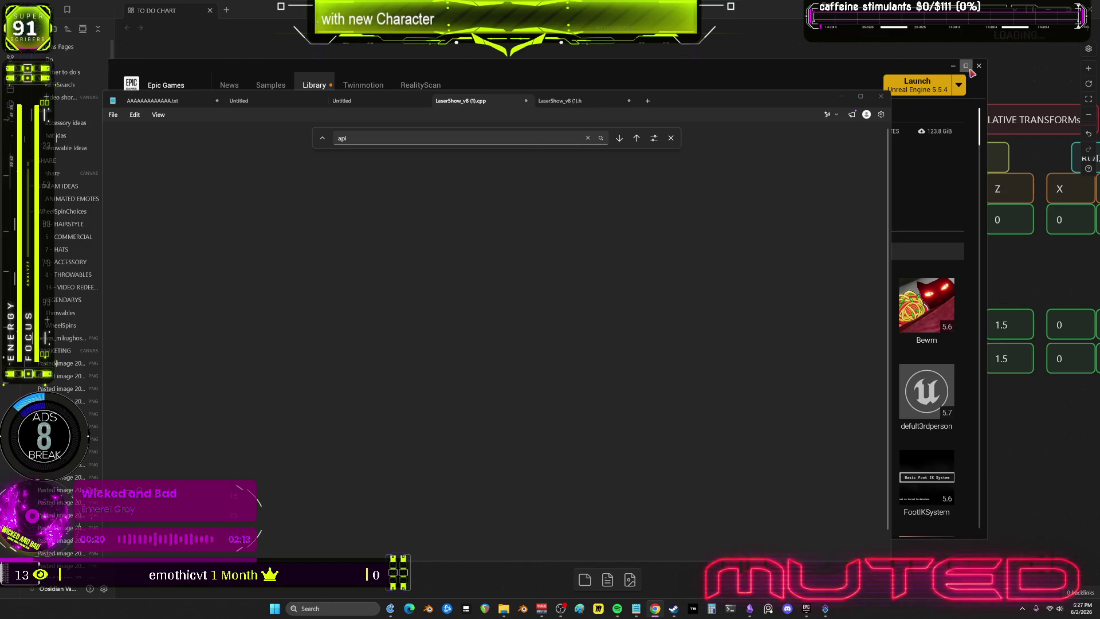
{"action": "left_click", "coordinate": [966, 66]}
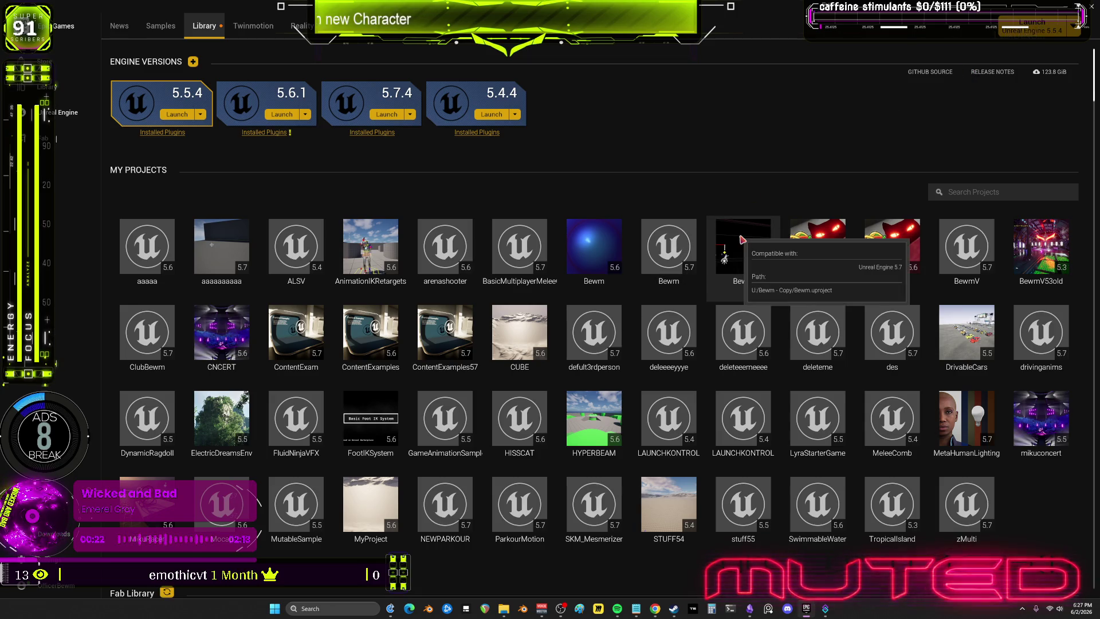
- Launch the Bewm 5.7 project from the Launcher's Library
{"action": "left_click", "coordinate": [686, 248]}
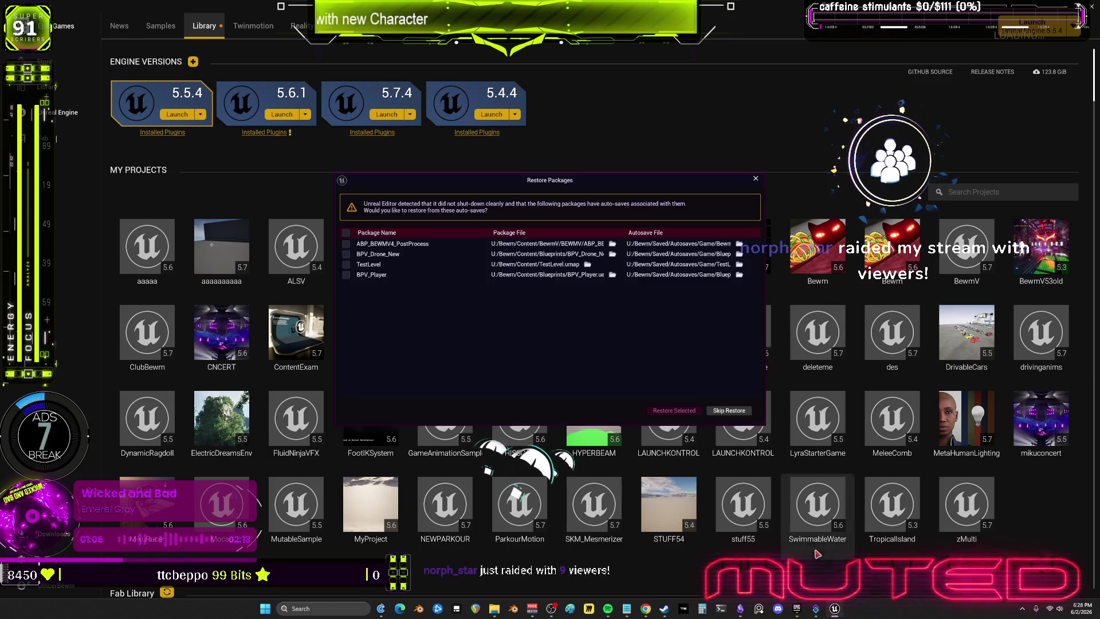
- Skip restoring the autosaved packages, then bring the Launcher's project library back in front
{"action": "left_click", "coordinate": [728, 410]}
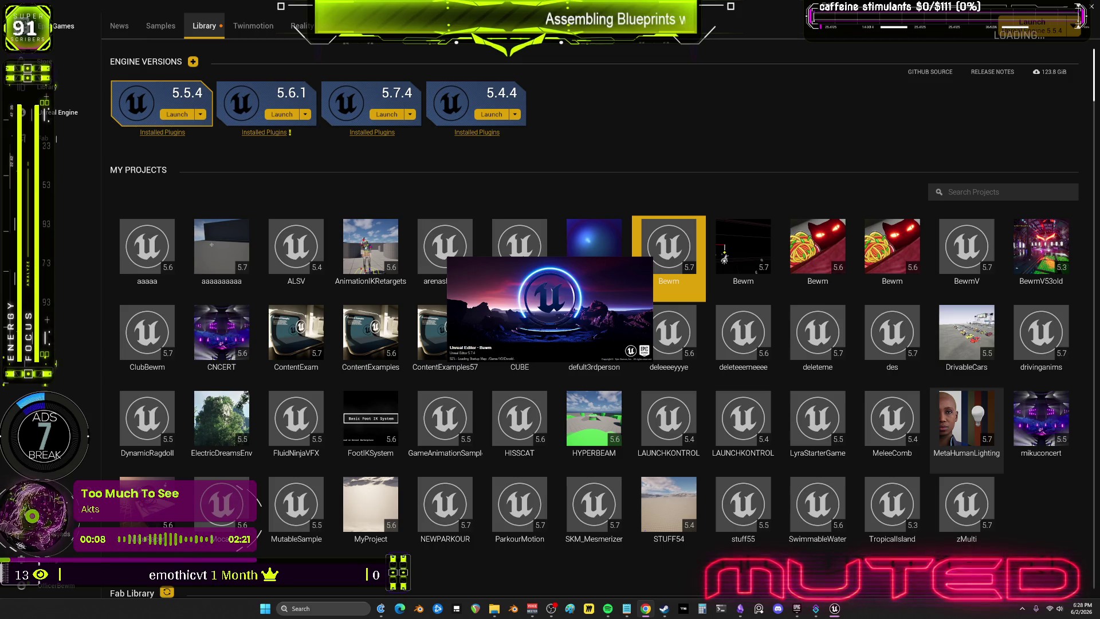
{"action": "double_click", "coordinate": [979, 507]}
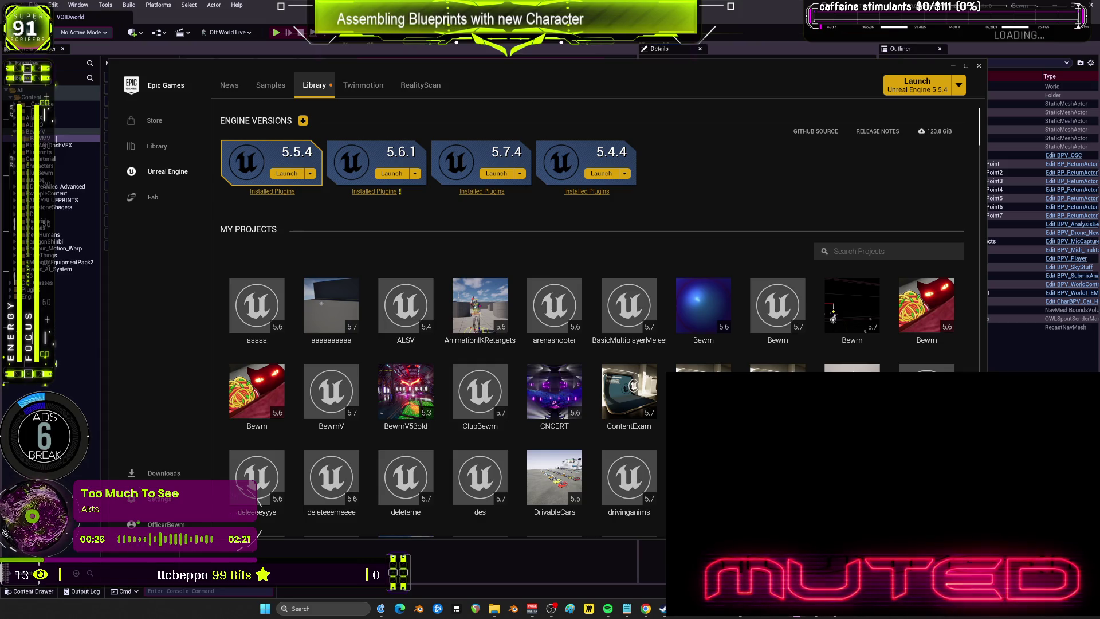
- Open the ClubBewm project, then open NewBlueprint and show its 3D viewport
{"action": "double_click", "coordinate": [487, 395]}
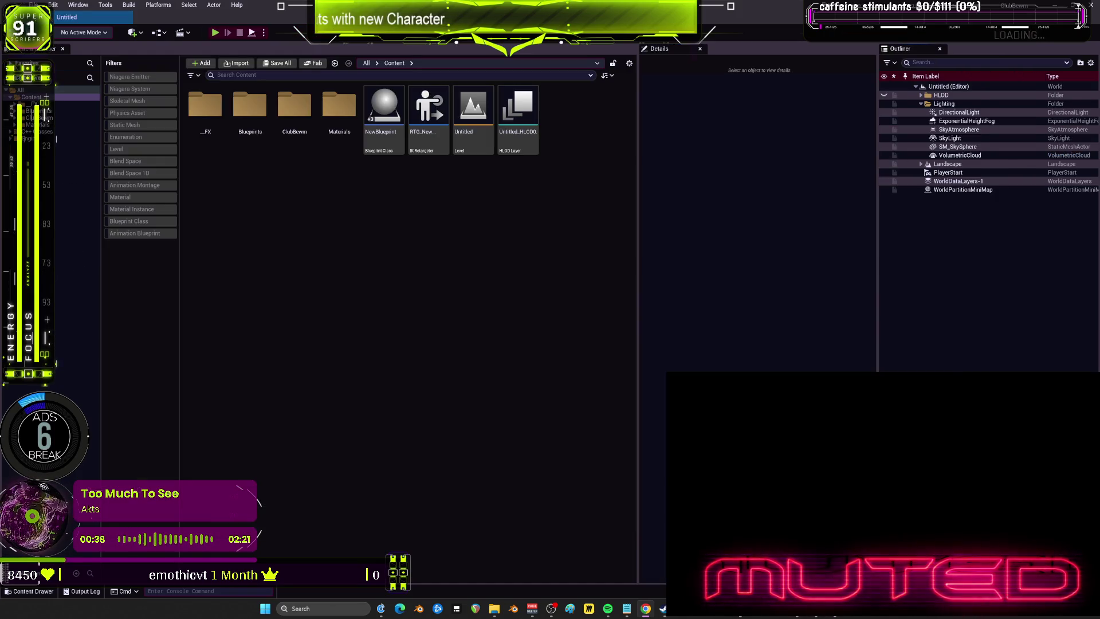
{"action": "double_click", "coordinate": [381, 121]}
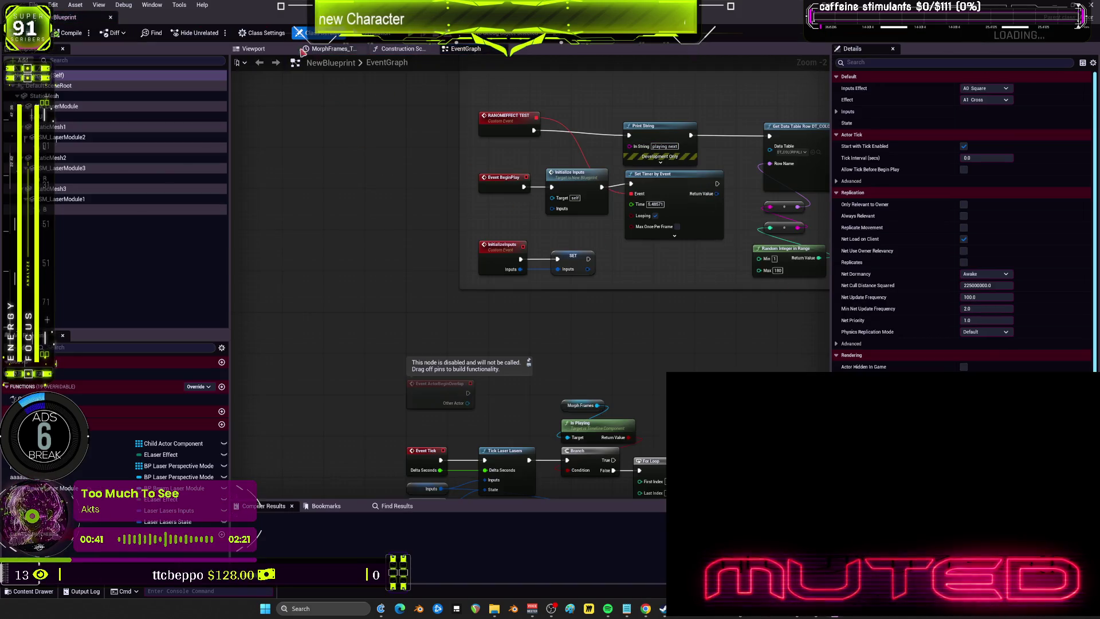
{"action": "left_click", "coordinate": [255, 49]}
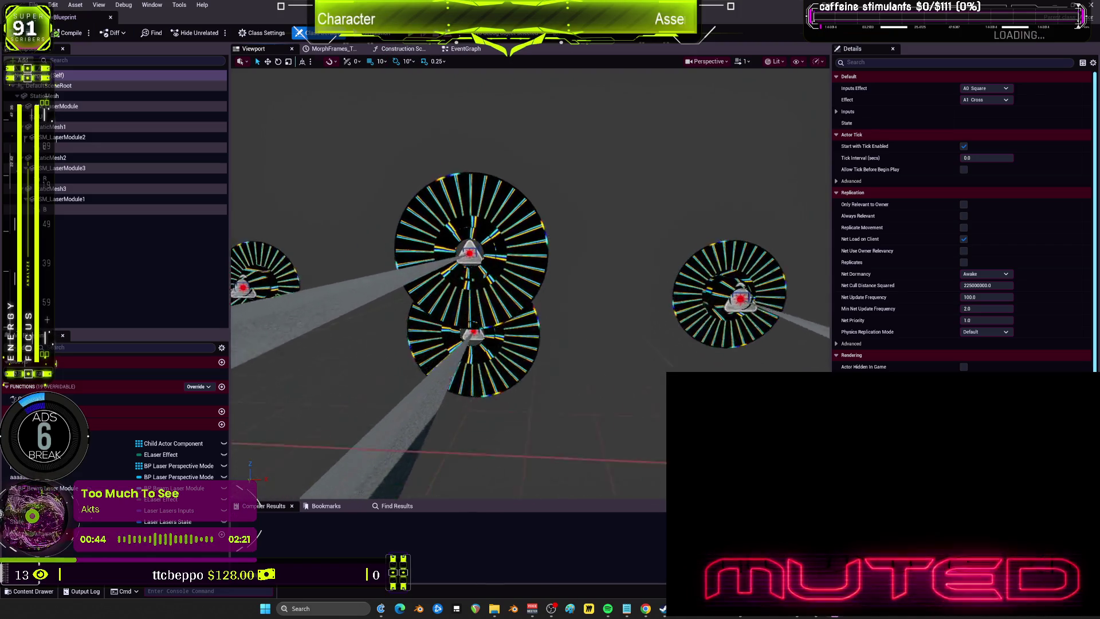
- Bring up NewBlueprint's Inputs defaults and begin editing the BPM value of 175.0
{"action": "scroll", "coordinate": [846, 239], "scroll_direction": "down", "scroll_amount": 5}
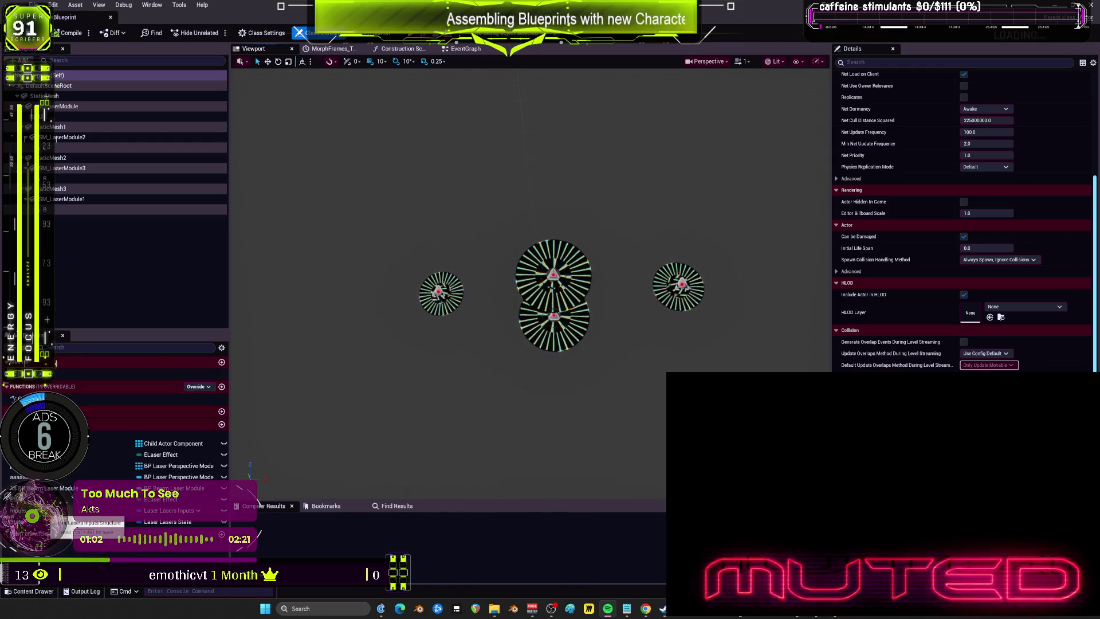
{"action": "left_click", "coordinate": [169, 509]}
{"action": "left_click", "coordinate": [985, 143]}
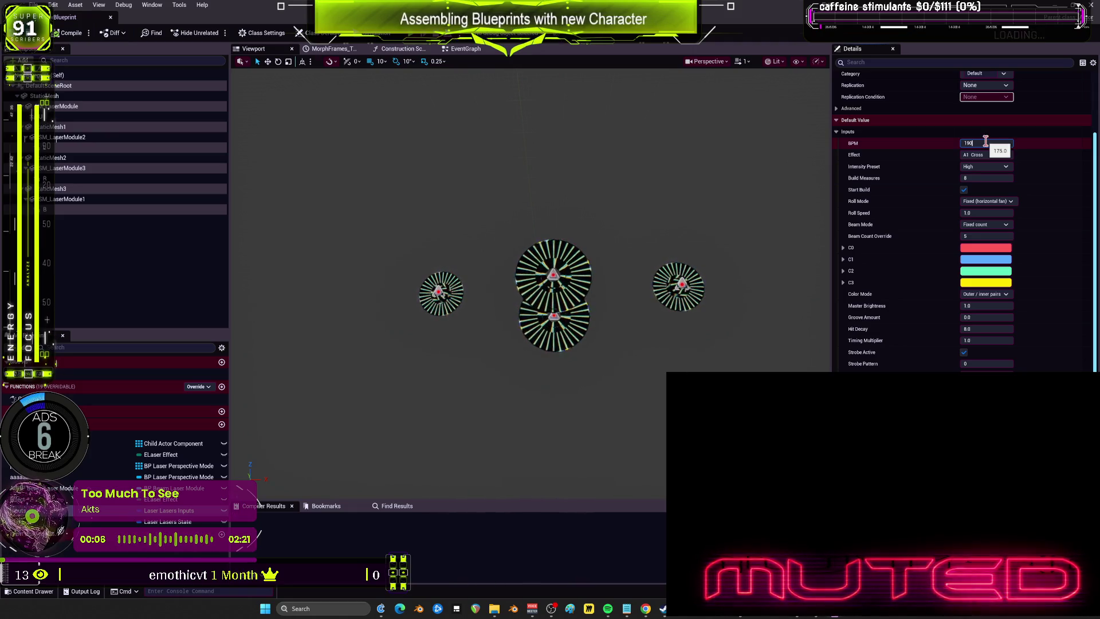
- Confirm the BPM default as 190.0, compile the blueprint, and start simulating
{"action": "left_click", "coordinate": [469, 125]}
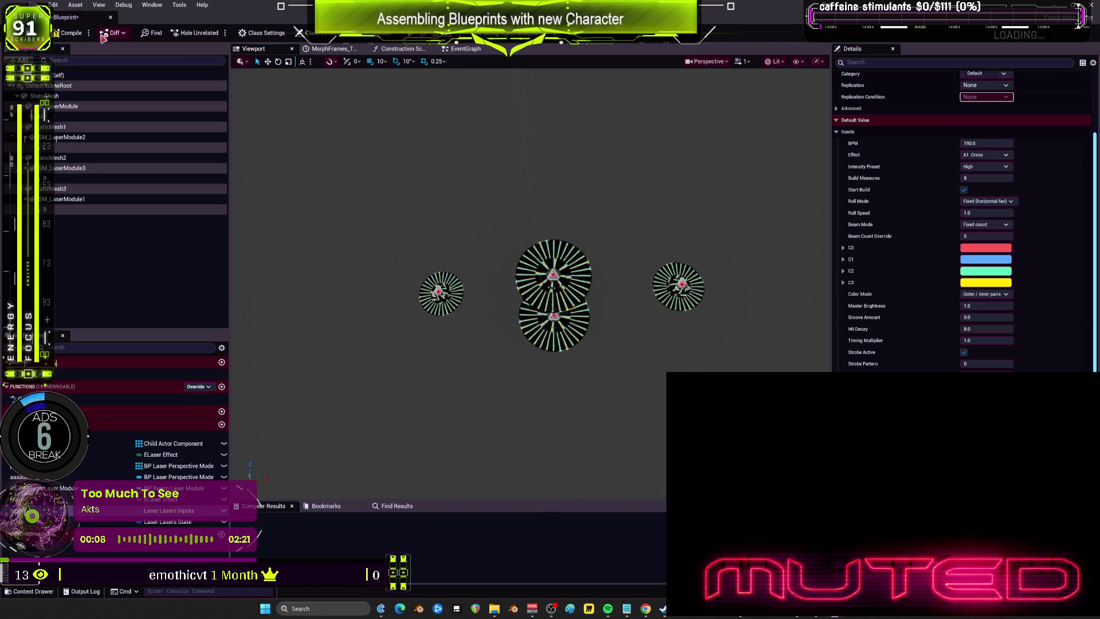
{"action": "left_click", "coordinate": [68, 33]}
{"action": "left_click", "coordinate": [375, 35]}
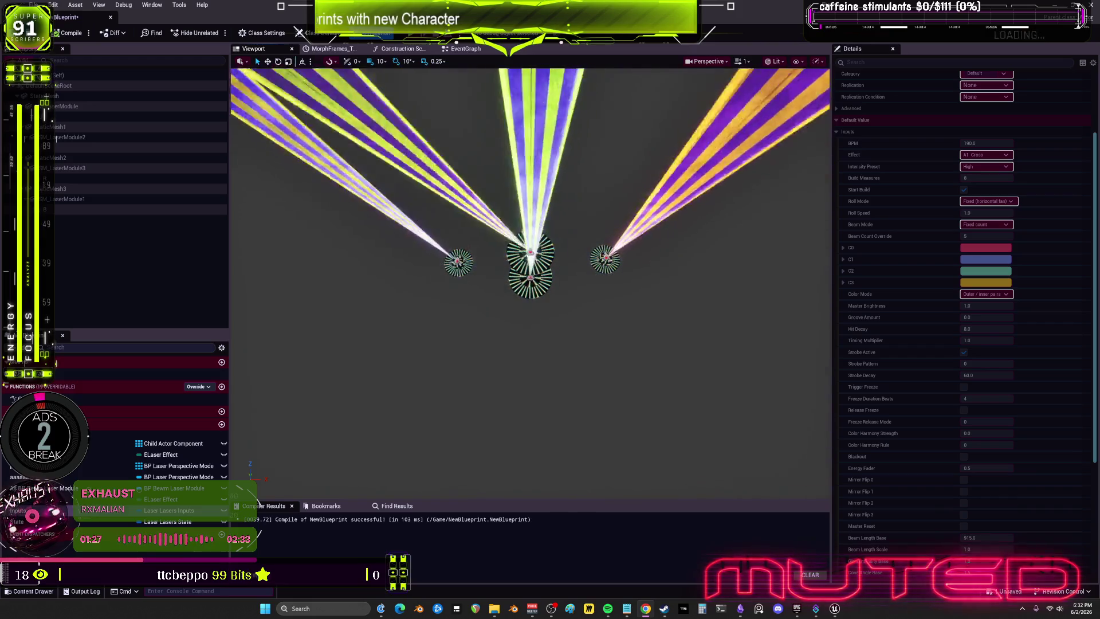
- Show the EventGraph zoomed in on the ELaserEffect, ELaserBeamMode and ELaserColorMode Switch nodes
{"action": "left_click", "coordinate": [465, 48]}
{"action": "scroll", "coordinate": [567, 286], "scroll_direction": "down", "scroll_amount": 3}
{"action": "scroll", "coordinate": [567, 286], "scroll_direction": "up", "scroll_amount": 3}
{"action": "scroll", "coordinate": [716, 276], "scroll_direction": "up", "scroll_amount": 1}
{"action": "scroll", "coordinate": [792, 104], "scroll_direction": "up", "scroll_amount": 2}
{"action": "left_click_drag", "start_coordinate": [792, 103], "coordinate": [802, 81]}
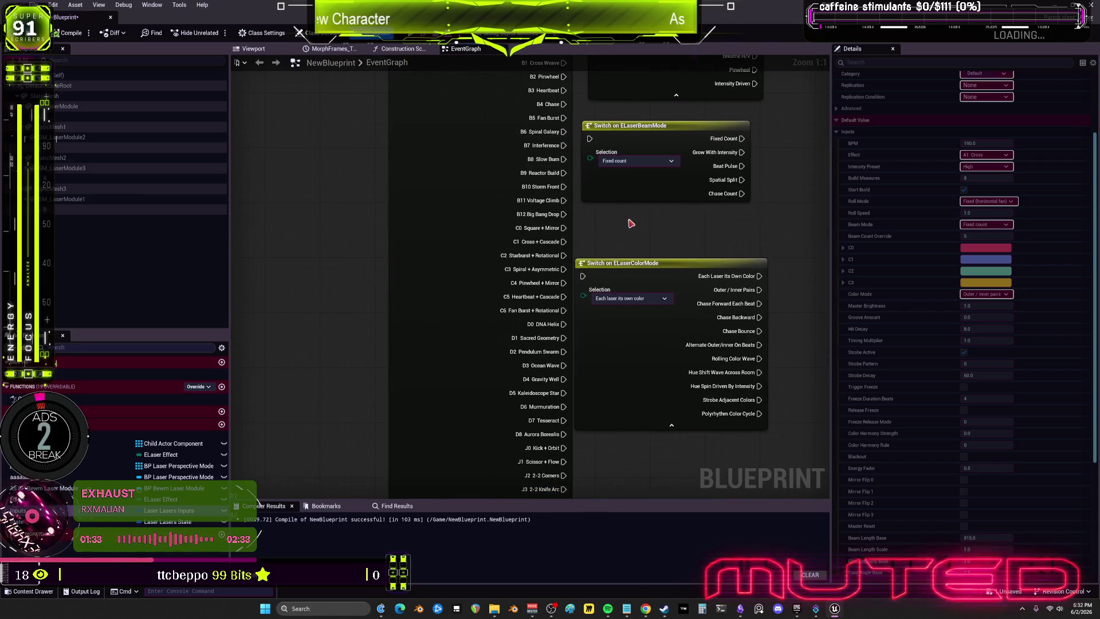
- Pan across the EventGraph to look over the custom event, Inputs getter and Set members nodes
{"action": "mouse_move", "coordinate": [624, 222]}
{"action": "left_mouse_down"}
{"action": "mouse_move", "coordinate": [649, 488]}
{"action": "mouse_move", "coordinate": [676, 225]}
{"action": "mouse_move", "coordinate": [495, 173]}
{"action": "left_mouse_up"}
{"action": "left_click", "coordinate": [343, 192]}
{"action": "left_click", "coordinate": [365, 179]}
{"action": "left_click_drag", "start_coordinate": [681, 176], "coordinate": [448, 177]}
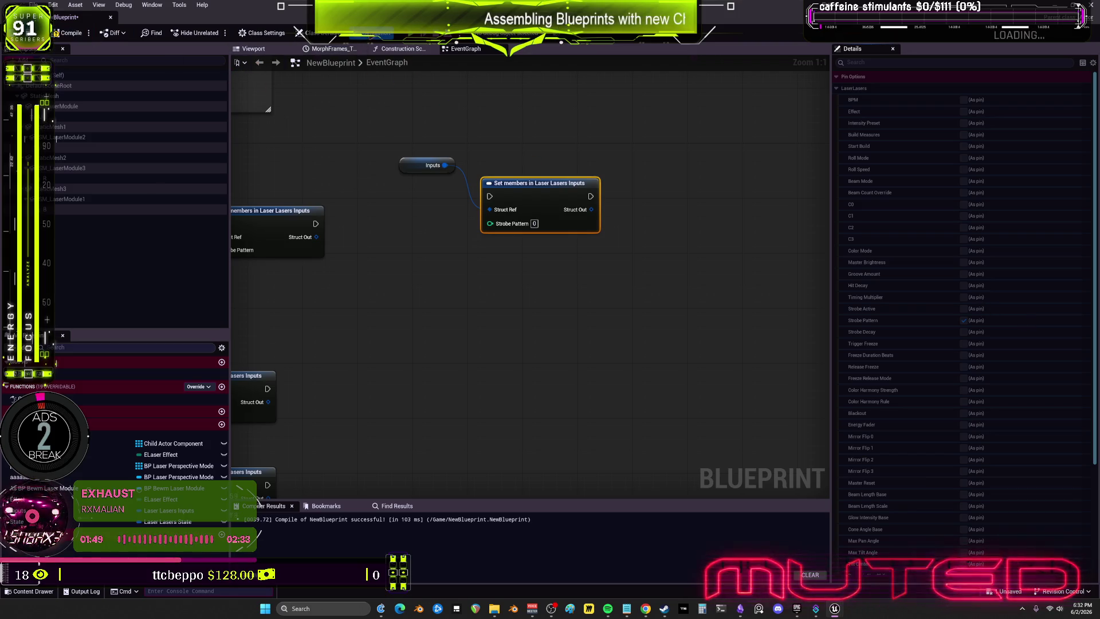
- Jump to the Strobe custom event and look over the surrounding nodes
{"action": "left_click_drag", "start_coordinate": [400, 209], "coordinate": [621, 245]}
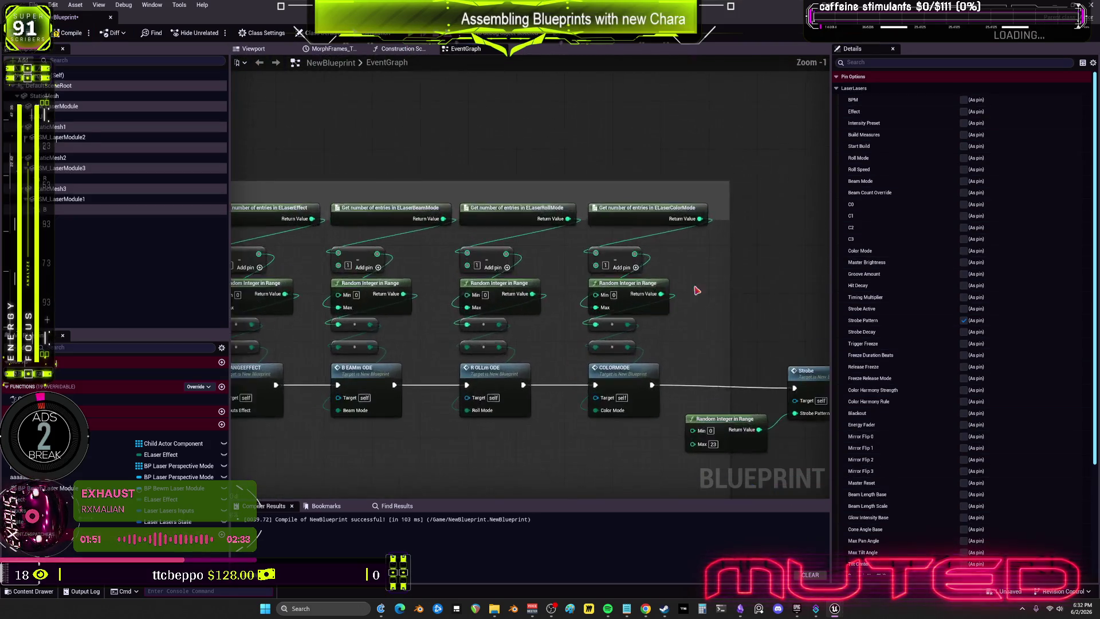
{"action": "scroll", "coordinate": [390, 172], "scroll_direction": "up", "scroll_amount": 2}
{"action": "double_click", "coordinate": [539, 250]}
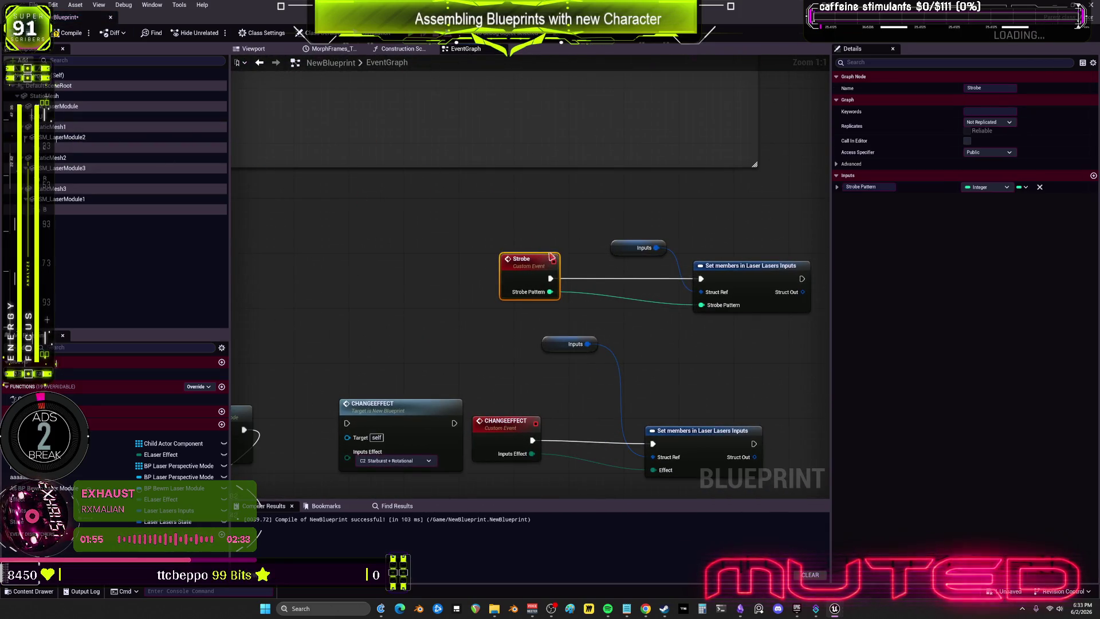
{"action": "scroll", "coordinate": [630, 313], "scroll_direction": "down", "scroll_amount": 3}
{"action": "mouse_move", "coordinate": [631, 312]}
{"action": "left_mouse_down"}
{"action": "mouse_move", "coordinate": [528, 172]}
{"action": "mouse_move", "coordinate": [696, 283]}
{"action": "left_mouse_up"}
{"action": "scroll", "coordinate": [614, 307], "scroll_direction": "up", "scroll_amount": 2}
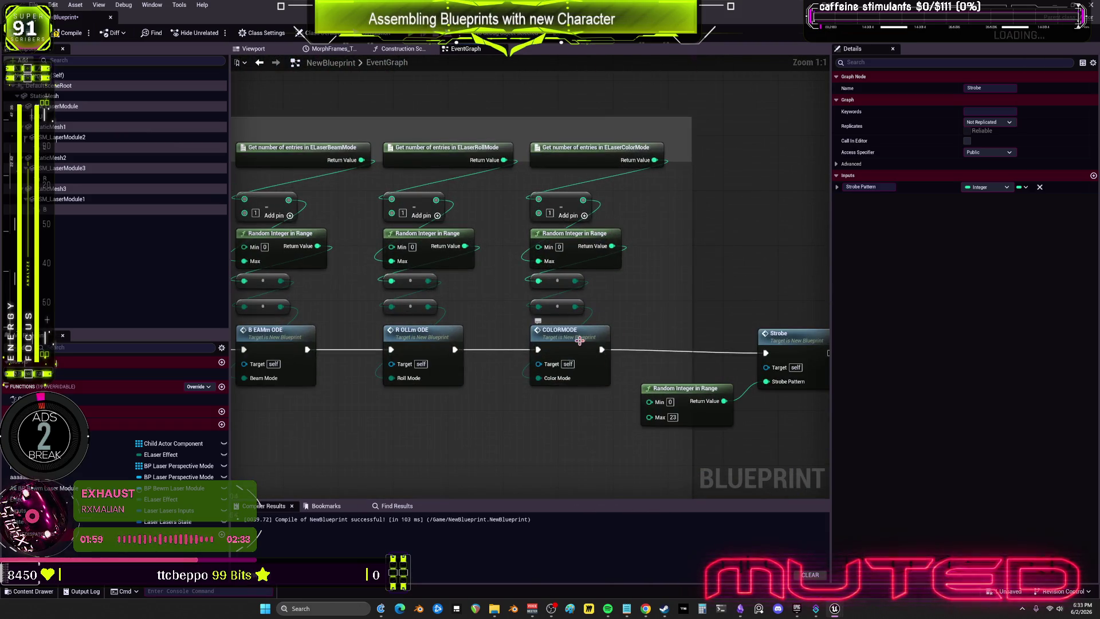
{"action": "scroll", "coordinate": [587, 293], "scroll_direction": "down", "scroll_amount": 2}
{"action": "scroll", "coordinate": [587, 292], "scroll_direction": "down", "scroll_amount": 2}
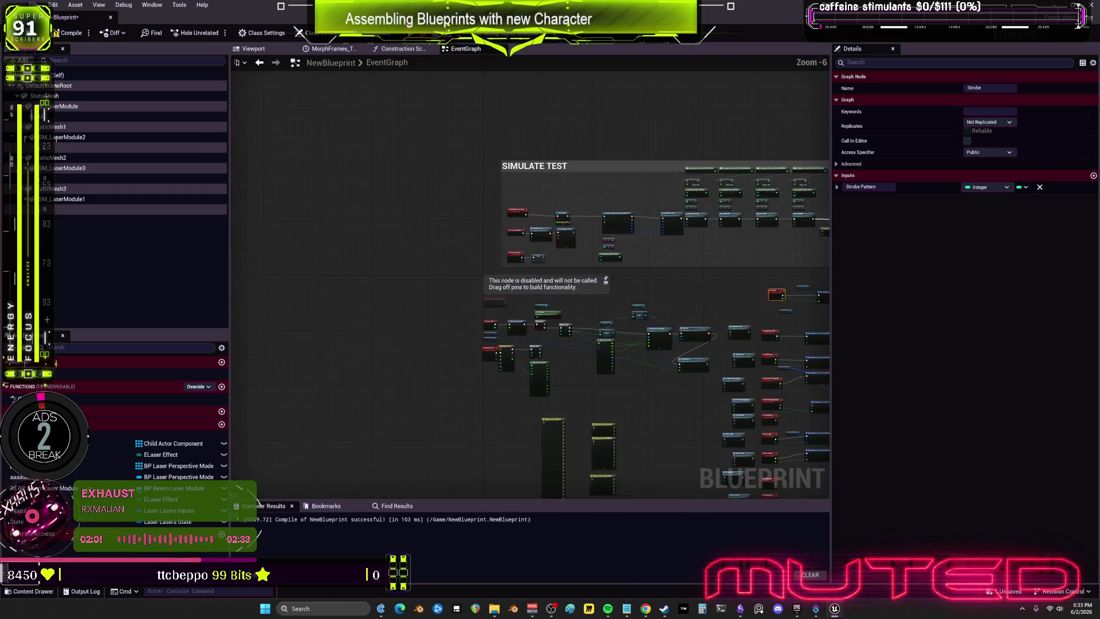
{"action": "scroll", "coordinate": [630, 307], "scroll_direction": "up", "scroll_amount": 6}
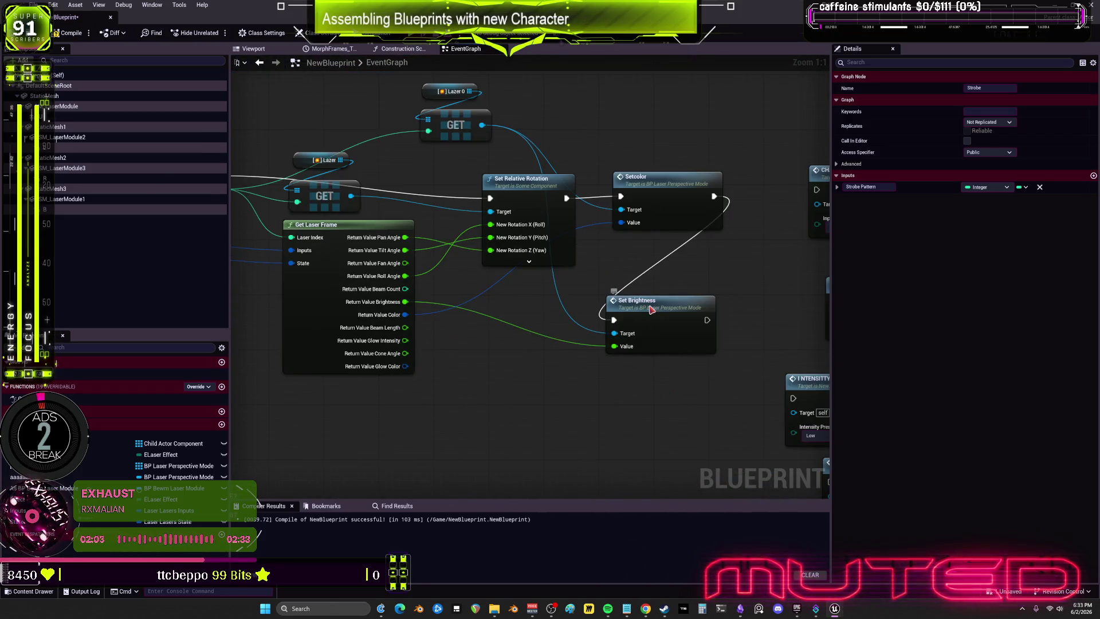
- Open BP_Laser_perspective_mode from Set Brightness and inspect its Laser Material variable
{"action": "double_click", "coordinate": [630, 307]}
{"action": "left_click_drag", "start_coordinate": [651, 309], "coordinate": [591, 264]}
{"action": "left_click", "coordinate": [444, 299]}
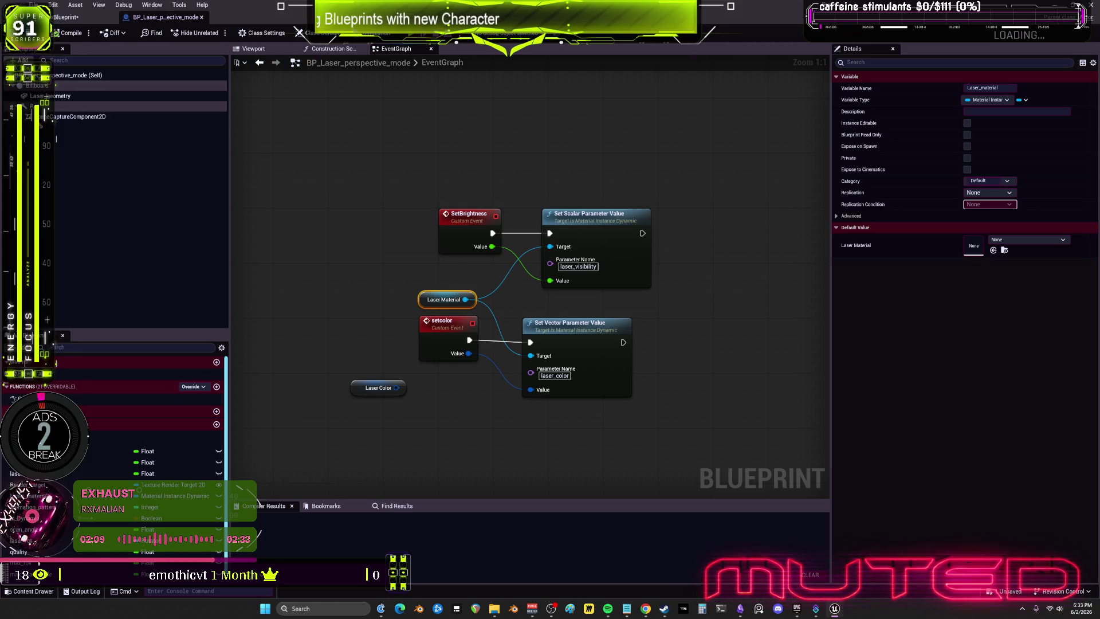
- Inspect the Laser_geometry and scene capture components and the Laser Material variable details
{"action": "left_click", "coordinate": [57, 96]}
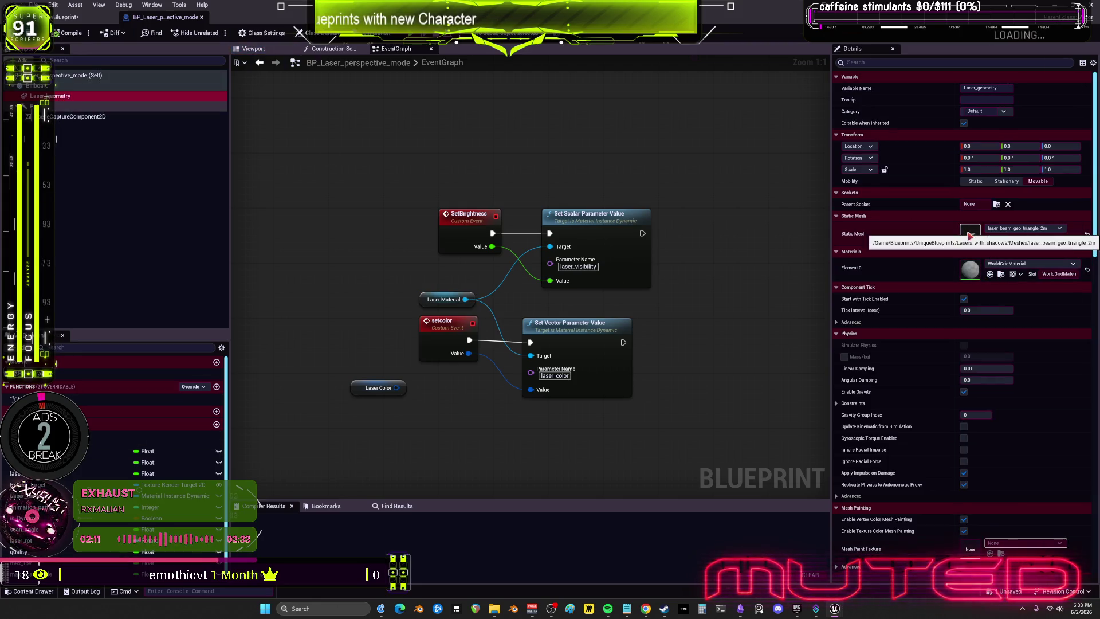
{"action": "left_click", "coordinate": [97, 117]}
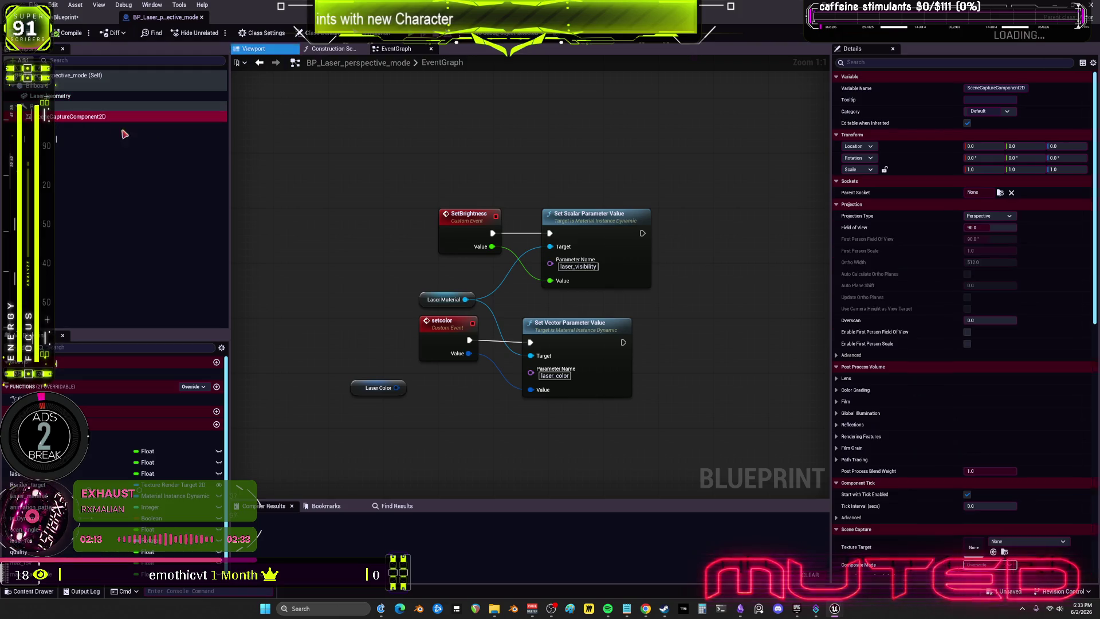
{"action": "scroll", "coordinate": [917, 265], "scroll_direction": "down", "scroll_amount": 2}
{"action": "scroll", "coordinate": [918, 264], "scroll_direction": "down", "scroll_amount": 10}
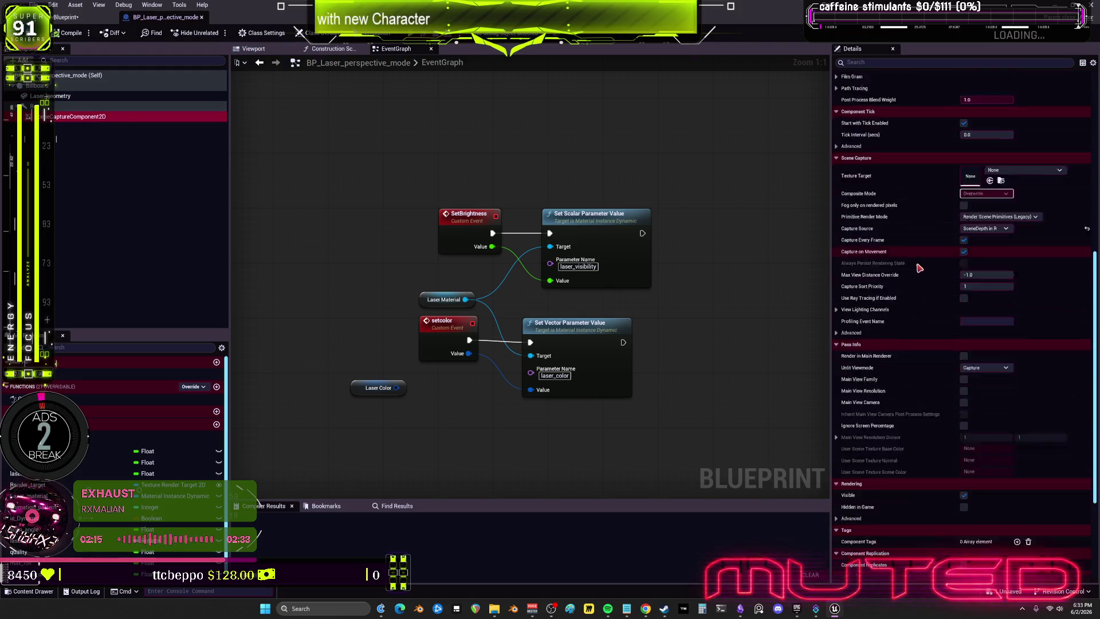
{"action": "left_click", "coordinate": [437, 301]}
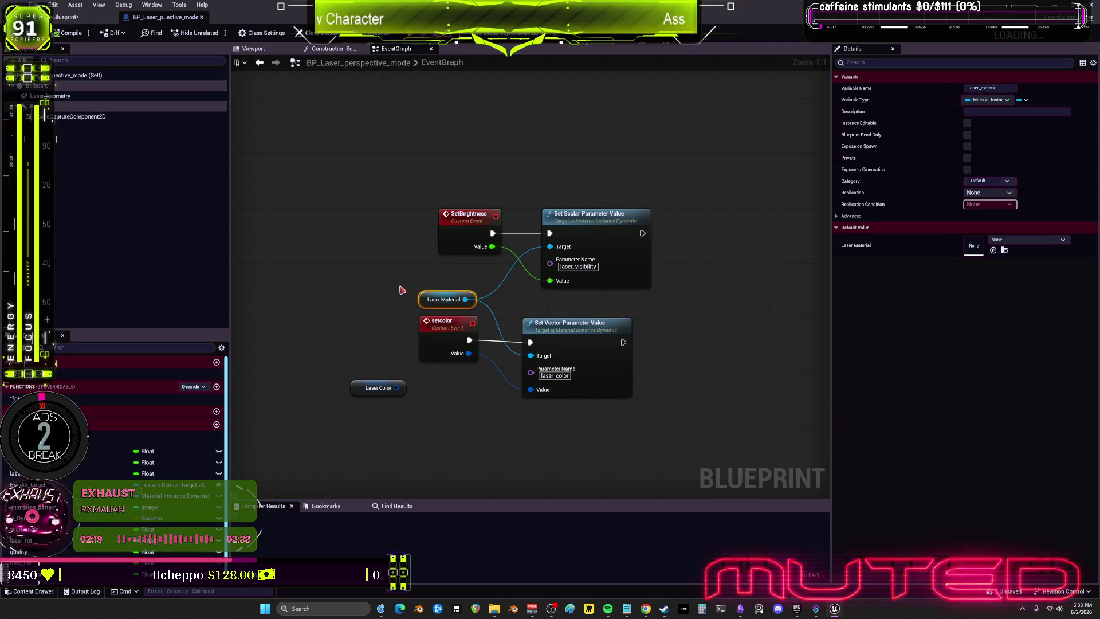
{"action": "scroll", "coordinate": [115, 459], "scroll_direction": "down", "scroll_amount": 1}
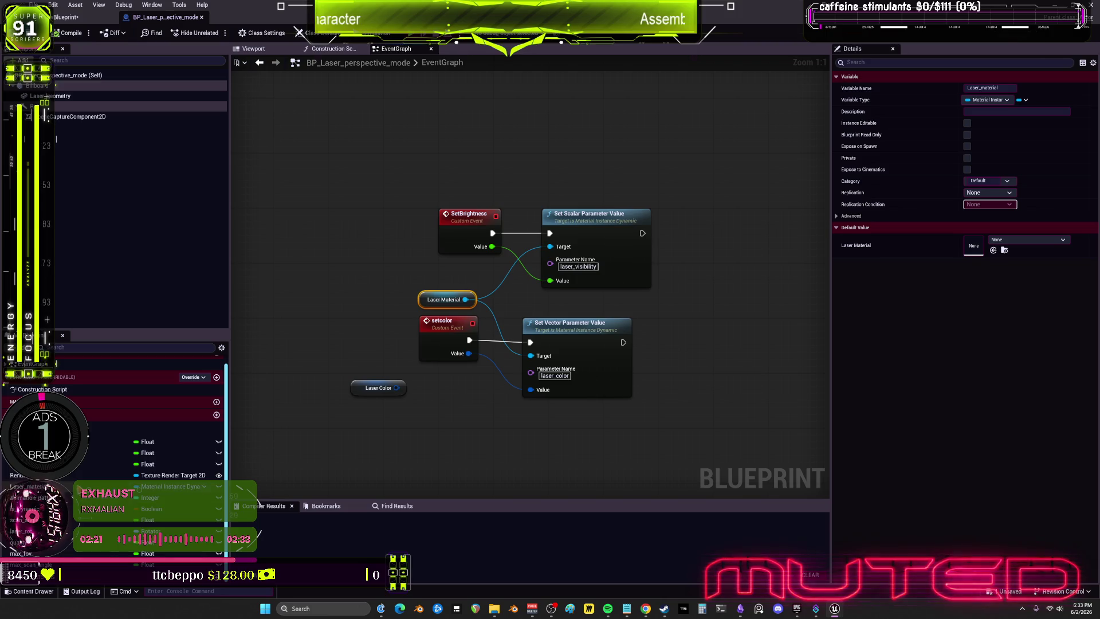
- Examine the Construction Script, jumping to the Render Target validity check
{"action": "left_click", "coordinate": [329, 49]}
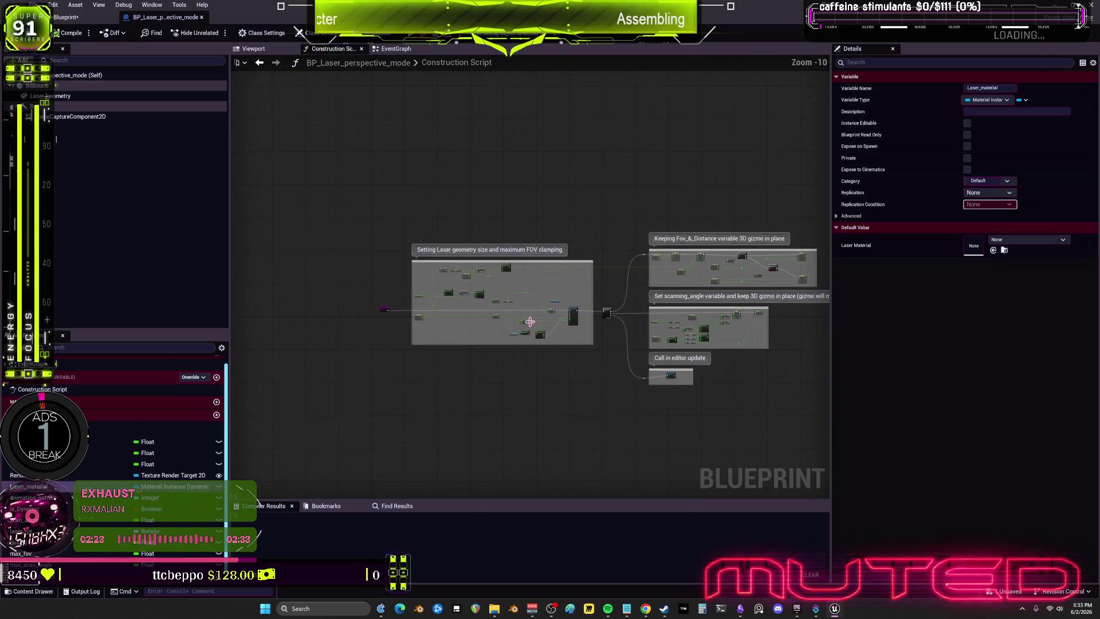
{"action": "scroll", "coordinate": [529, 322], "scroll_direction": "up", "scroll_amount": 6}
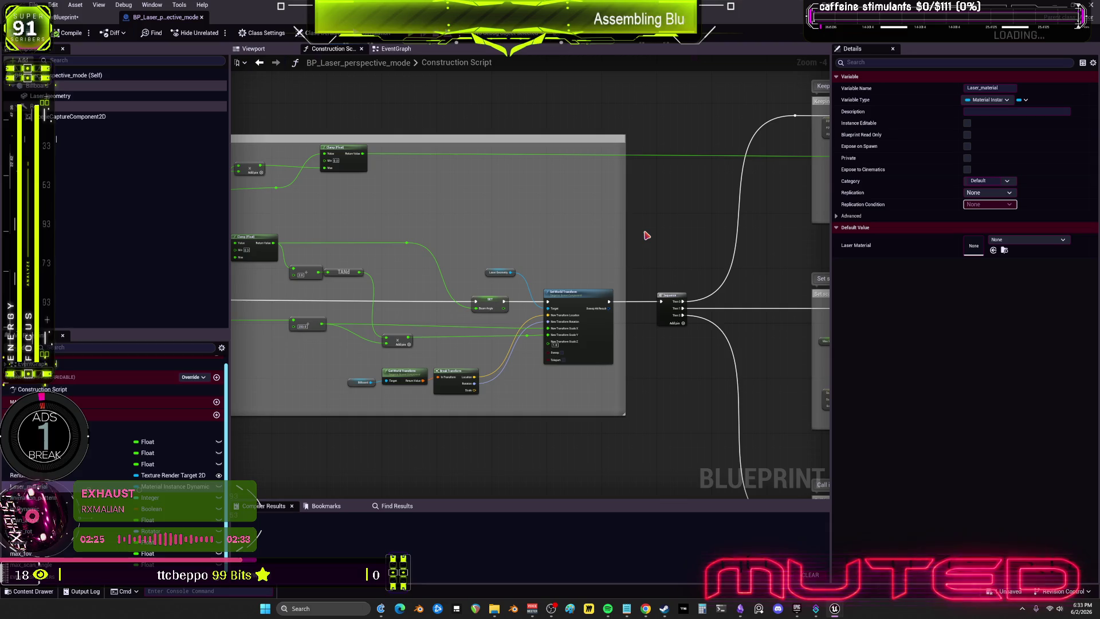
{"action": "scroll", "coordinate": [685, 212], "scroll_direction": "down", "scroll_amount": 4}
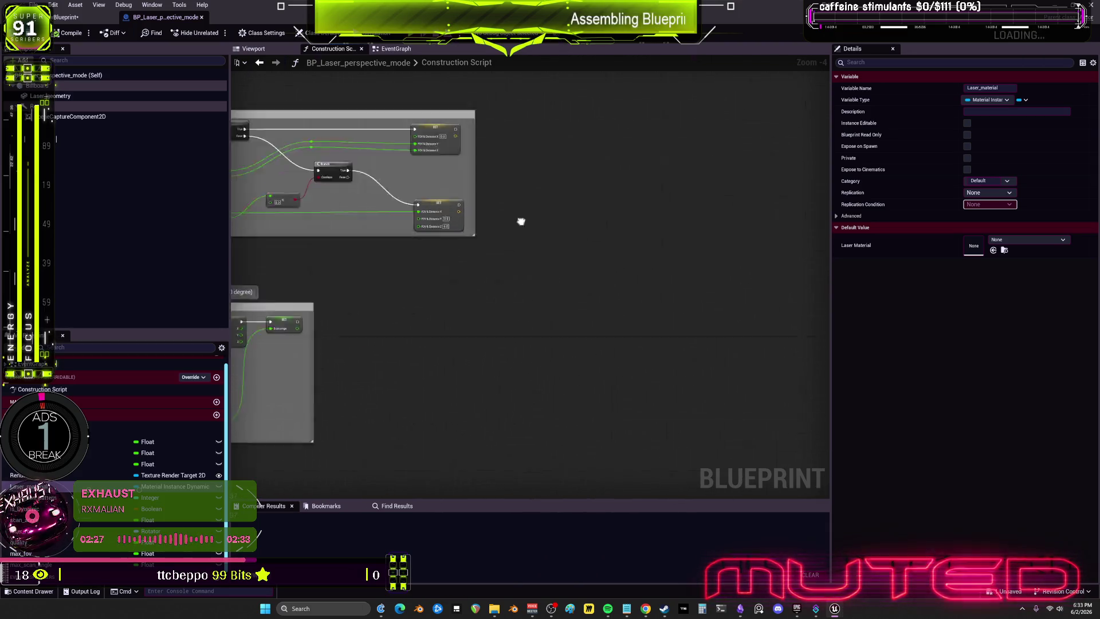
{"action": "scroll", "coordinate": [485, 286], "scroll_direction": "up", "scroll_amount": 6}
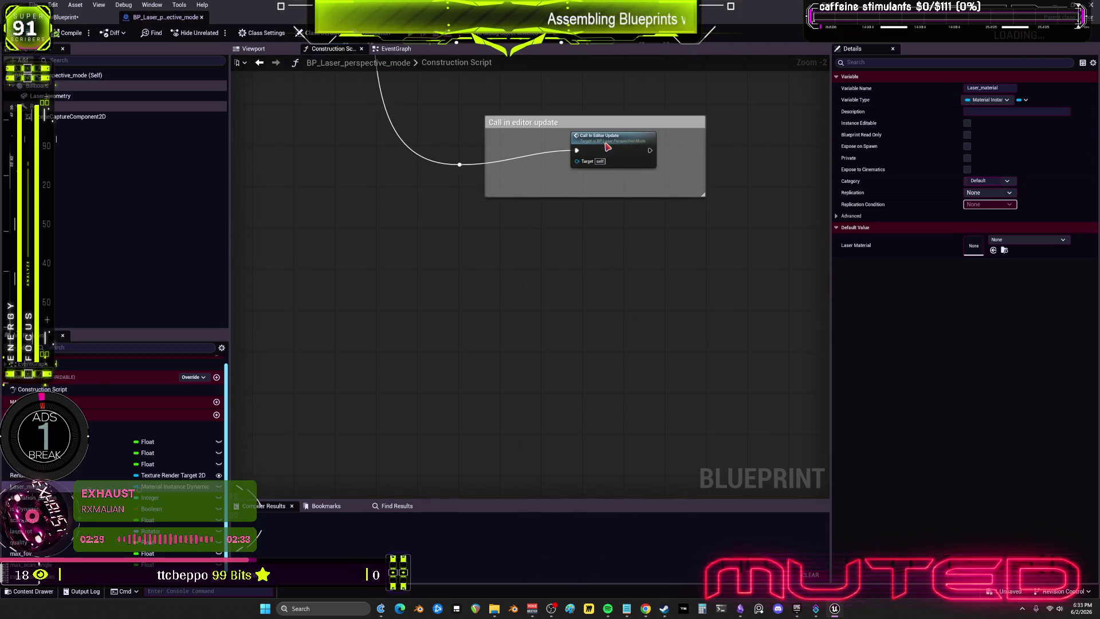
{"action": "double_click", "coordinate": [607, 147]}
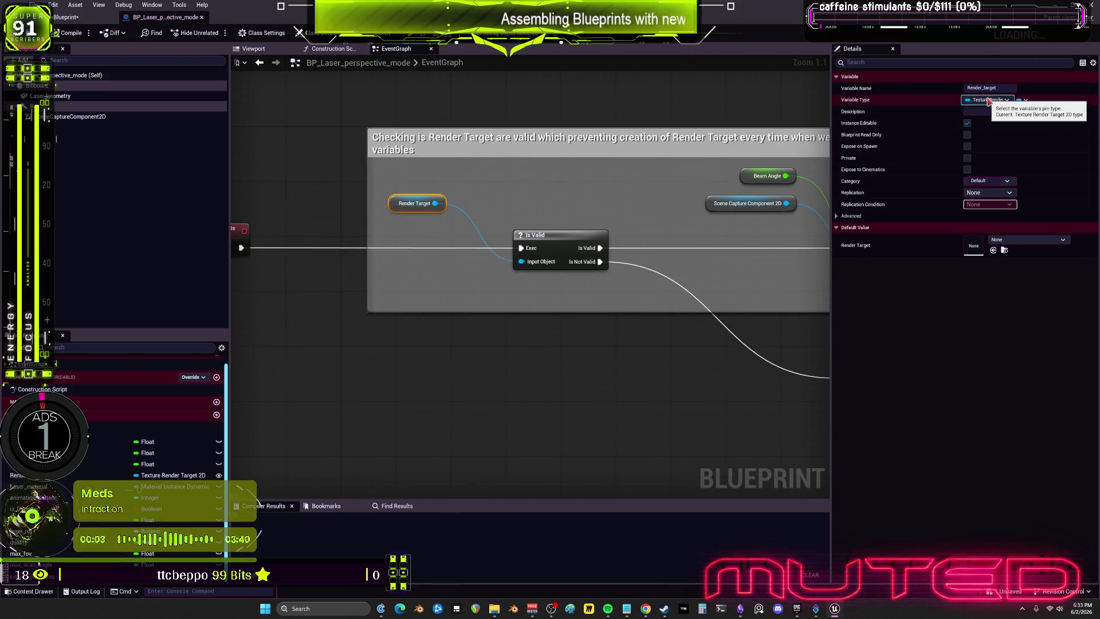
{"action": "scroll", "coordinate": [172, 464], "scroll_direction": "up", "scroll_amount": 5}
- Orbit the Viewport preview around the red striped laser beam
{"action": "left_click", "coordinate": [254, 50]}
{"action": "left_click_drag", "start_coordinate": [430, 211], "coordinate": [401, 183]}
{"action": "left_click_drag", "start_coordinate": [492, 281], "coordinate": [492, 281]}
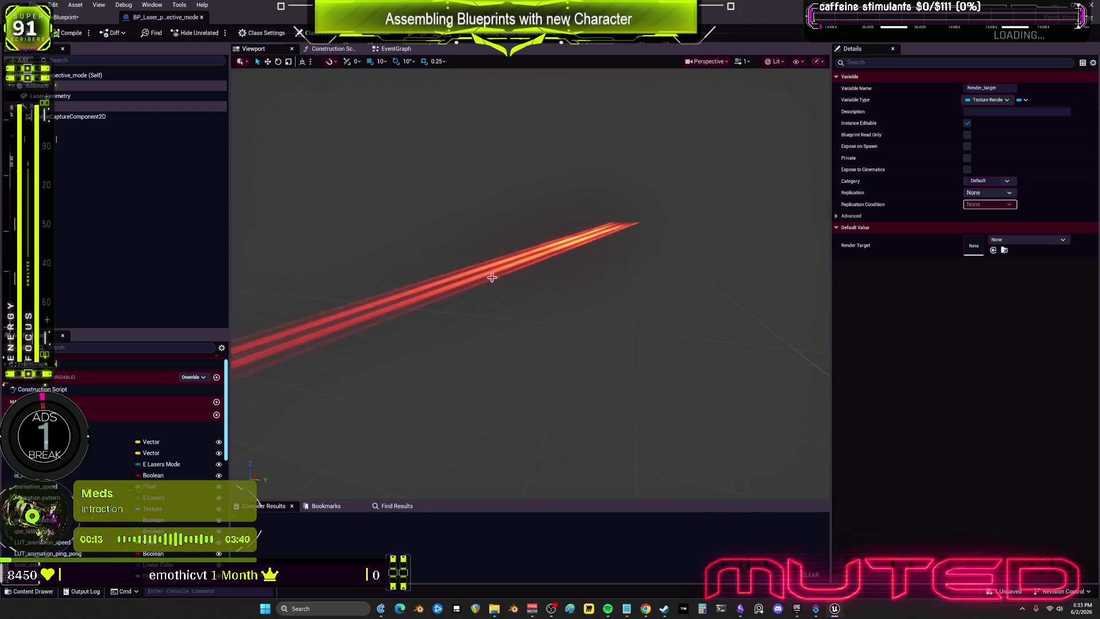
- Frame the laser beam, then shrink the Blueprint editor to reveal the Lasers_with_shadows Blueprints folder
{"action": "left_click", "coordinate": [493, 283]}
{"action": "key", "text": "f"}
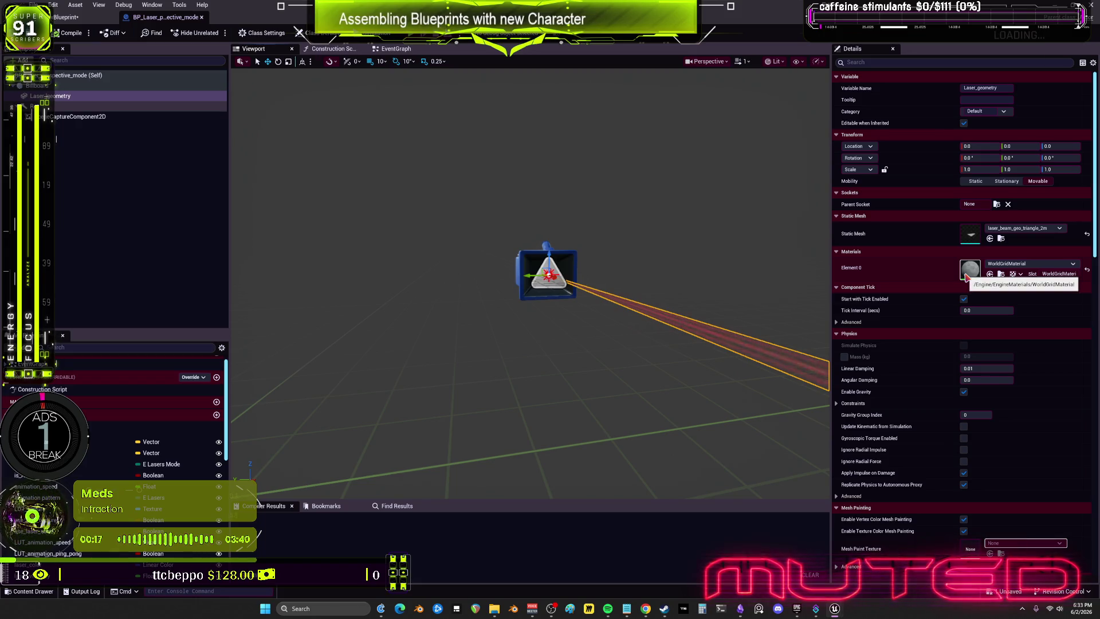
{"action": "scroll", "coordinate": [973, 369], "scroll_direction": "down", "scroll_amount": 7}
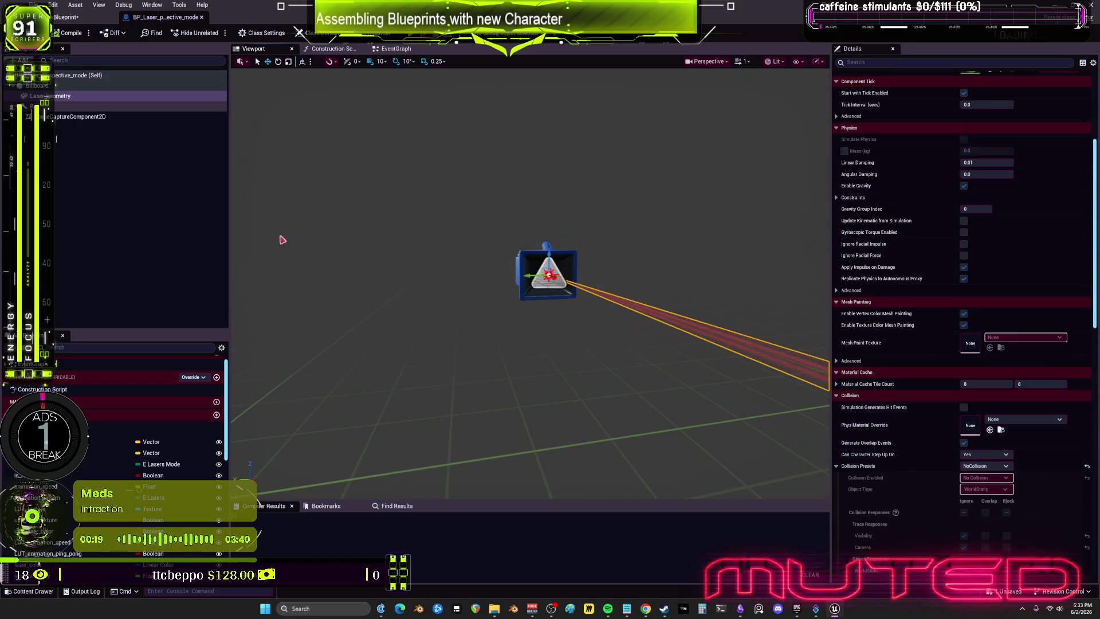
{"action": "left_click_drag", "start_coordinate": [297, 12], "coordinate": [665, 245]}
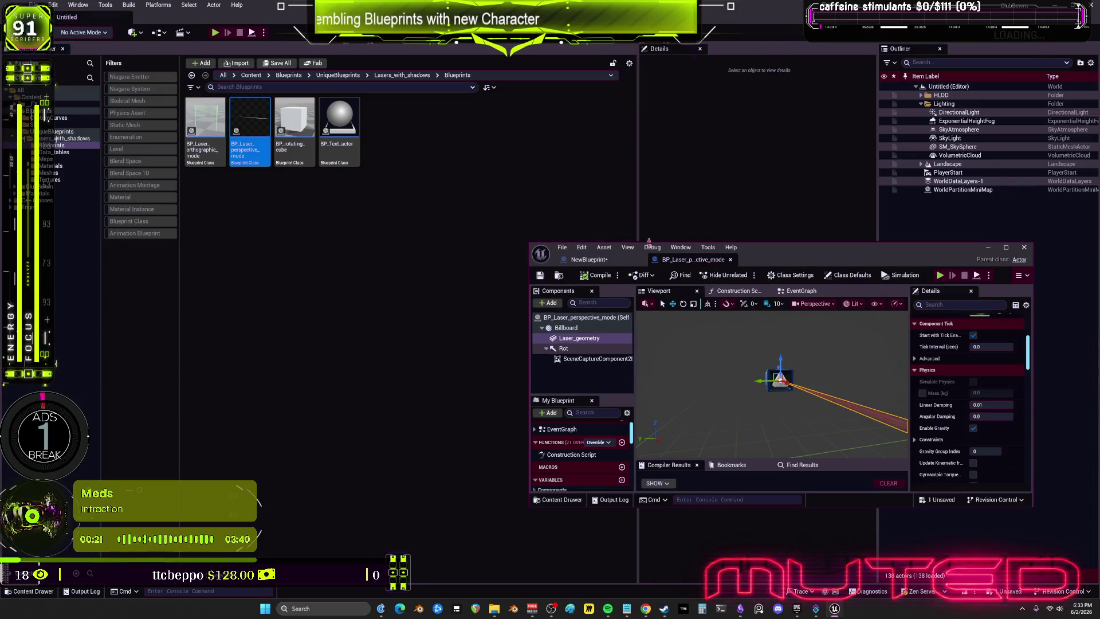
- Show BP_Laser_perspective_mode's references in the Reference Viewer and pan toward the referenced assets
{"action": "right_click", "coordinate": [258, 127]}
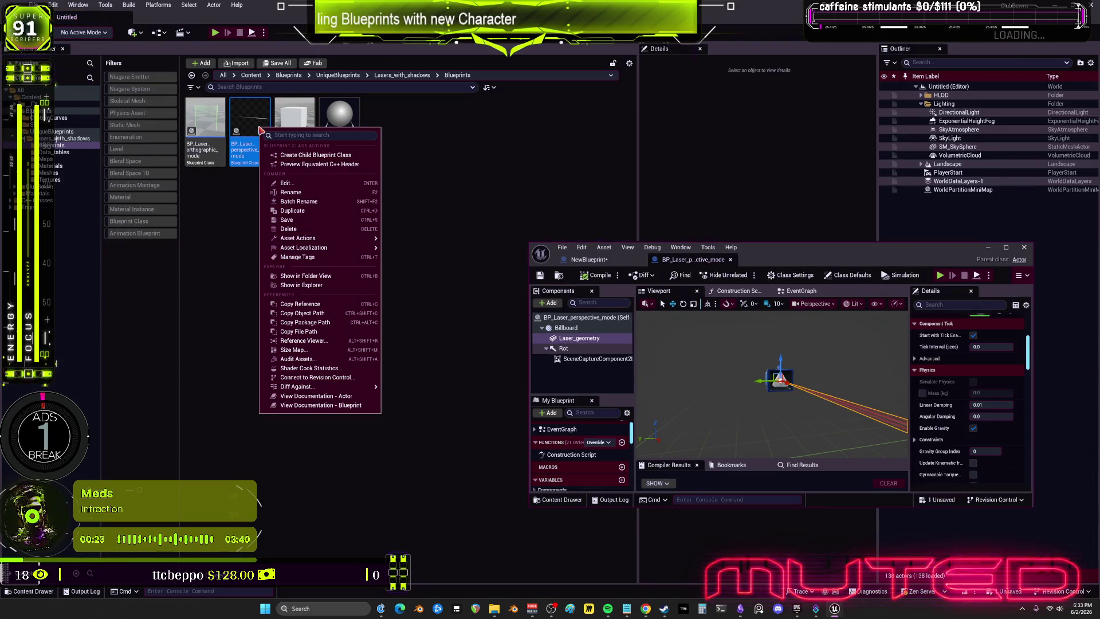
{"action": "left_click", "coordinate": [339, 343]}
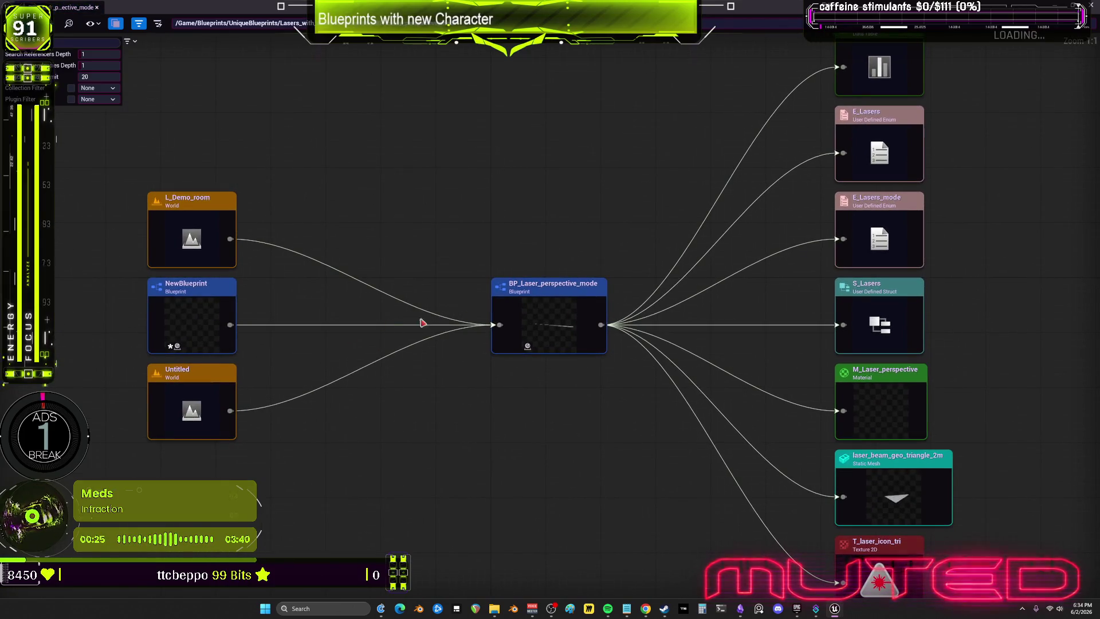
{"action": "mouse_move", "coordinate": [990, 310]}
{"action": "left_mouse_down"}
{"action": "mouse_move", "coordinate": [876, 205]}
{"action": "mouse_move", "coordinate": [826, 381]}
{"action": "mouse_move", "coordinate": [825, 290]}
{"action": "left_mouse_up"}
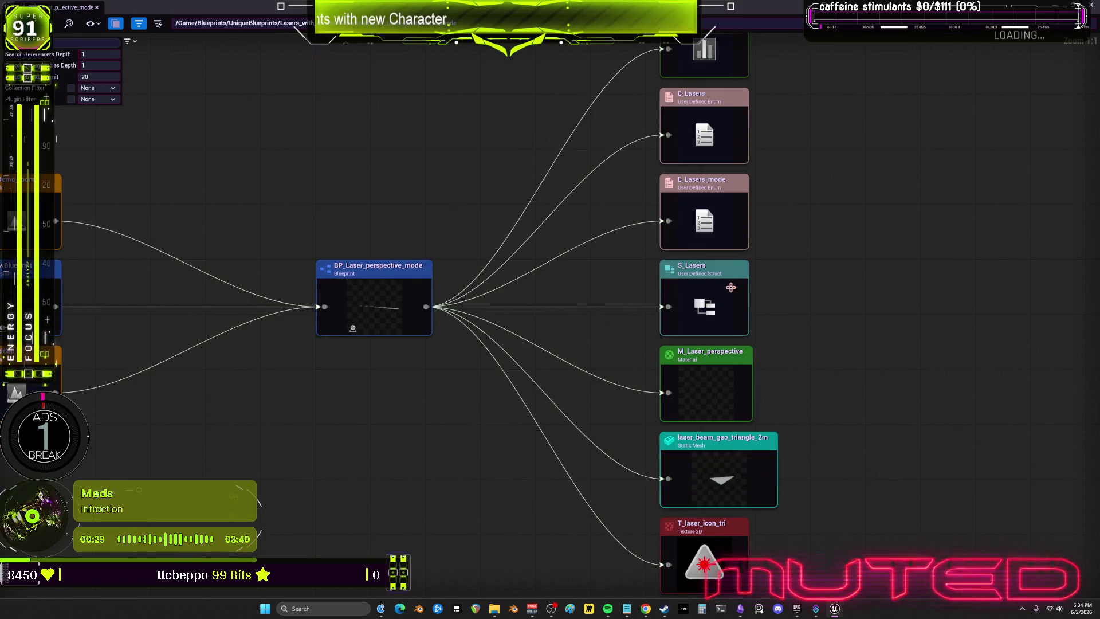
- Re-centre the reference graph on M_Laser_perspective and open it full-screen in the material editor
{"action": "double_click", "coordinate": [711, 355]}
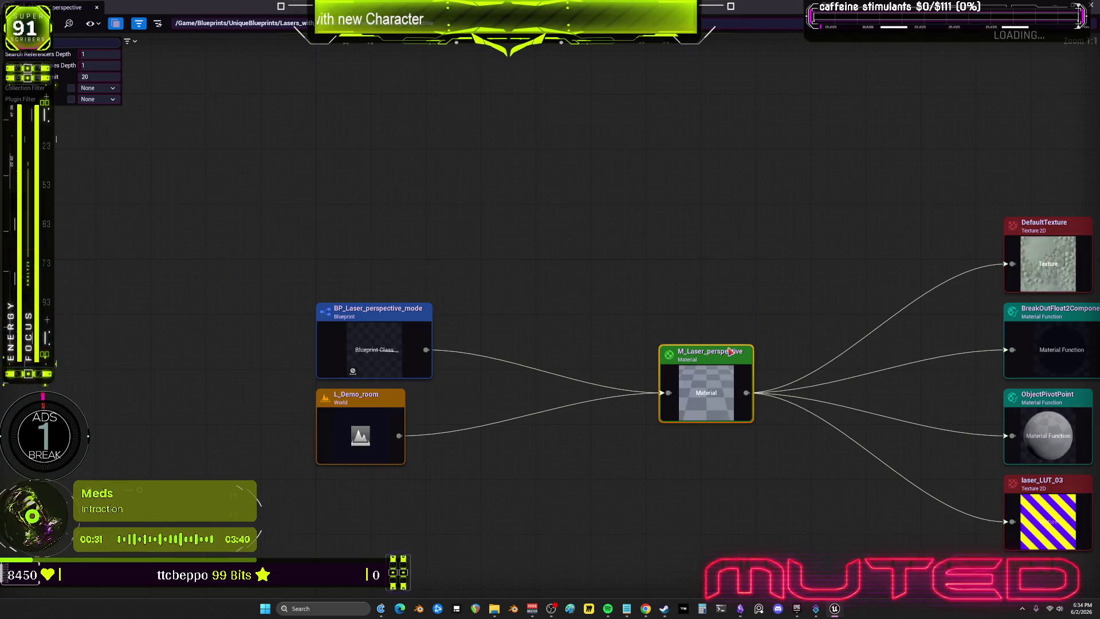
{"action": "right_click", "coordinate": [433, 335]}
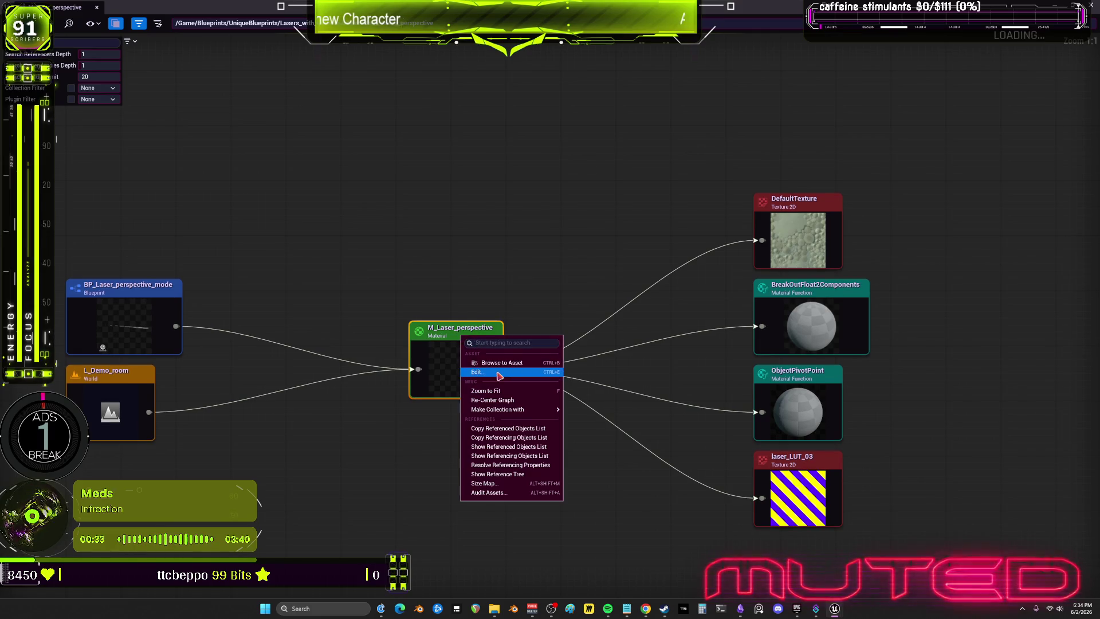
{"action": "left_click", "coordinate": [499, 373]}
{"action": "double_click", "coordinate": [832, 266]}
- Bring the Camera depth fade and Beam sides mask groups into view and nudge the 360 constant left
{"action": "scroll", "coordinate": [642, 282], "scroll_direction": "down", "scroll_amount": 7}
{"action": "scroll", "coordinate": [642, 282], "scroll_direction": "up", "scroll_amount": 8}
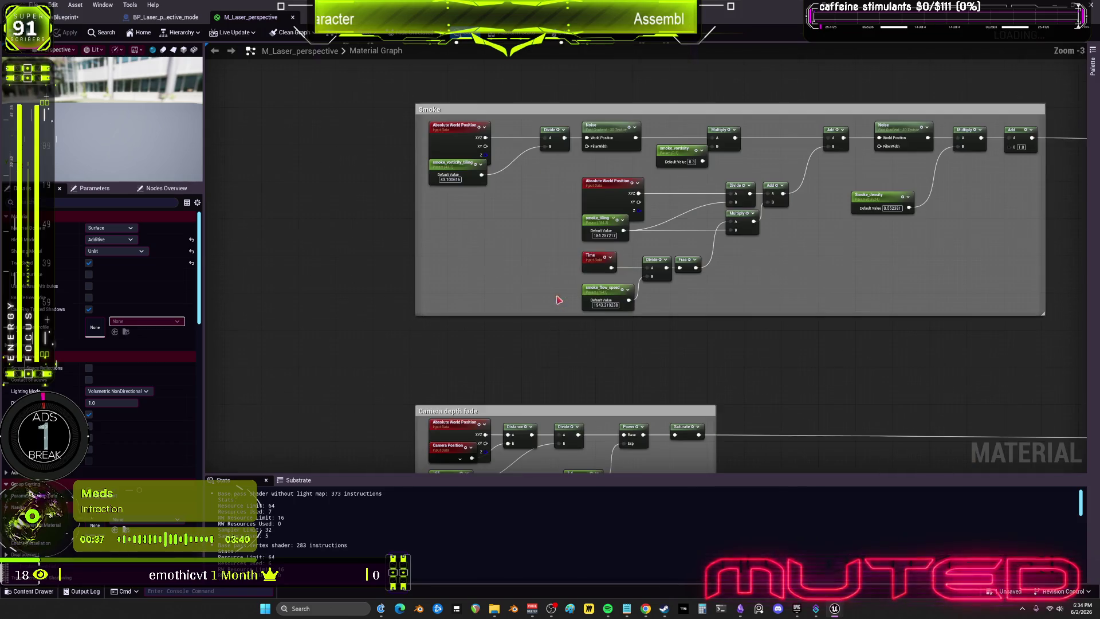
{"action": "mouse_move", "coordinate": [764, 396]}
{"action": "left_mouse_down"}
{"action": "mouse_move", "coordinate": [739, 308]}
{"action": "mouse_move", "coordinate": [749, 201]}
{"action": "left_mouse_up"}
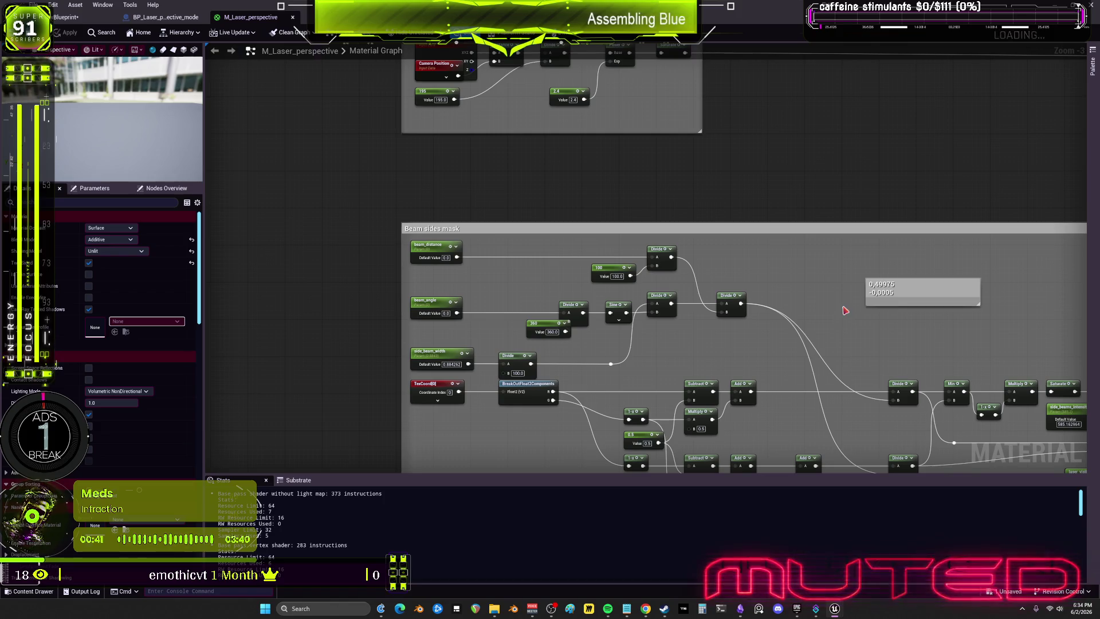
{"action": "scroll", "coordinate": [803, 248], "scroll_direction": "up", "scroll_amount": 2}
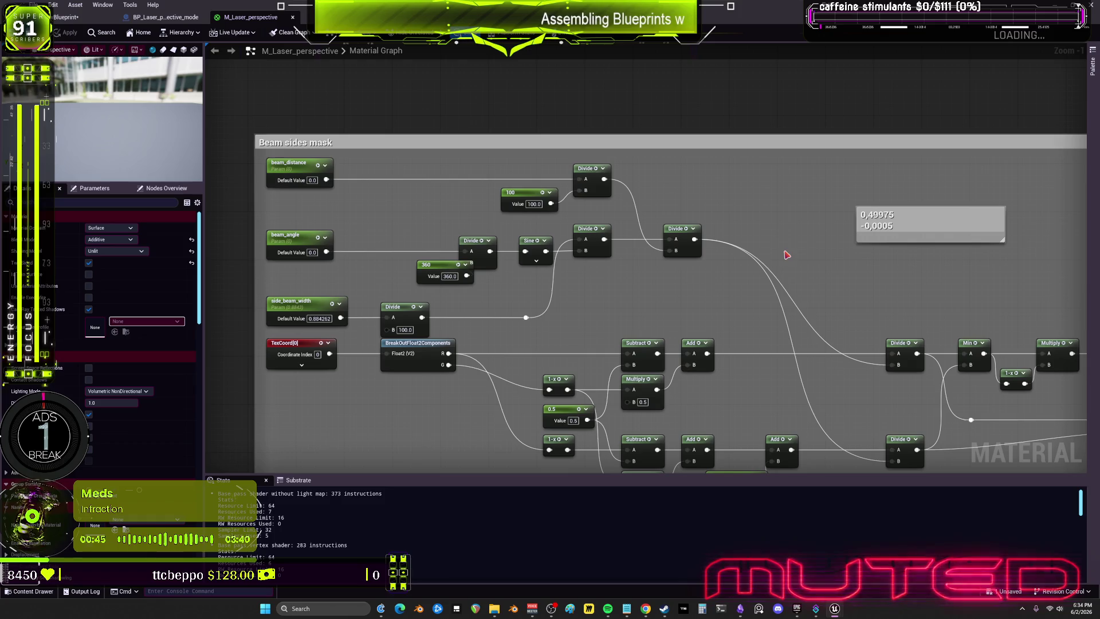
{"action": "left_click_drag", "start_coordinate": [423, 276], "coordinate": [386, 276]}
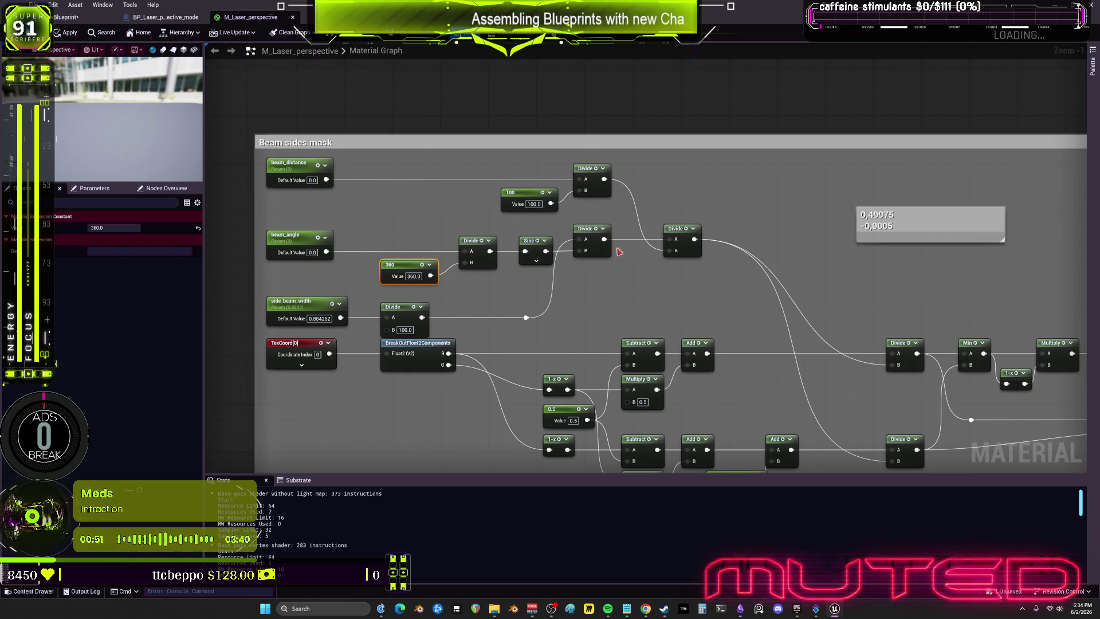
- Zoom over the Smoke group's Noise nodes, smoke_density 0.552381 and smoke_flow_speed 1943.219238
{"action": "scroll", "coordinate": [627, 238], "scroll_direction": "down", "scroll_amount": 3}
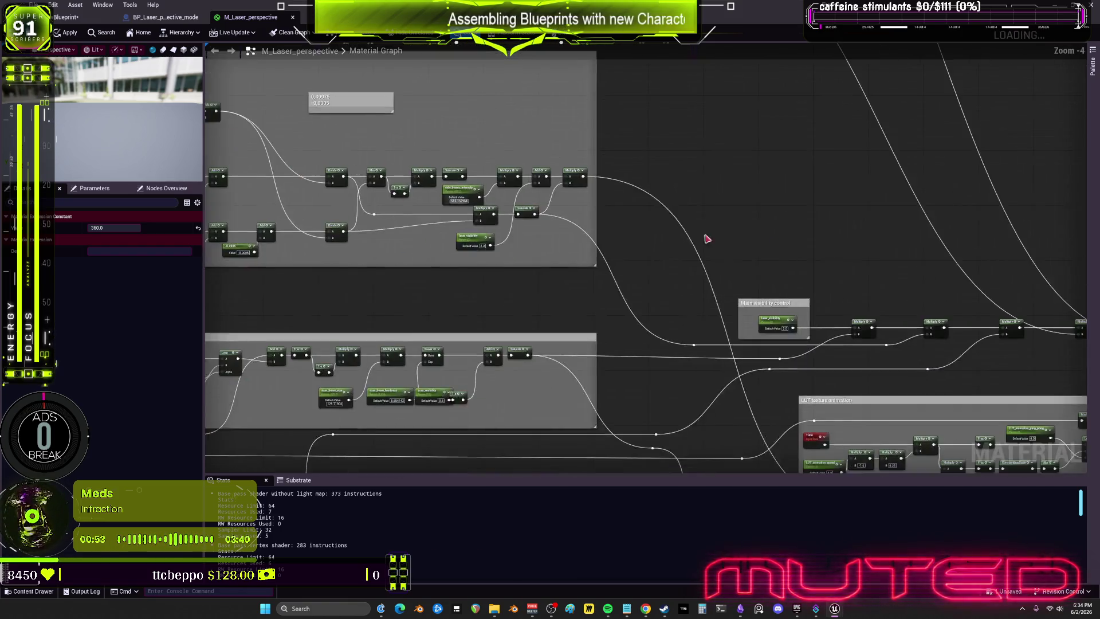
{"action": "scroll", "coordinate": [716, 211], "scroll_direction": "up", "scroll_amount": 2}
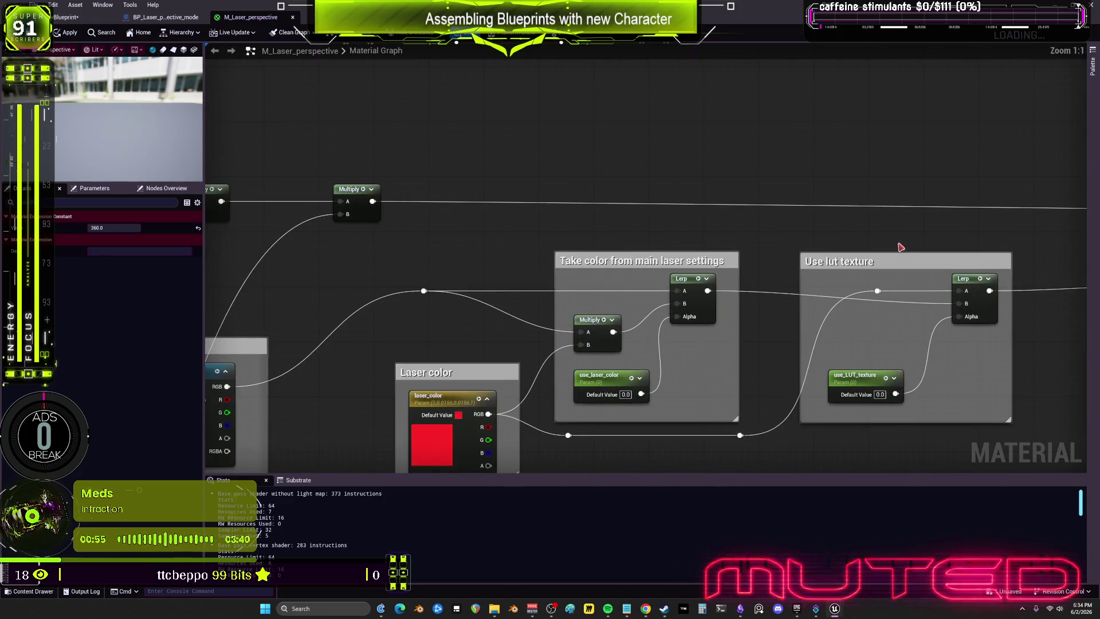
{"action": "scroll", "coordinate": [829, 262], "scroll_direction": "down", "scroll_amount": 3}
{"action": "scroll", "coordinate": [830, 261], "scroll_direction": "up", "scroll_amount": 3}
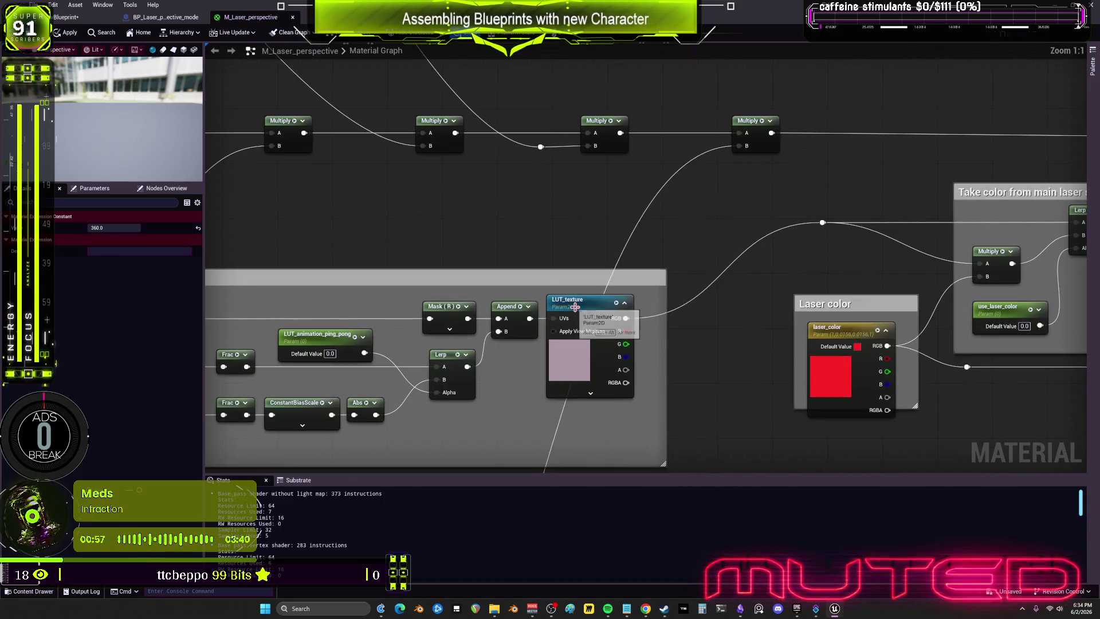
{"action": "scroll", "coordinate": [597, 290], "scroll_direction": "down", "scroll_amount": 4}
{"action": "scroll", "coordinate": [630, 281], "scroll_direction": "up", "scroll_amount": 5}
{"action": "scroll", "coordinate": [647, 263], "scroll_direction": "down", "scroll_amount": 2}
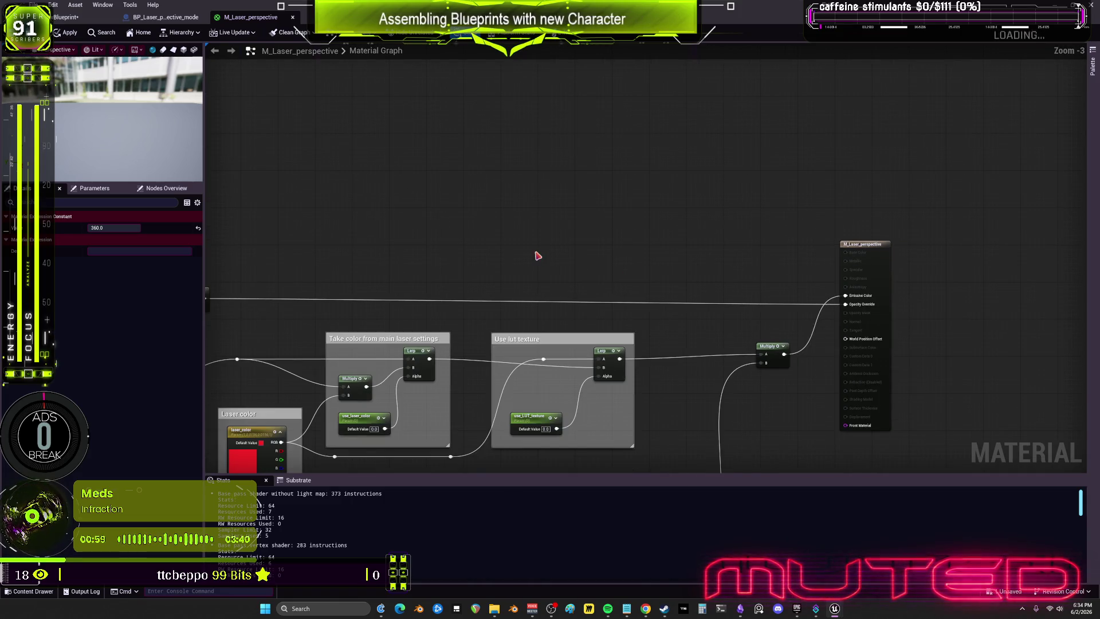
{"action": "scroll", "coordinate": [538, 256], "scroll_direction": "down", "scroll_amount": 1}
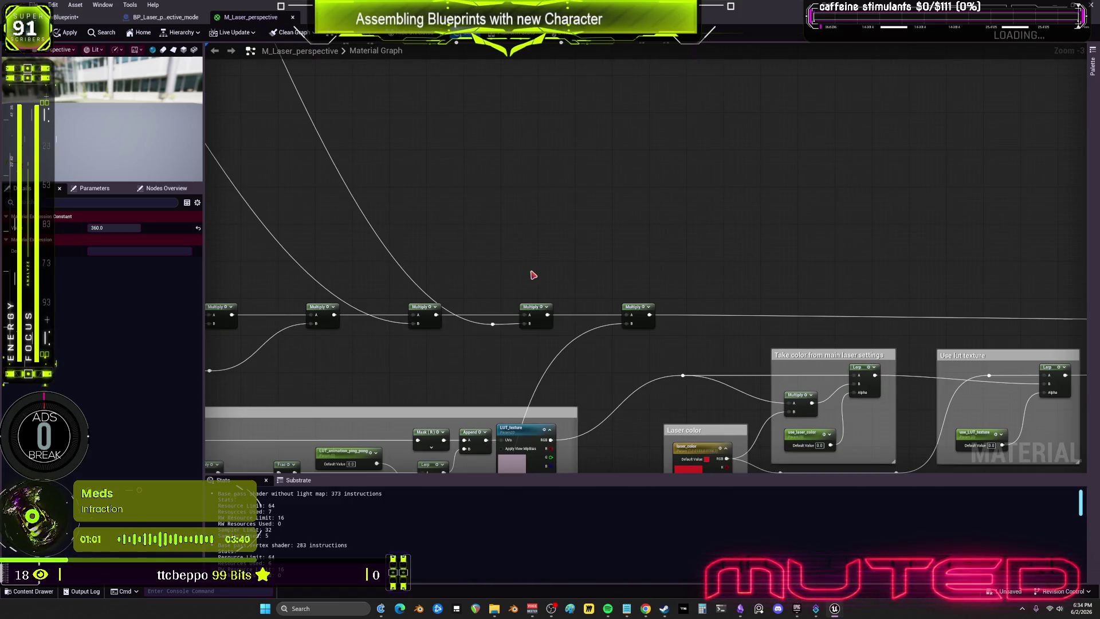
{"action": "scroll", "coordinate": [663, 316], "scroll_direction": "down", "scroll_amount": 1}
{"action": "scroll", "coordinate": [663, 315], "scroll_direction": "up", "scroll_amount": 4}
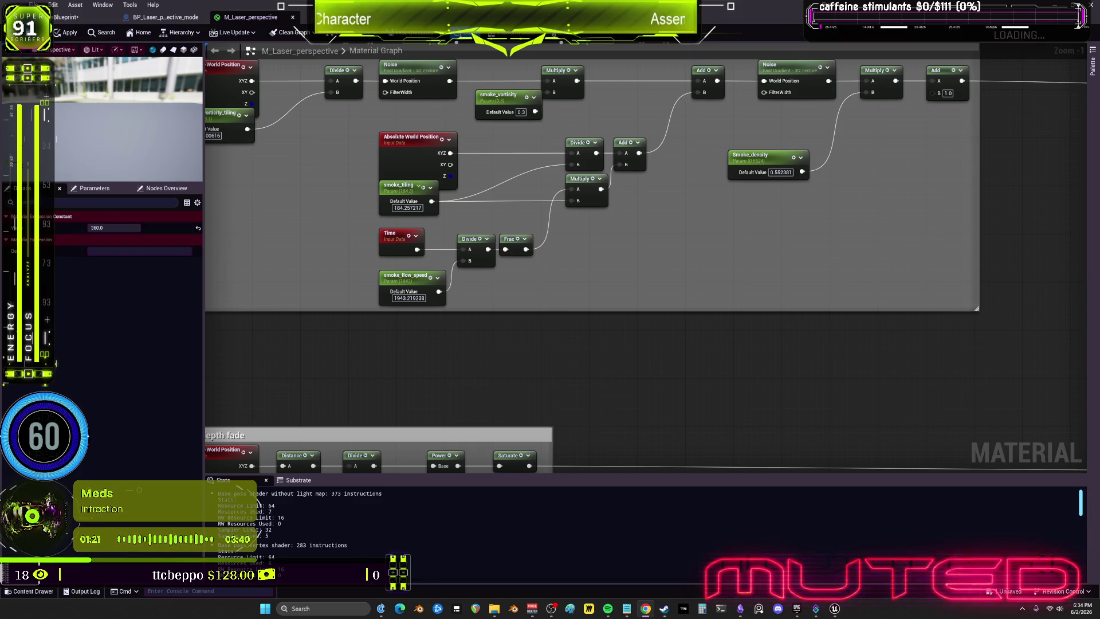
{"action": "scroll", "coordinate": [607, 204], "scroll_direction": "down", "scroll_amount": 4}
{"action": "mouse_move", "coordinate": [607, 204]}
{"action": "left_mouse_down"}
{"action": "mouse_move", "coordinate": [600, 360]}
{"action": "mouse_move", "coordinate": [624, 167]}
{"action": "left_mouse_up"}
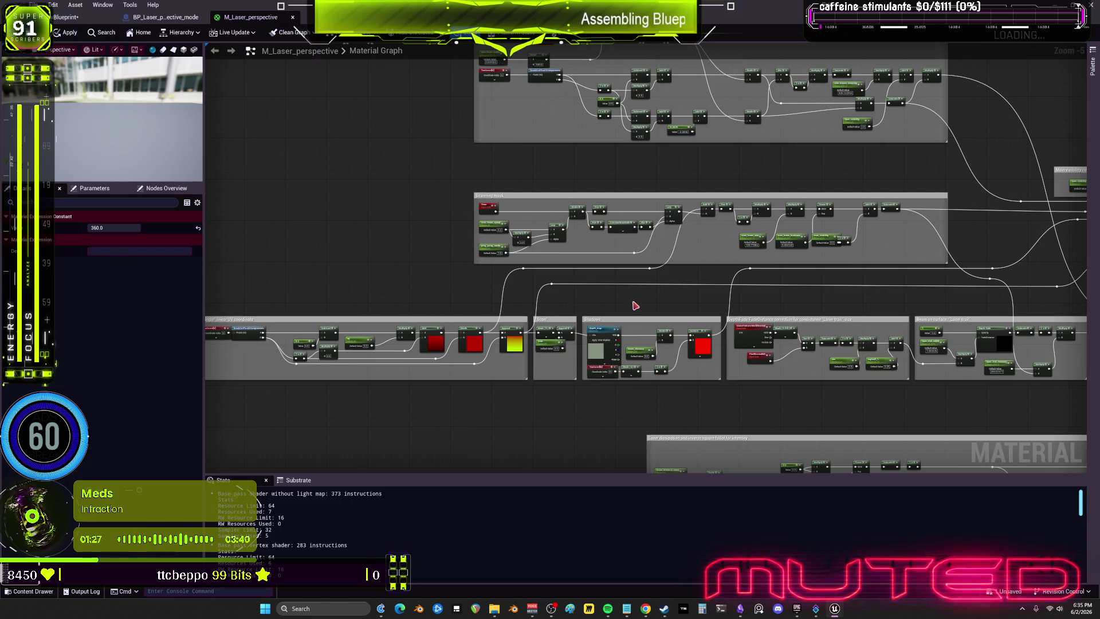
{"action": "mouse_move", "coordinate": [479, 301]}
{"action": "left_mouse_down"}
{"action": "mouse_move", "coordinate": [723, 277]}
{"action": "mouse_move", "coordinate": [428, 183]}
{"action": "left_mouse_up"}
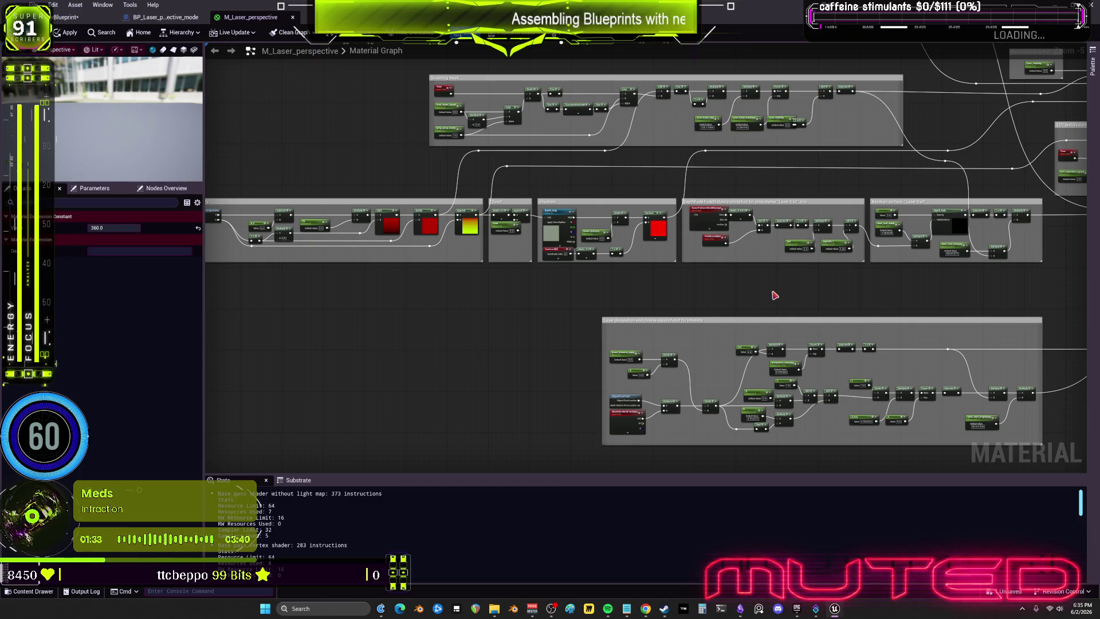
{"action": "mouse_move", "coordinate": [903, 190]}
{"action": "left_mouse_down"}
{"action": "mouse_move", "coordinate": [553, 216]}
{"action": "mouse_move", "coordinate": [215, 295]}
{"action": "left_mouse_up"}
{"action": "scroll", "coordinate": [464, 258], "scroll_direction": "up", "scroll_amount": 5}
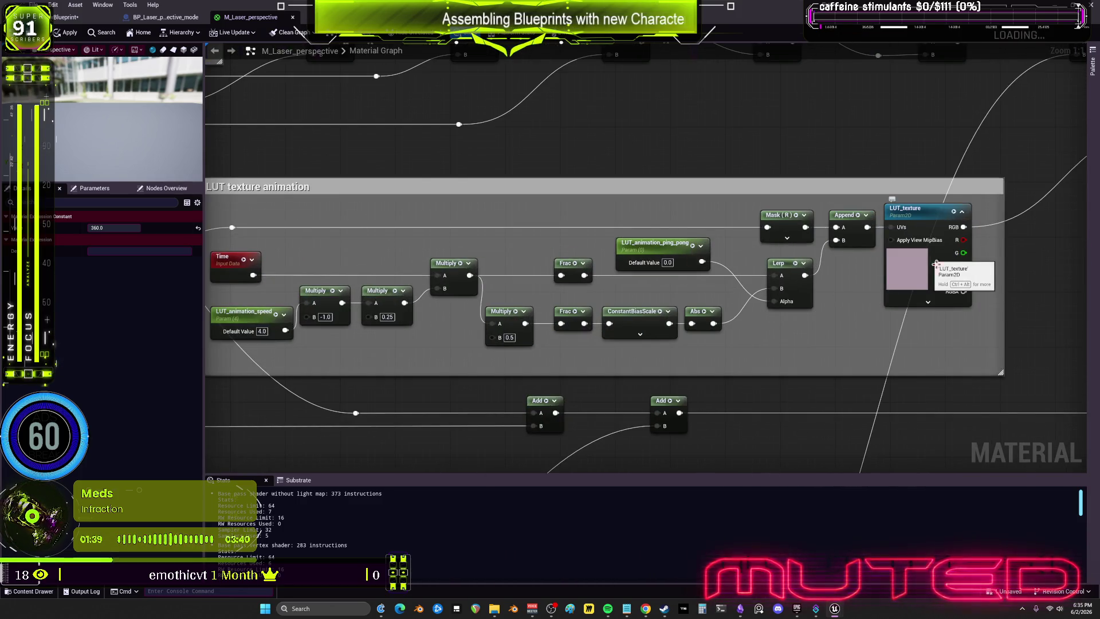
{"action": "left_click_drag", "start_coordinate": [930, 260], "coordinate": [641, 285]}
{"action": "left_click_drag", "start_coordinate": [1038, 277], "coordinate": [803, 279]}
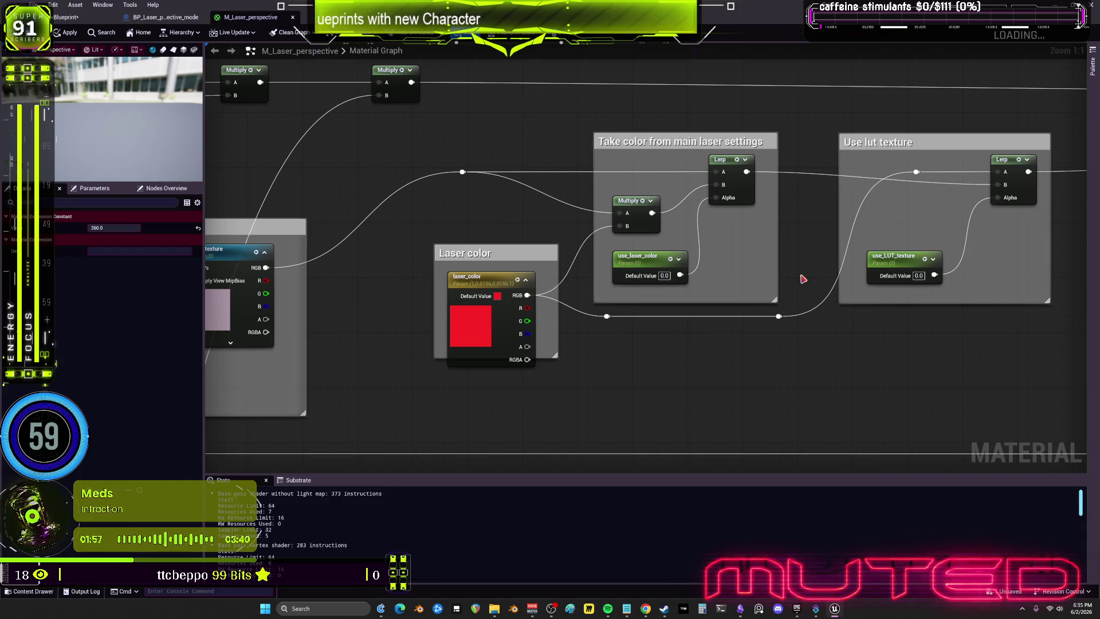
- Centre the laser dissipation group for a look, then close M_Laser_perspective and answer the save prompt
{"action": "scroll", "coordinate": [1004, 376], "scroll_direction": "down", "scroll_amount": 5}
{"action": "scroll", "coordinate": [700, 200], "scroll_direction": "up", "scroll_amount": 2}
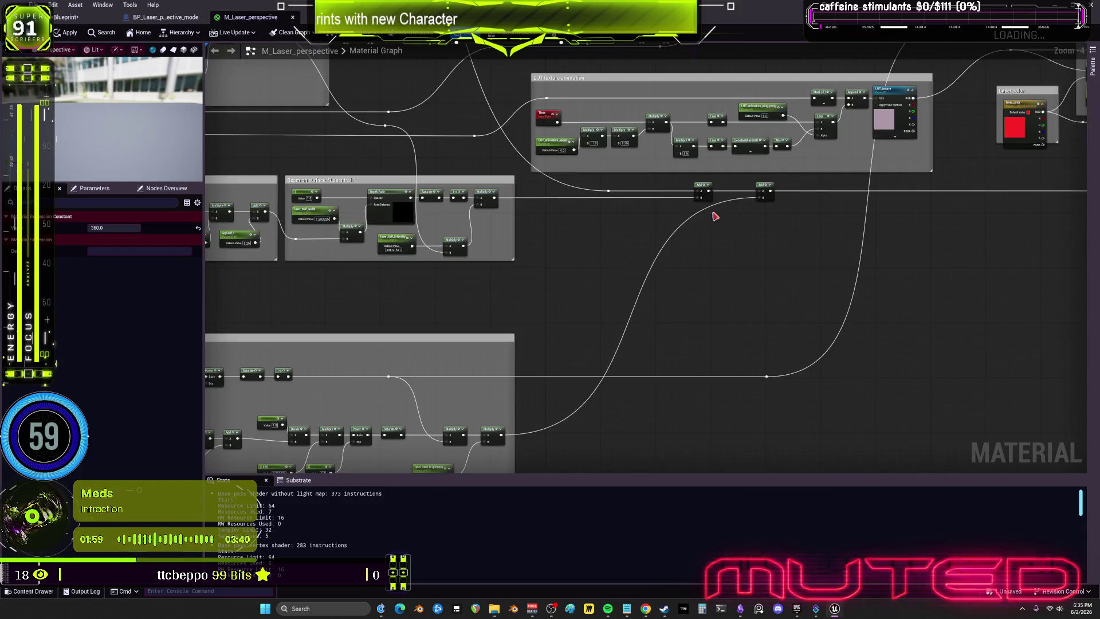
{"action": "left_click_drag", "start_coordinate": [539, 281], "coordinate": [699, 306]}
{"action": "scroll", "coordinate": [448, 308], "scroll_direction": "up", "scroll_amount": 4}
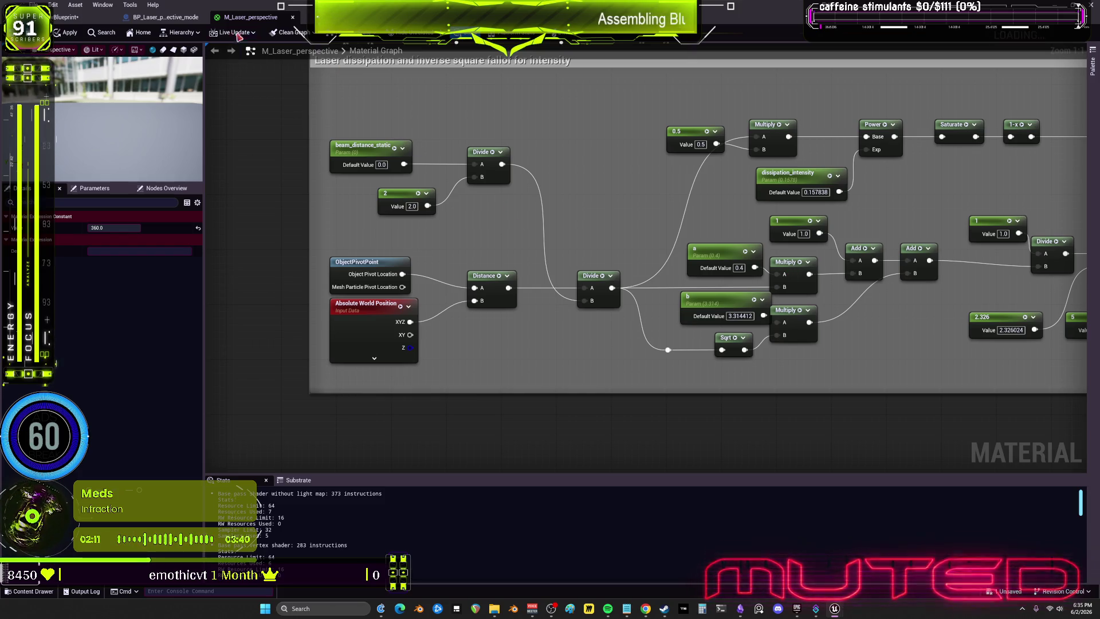
{"action": "left_click", "coordinate": [296, 20]}
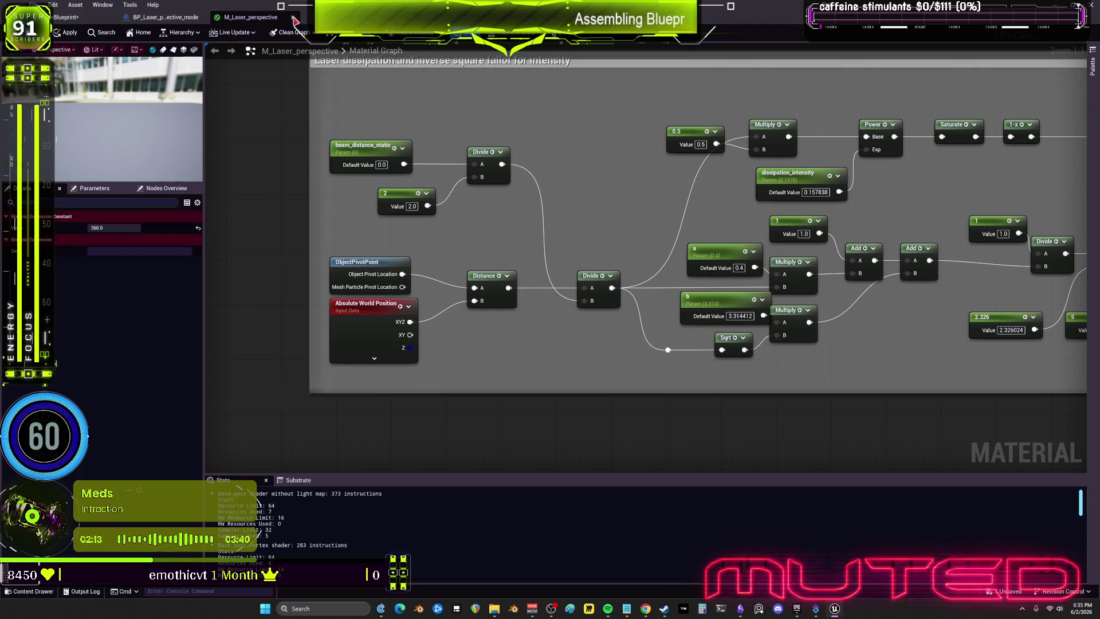
{"action": "left_click", "coordinate": [615, 327]}
{"action": "mouse_move", "coordinate": [579, 299]}
{"action": "left_mouse_down"}
{"action": "mouse_move", "coordinate": [658, 291]}
{"action": "mouse_move", "coordinate": [595, 295]}
{"action": "mouse_move", "coordinate": [619, 295]}
{"action": "mouse_move", "coordinate": [601, 295]}
{"action": "mouse_move", "coordinate": [614, 282]}
{"action": "left_mouse_up"}
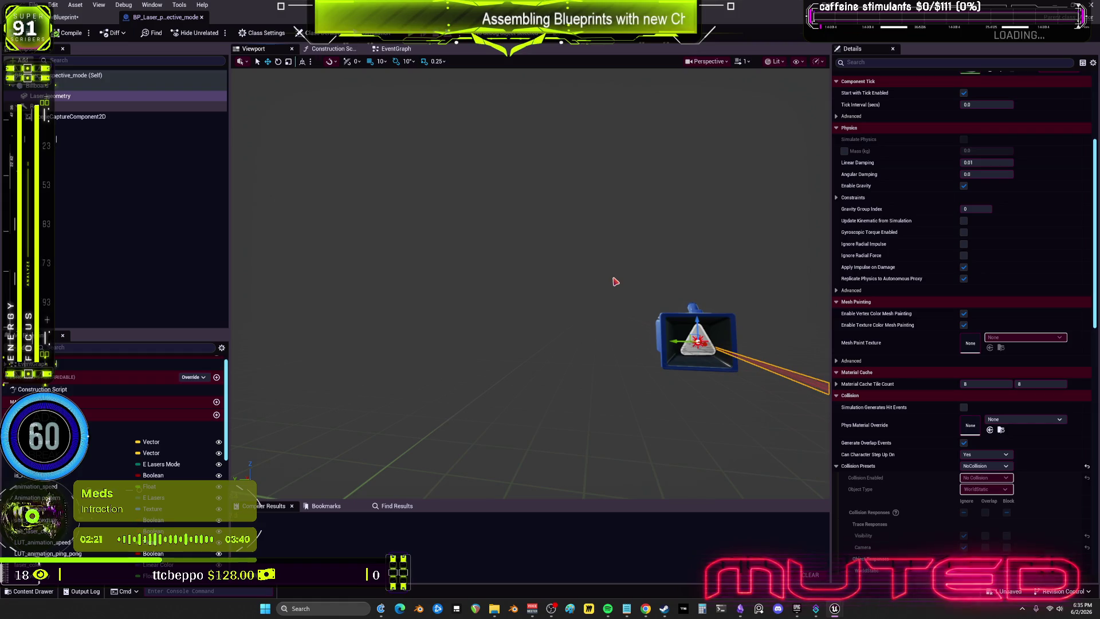
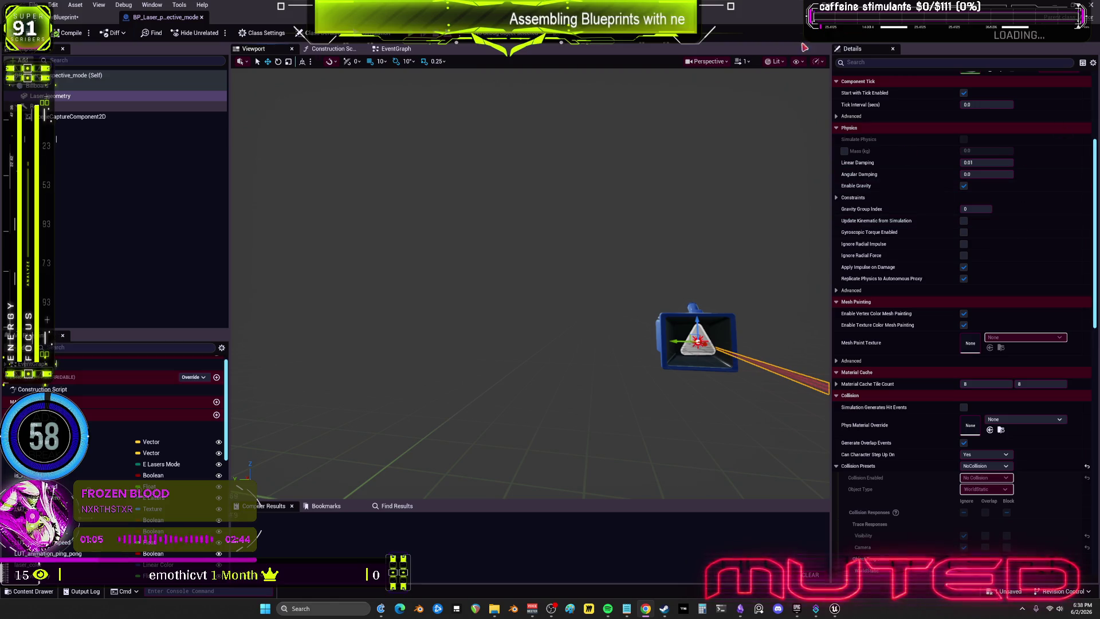
- Close the Reference Viewer and dismiss the save content prompt to return to the editor
{"action": "key", "text": "alt+Tab"}
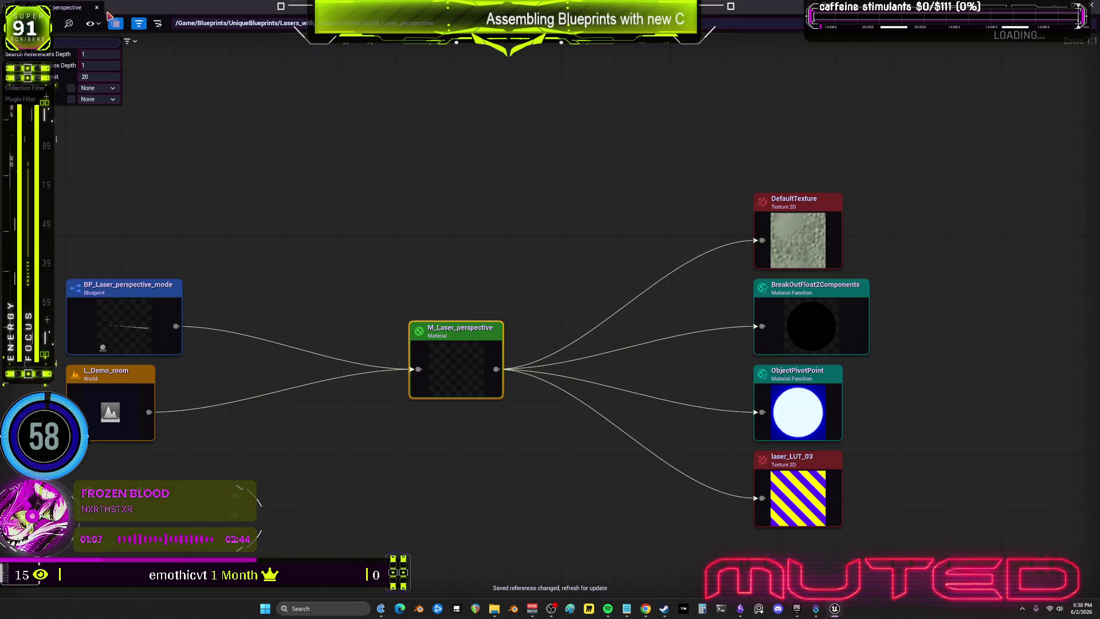
{"action": "left_click", "coordinate": [96, 8]}
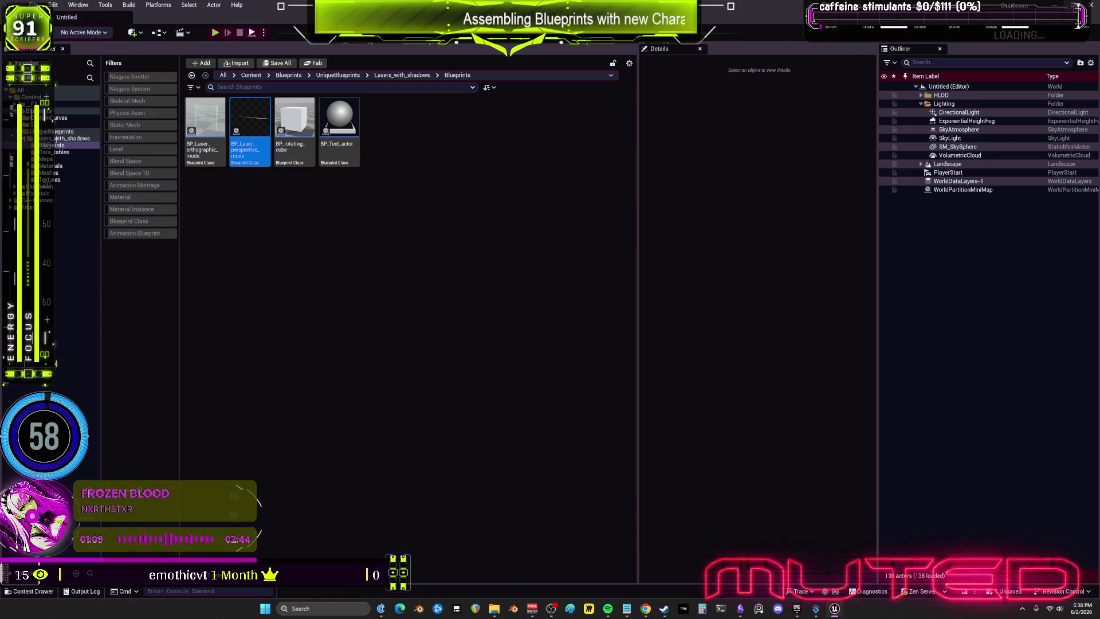
{"action": "left_click", "coordinate": [622, 402]}
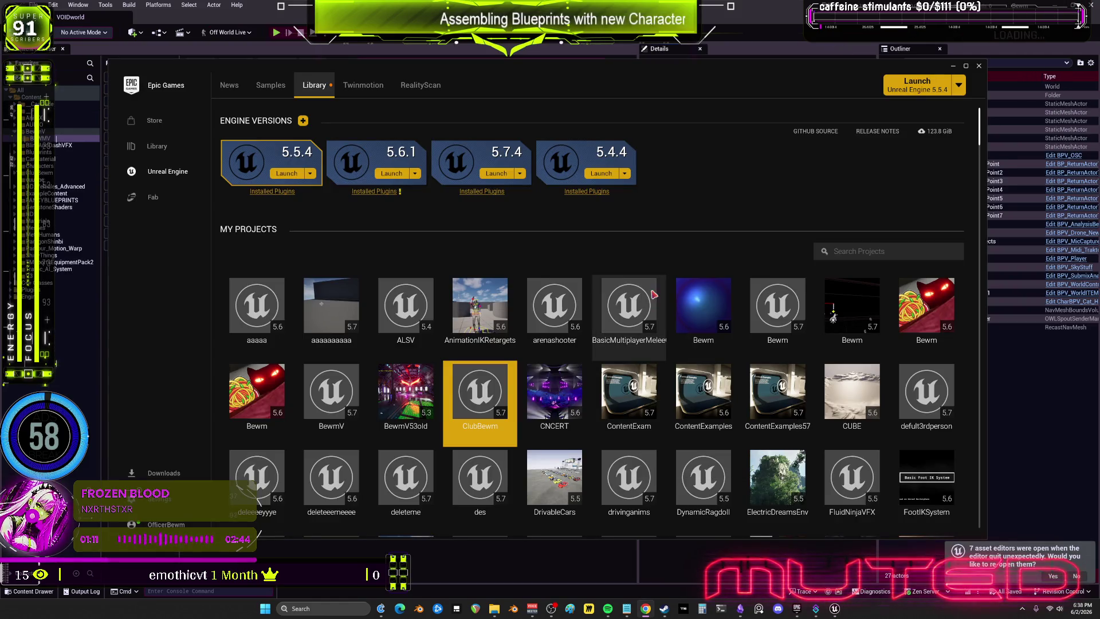
{"action": "left_click", "coordinate": [997, 392]}
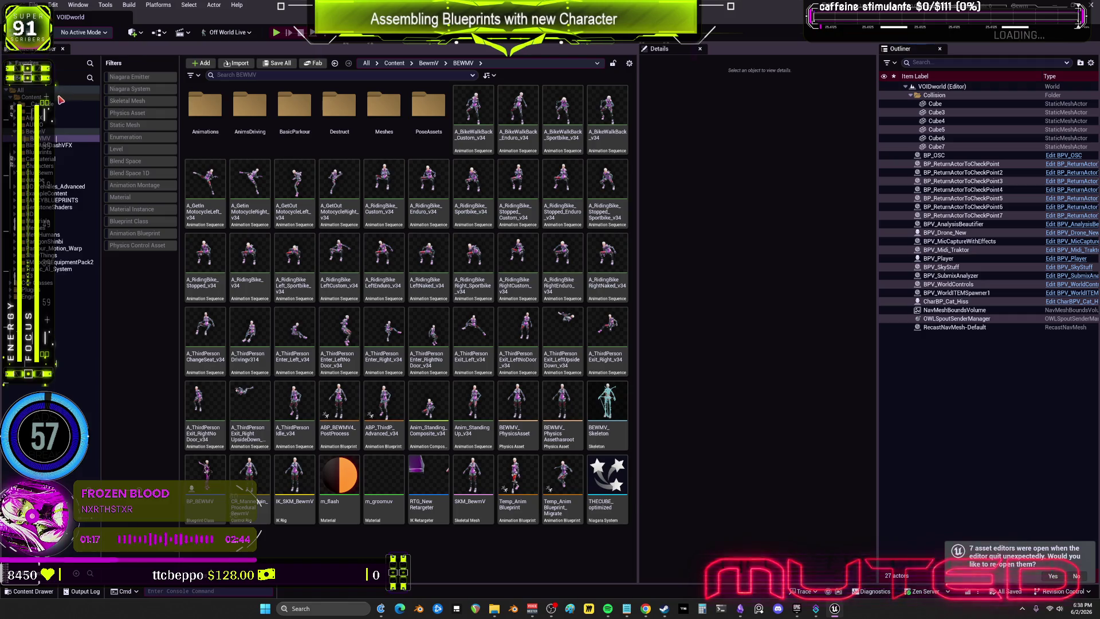
- Filter the Content Browser to Levels and open TestLevel in place of VOIDworld
{"action": "key", "text": "alt+Left"}
{"action": "key", "text": "alt+Left"}
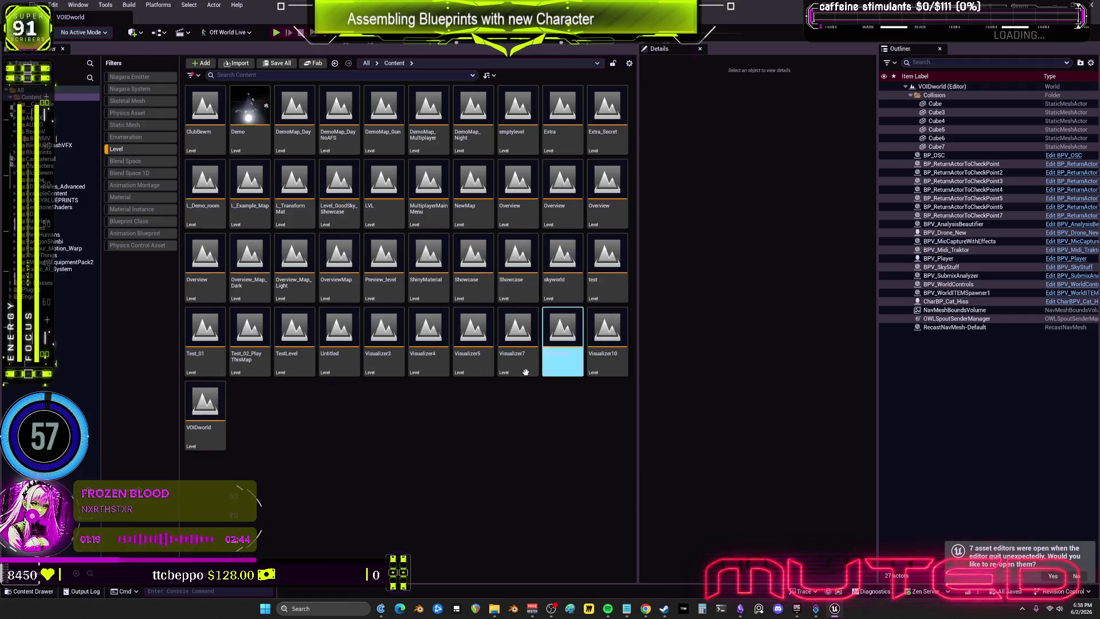
{"action": "double_click", "coordinate": [294, 338]}
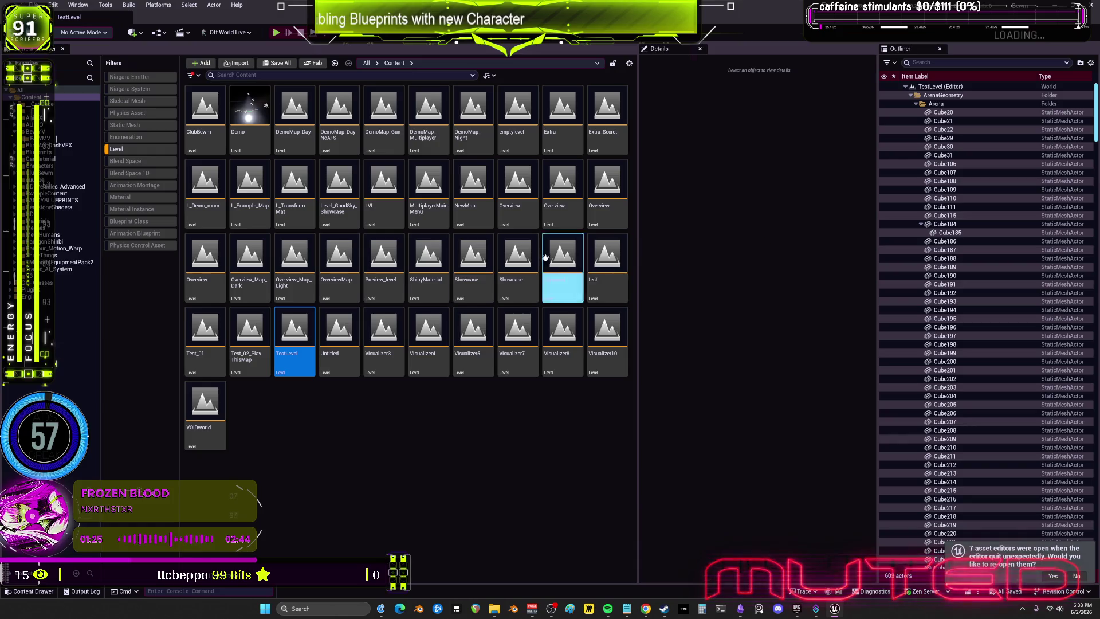
{"action": "left_click", "coordinate": [74, 5]}
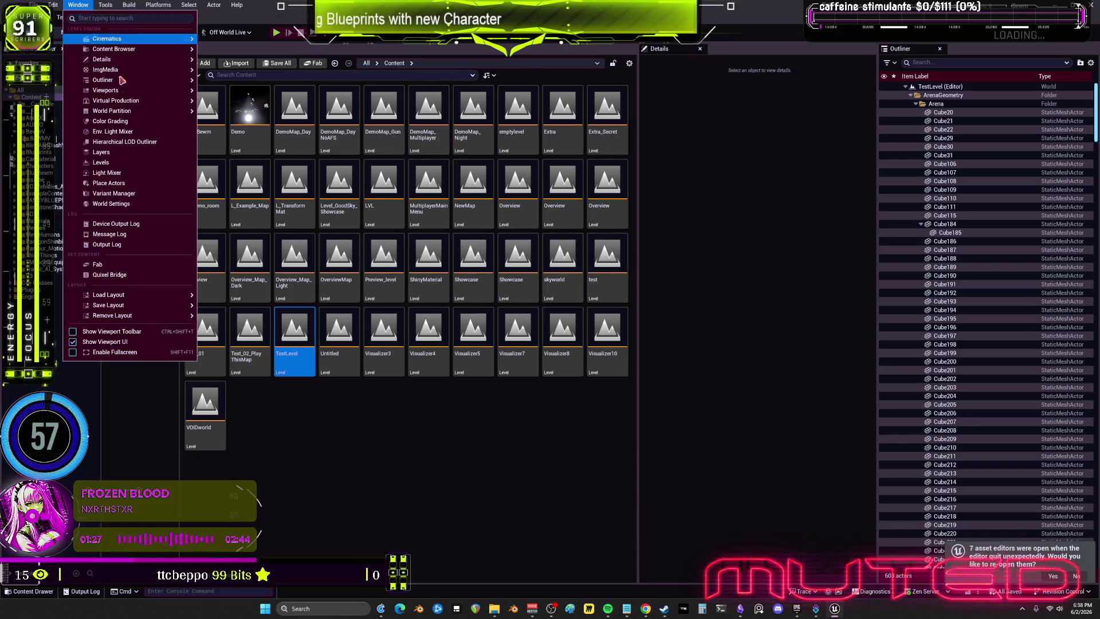
- Search the Outliner for 'dronb' and bring up BPV_Drone_New's EventGraph node groups
{"action": "mouse_move", "coordinate": [138, 90]}
{"action": "left_click", "coordinate": [928, 62]}
{"action": "type", "text": "dronb"}
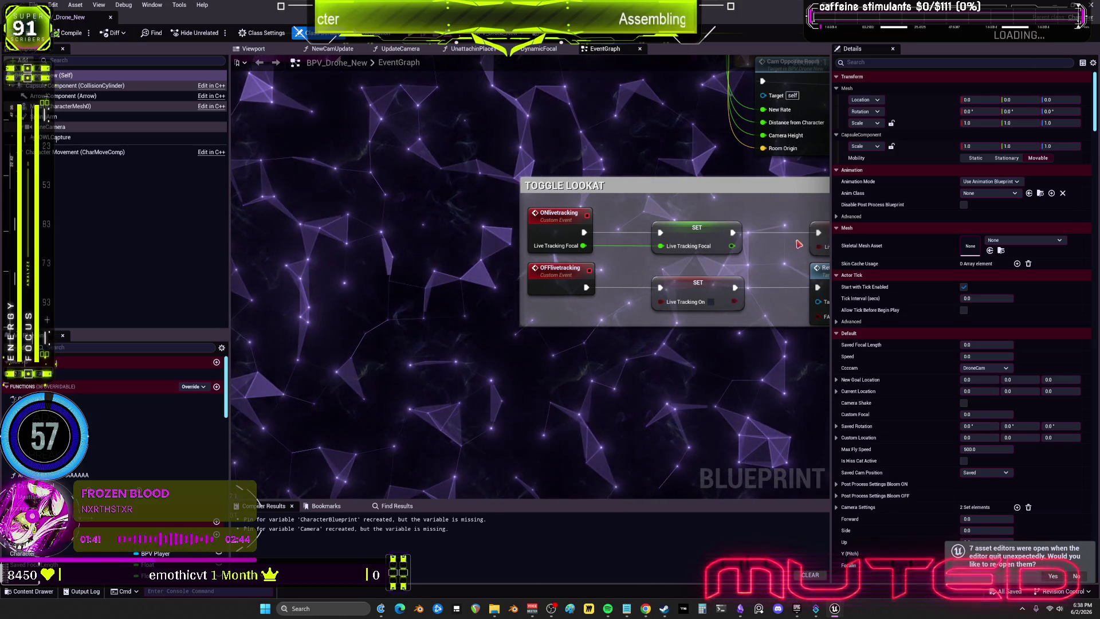
{"action": "scroll", "coordinate": [802, 335], "scroll_direction": "down", "scroll_amount": 6}
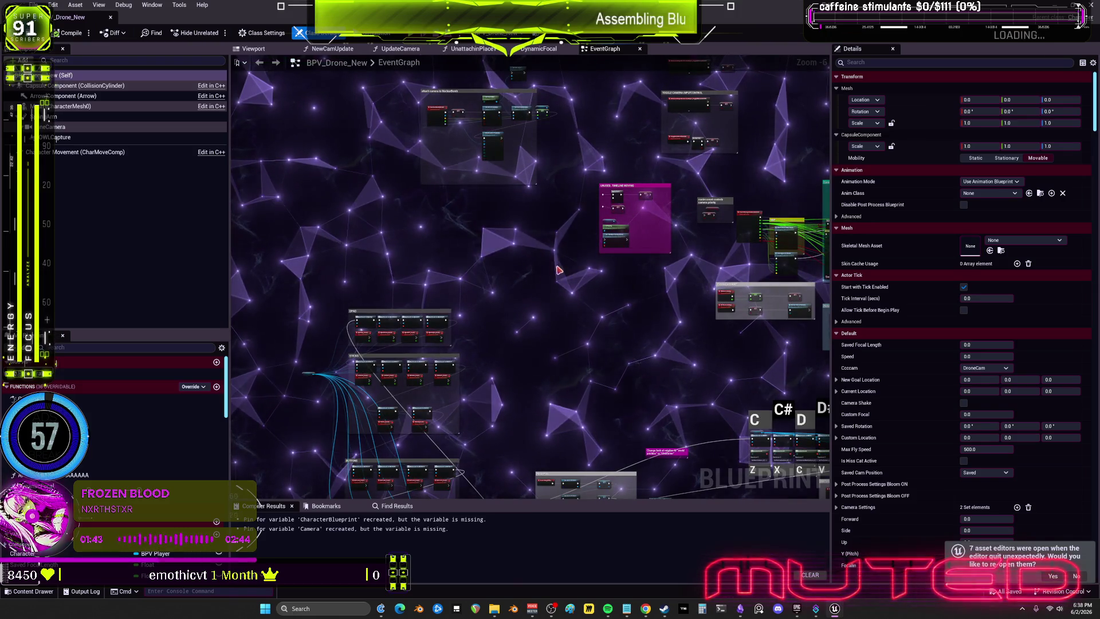
{"action": "left_click_drag", "start_coordinate": [558, 372], "coordinate": [590, 182]}
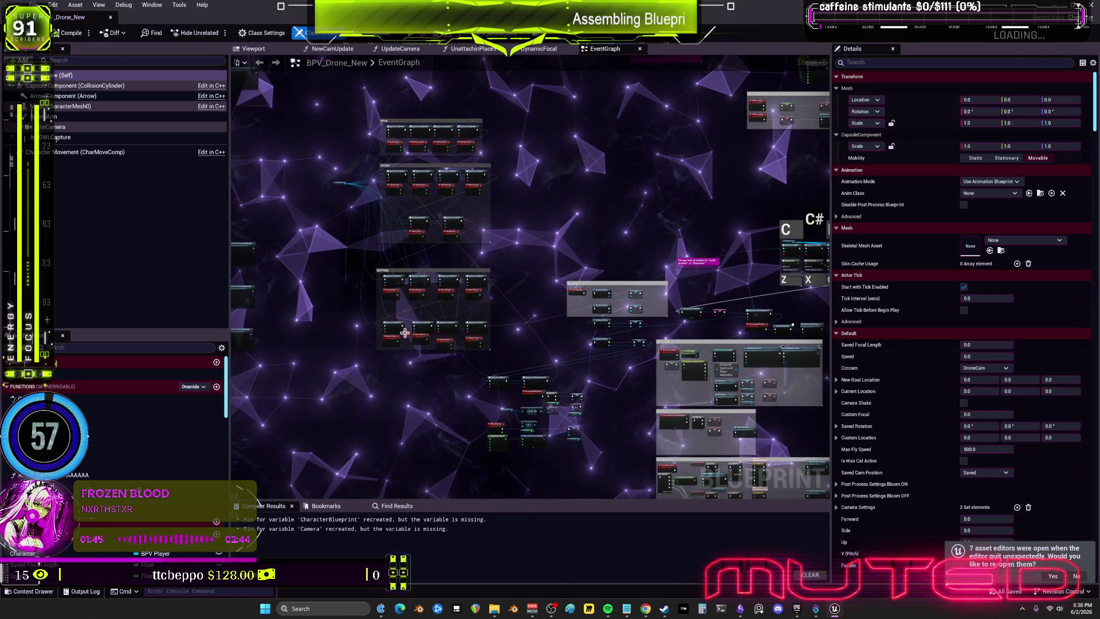
{"action": "scroll", "coordinate": [589, 182], "scroll_direction": "up", "scroll_amount": 7}
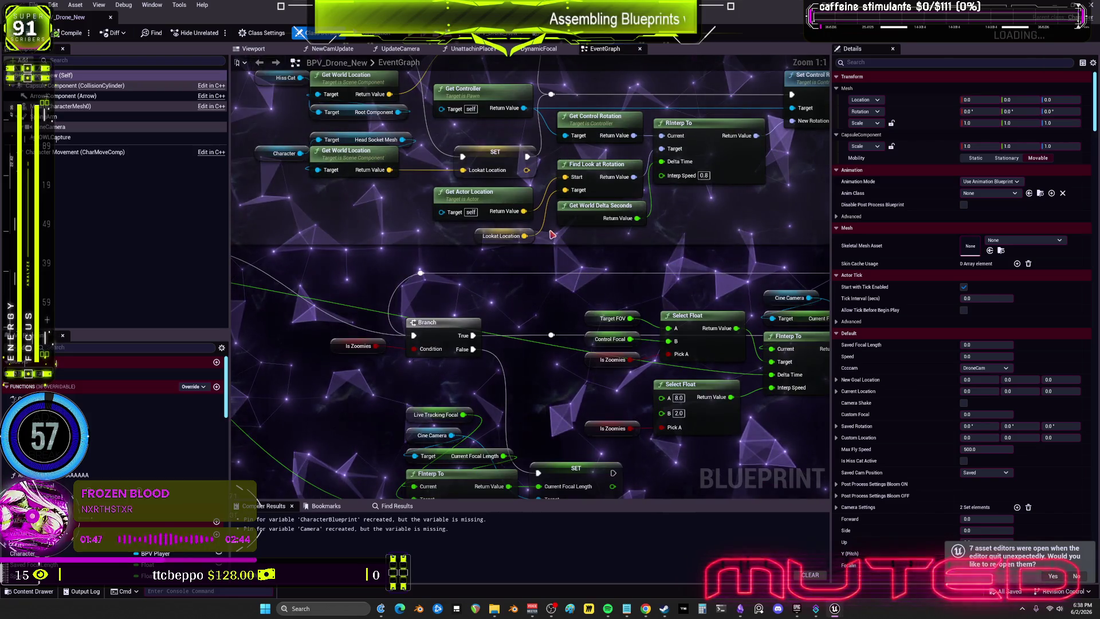
{"action": "scroll", "coordinate": [725, 326], "scroll_direction": "down", "scroll_amount": 1}
- Widen the EventGraph panel and bring the focal length group into view
{"action": "left_click_drag", "start_coordinate": [834, 275], "coordinate": [953, 275]}
{"action": "scroll", "coordinate": [551, 236], "scroll_direction": "down", "scroll_amount": 4}
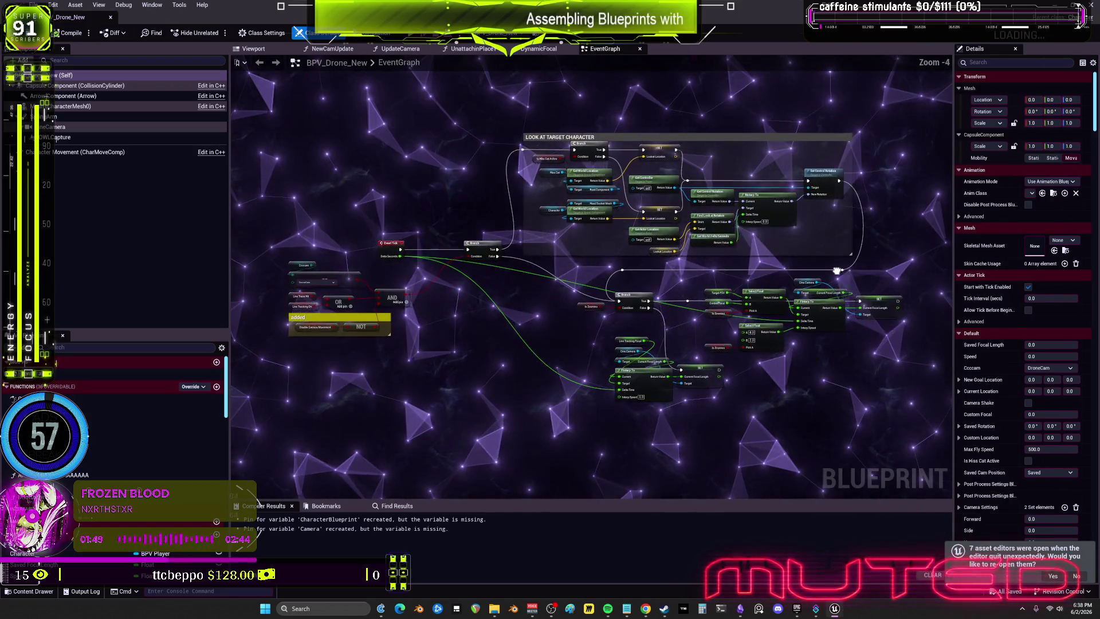
{"action": "scroll", "coordinate": [551, 236], "scroll_direction": "down", "scroll_amount": 2}
{"action": "scroll", "coordinate": [719, 367], "scroll_direction": "up", "scroll_amount": 6}
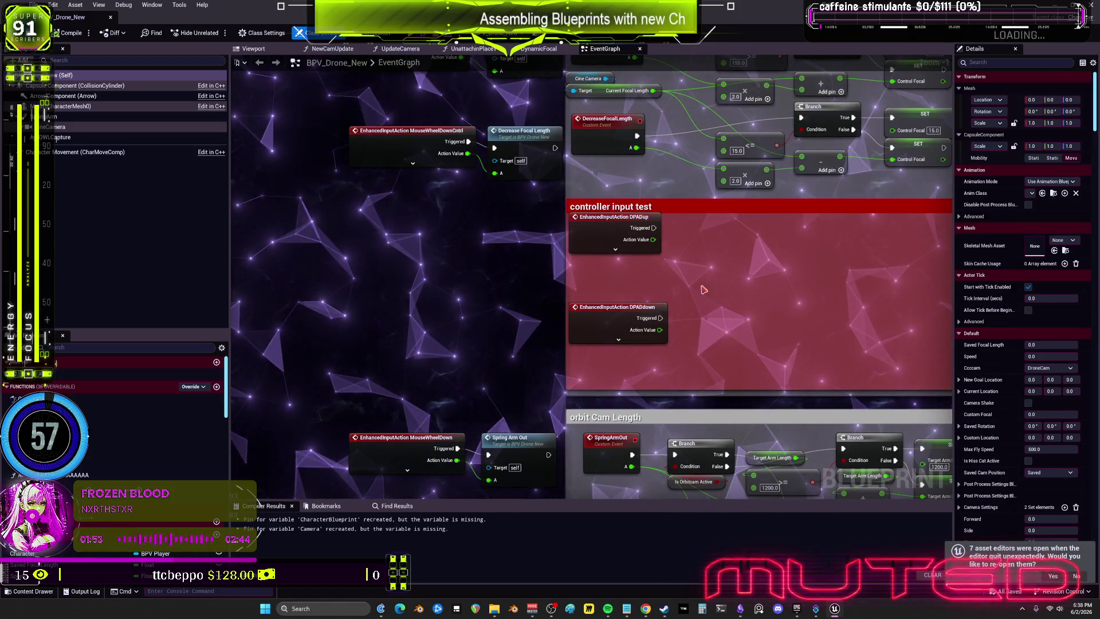
{"action": "left_click_drag", "start_coordinate": [704, 289], "coordinate": [693, 400]}
{"action": "scroll", "coordinate": [641, 334], "scroll_direction": "down", "scroll_amount": 2}
{"action": "key", "text": "ctrl+a"}
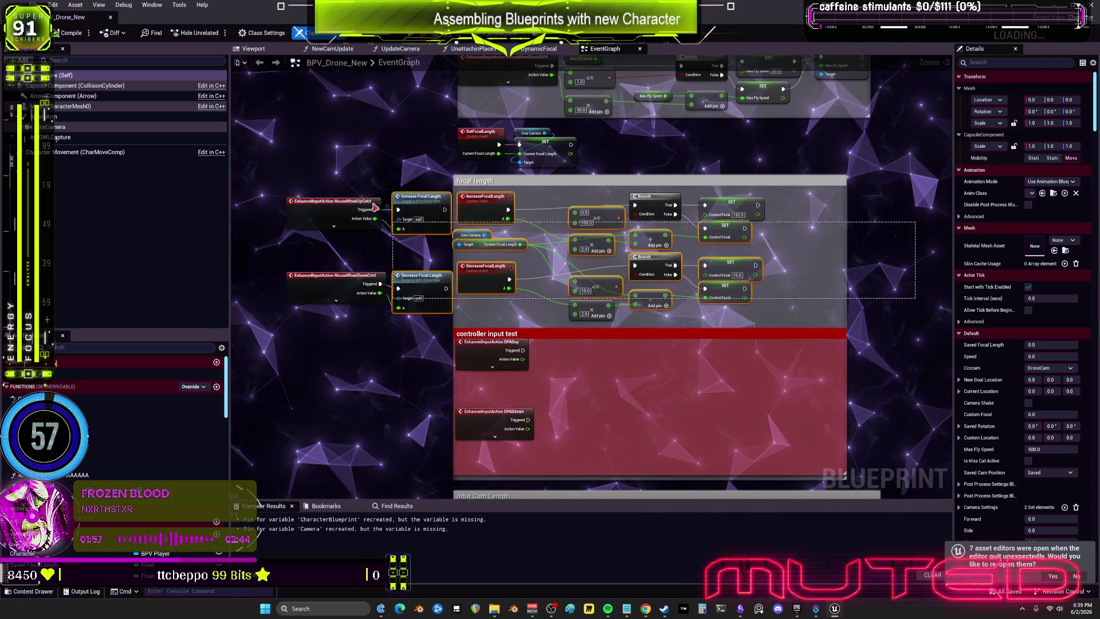
{"action": "mouse_move", "coordinate": [320, 143]}
{"action": "left_mouse_down"}
{"action": "mouse_move", "coordinate": [379, 234]}
{"action": "mouse_move", "coordinate": [460, 236]}
{"action": "left_mouse_up"}
- Centre and inspect the orbit Cam Length node group, then clear the selection
{"action": "mouse_move", "coordinate": [627, 257]}
{"action": "left_mouse_down"}
{"action": "mouse_move", "coordinate": [577, 114]}
{"action": "mouse_move", "coordinate": [720, 252]}
{"action": "mouse_move", "coordinate": [613, 279]}
{"action": "mouse_move", "coordinate": [704, 154]}
{"action": "mouse_move", "coordinate": [596, 381]}
{"action": "mouse_move", "coordinate": [805, 403]}
{"action": "left_mouse_up"}
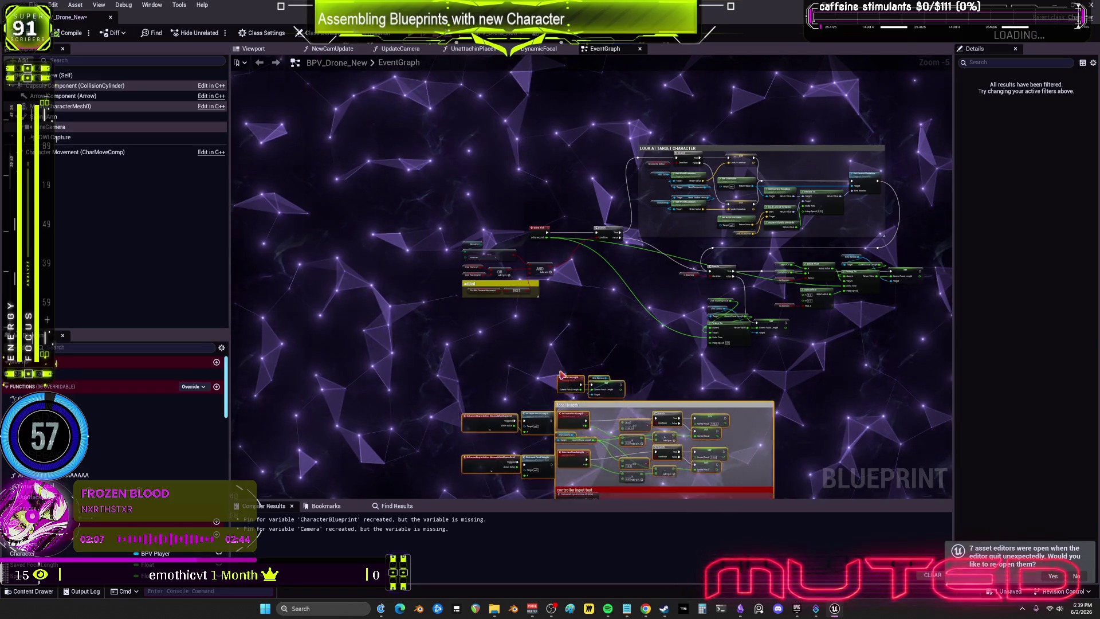
{"action": "mouse_move", "coordinate": [474, 328]}
{"action": "left_mouse_down"}
{"action": "mouse_move", "coordinate": [635, 204]}
{"action": "mouse_move", "coordinate": [694, 345]}
{"action": "mouse_move", "coordinate": [697, 335]}
{"action": "left_mouse_up"}
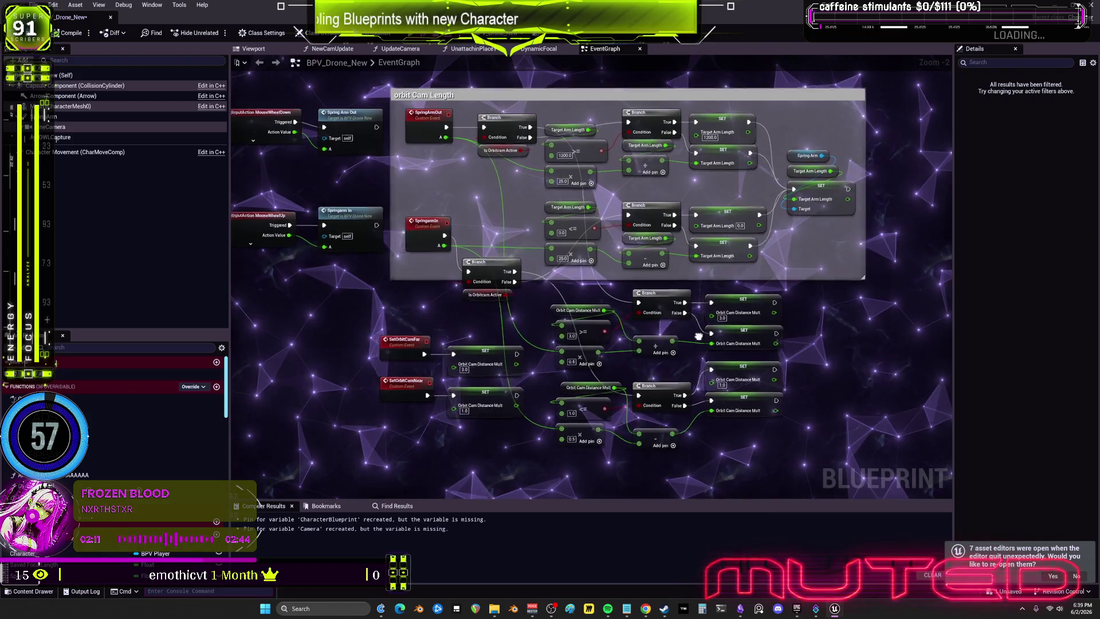
{"action": "scroll", "coordinate": [806, 342], "scroll_direction": "down", "scroll_amount": 3}
{"action": "mouse_move", "coordinate": [893, 441]}
{"action": "left_mouse_down"}
{"action": "mouse_move", "coordinate": [466, 193]}
{"action": "mouse_move", "coordinate": [532, 417]}
{"action": "mouse_move", "coordinate": [552, 256]}
{"action": "left_mouse_up"}
{"action": "scroll", "coordinate": [559, 256], "scroll_direction": "up", "scroll_amount": 2}
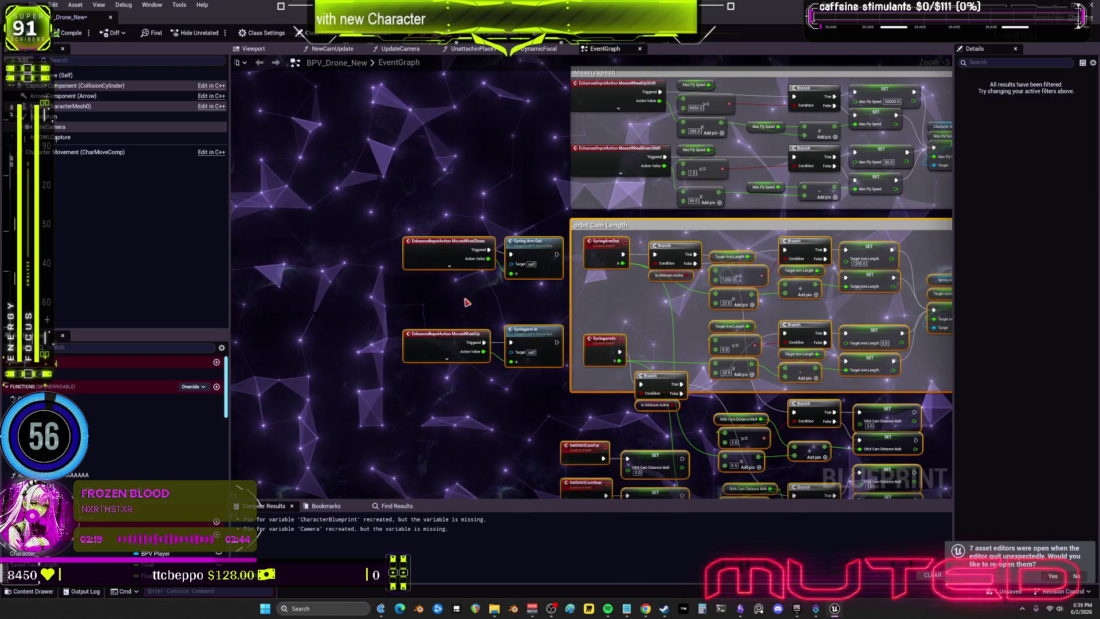
{"action": "left_click", "coordinate": [484, 184]}
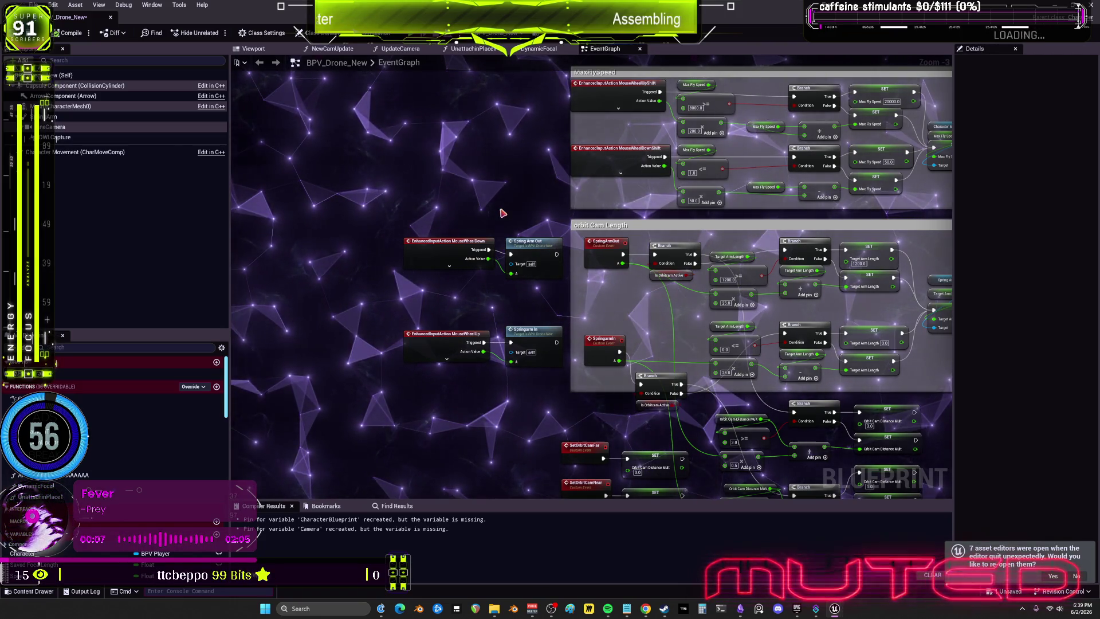
- Centre the MIDI, LENGTH and GET nodes in the graph view
{"action": "scroll", "coordinate": [763, 189], "scroll_direction": "down", "scroll_amount": 5}
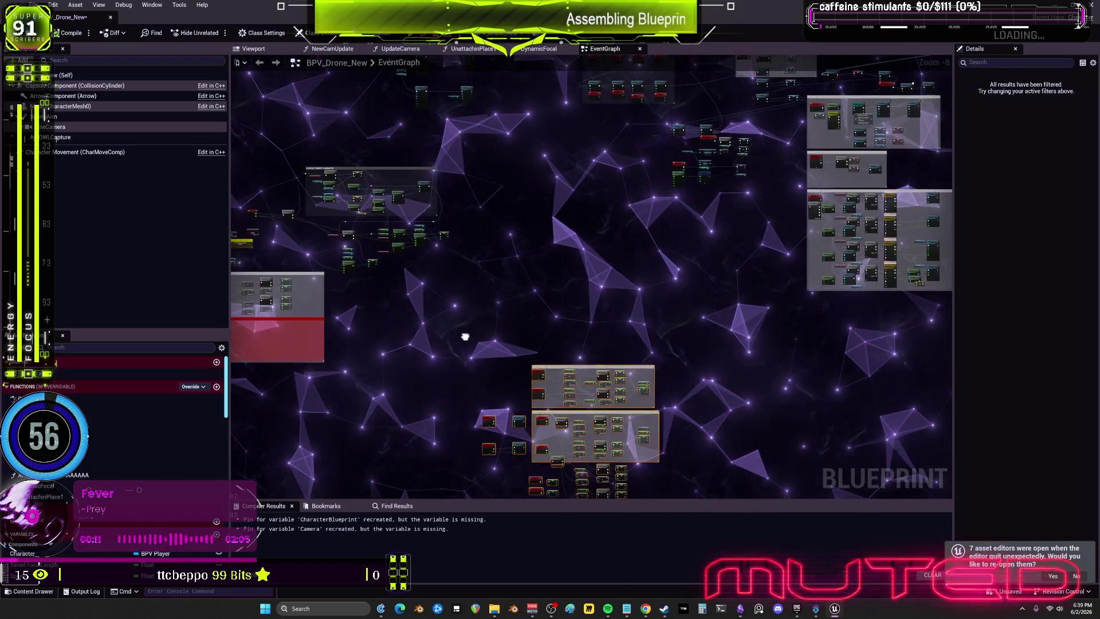
{"action": "scroll", "coordinate": [662, 212], "scroll_direction": "up", "scroll_amount": 3}
{"action": "mouse_move", "coordinate": [613, 244]}
{"action": "left_mouse_down"}
{"action": "mouse_move", "coordinate": [577, 403]}
{"action": "mouse_move", "coordinate": [684, 257]}
{"action": "left_mouse_up"}
{"action": "mouse_move", "coordinate": [571, 309]}
{"action": "left_mouse_down"}
{"action": "mouse_move", "coordinate": [575, 354]}
{"action": "mouse_move", "coordinate": [631, 354]}
{"action": "left_mouse_up"}
{"action": "scroll", "coordinate": [588, 294], "scroll_direction": "up", "scroll_amount": 2}
{"action": "mouse_move", "coordinate": [588, 294]}
{"action": "left_mouse_down"}
{"action": "mouse_move", "coordinate": [552, 205]}
{"action": "mouse_move", "coordinate": [760, 270]}
{"action": "mouse_move", "coordinate": [475, 265]}
{"action": "left_mouse_up"}
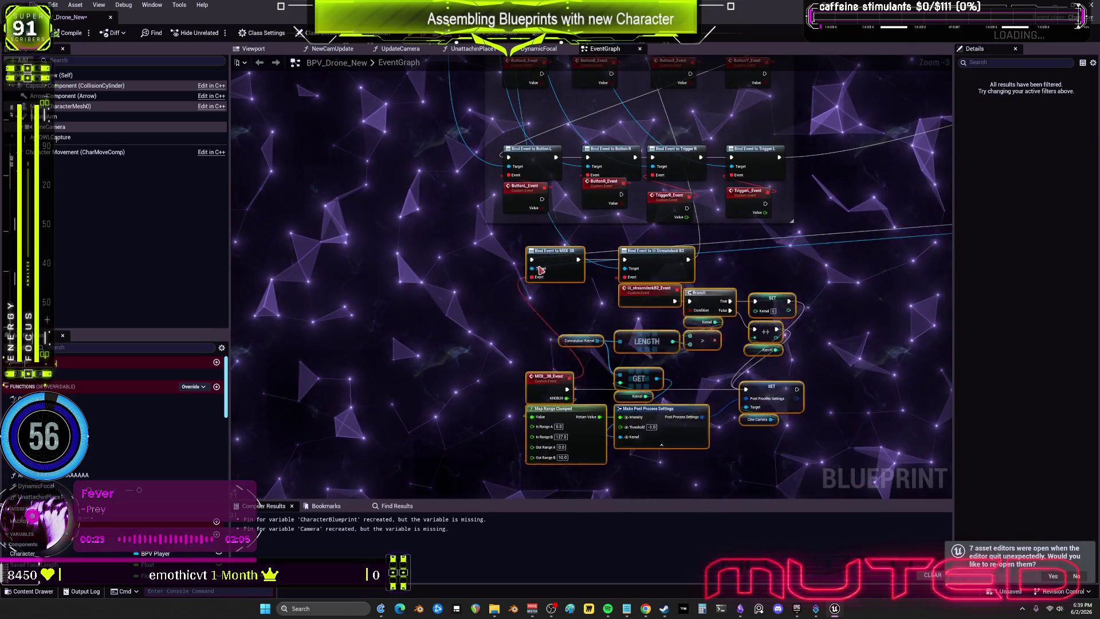
- Wrap the selected MIDI kernel nodes in a comment titled 'Kernel change'
{"action": "left_click_drag", "start_coordinate": [526, 301], "coordinate": [624, 207]}
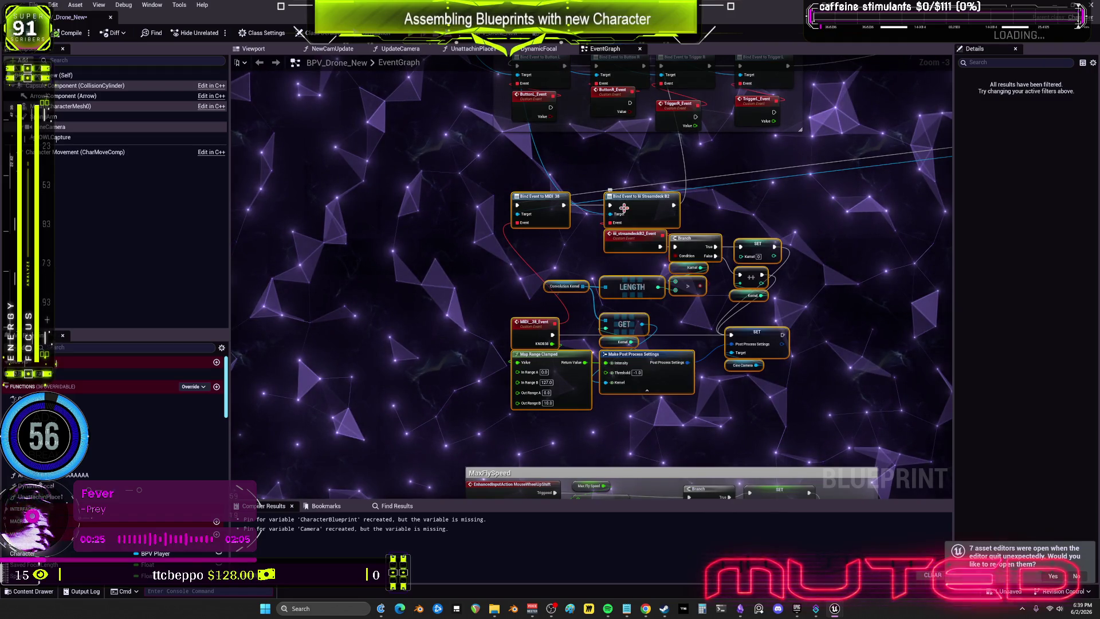
{"action": "key", "text": "c"}
{"action": "type", "text": "kernel change"}
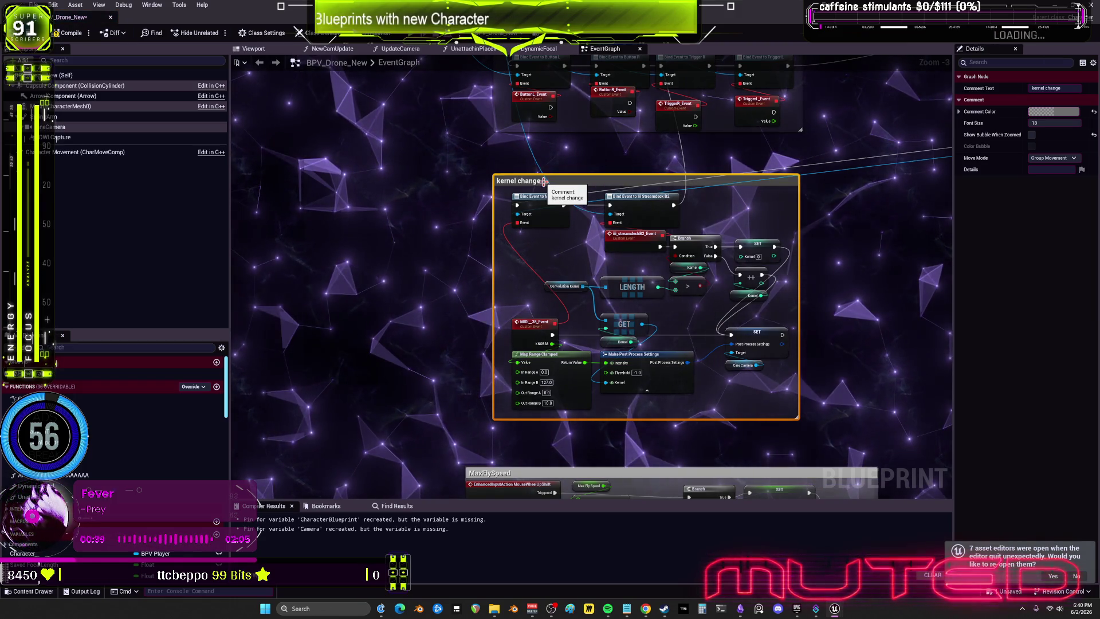
{"action": "left_click", "coordinate": [543, 181]}
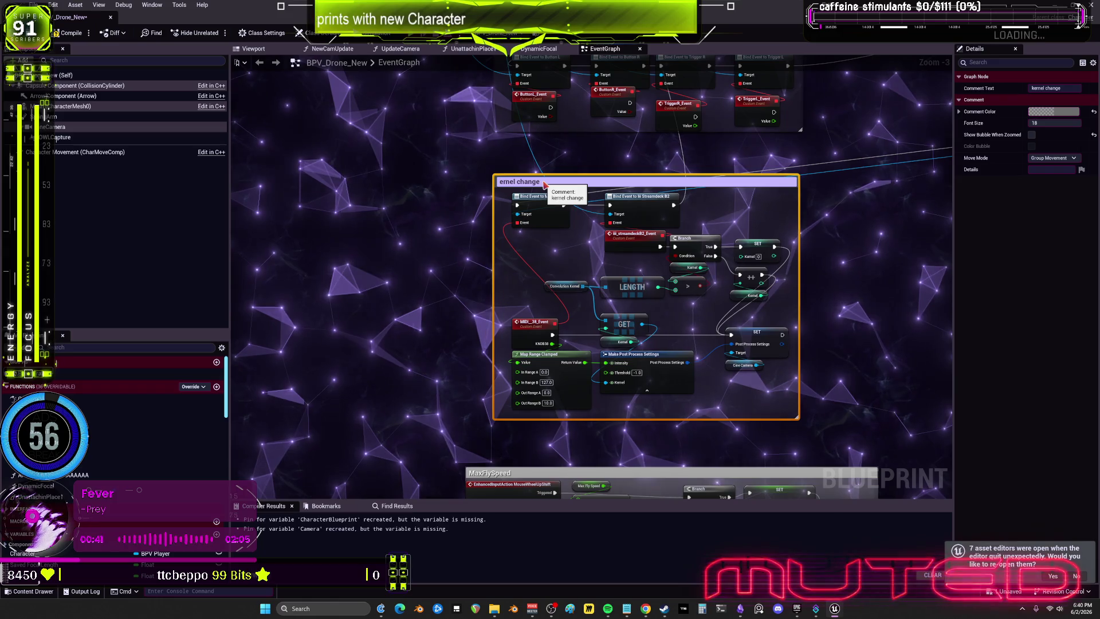
- Browse the graph's focal length, MaxFlySpeed and camera-rotation-speed groups
{"action": "scroll", "coordinate": [512, 199], "scroll_direction": "down", "scroll_amount": 2}
{"action": "mouse_move", "coordinate": [512, 199]}
{"action": "left_mouse_down"}
{"action": "mouse_move", "coordinate": [628, 307]}
{"action": "mouse_move", "coordinate": [706, 137]}
{"action": "mouse_move", "coordinate": [780, 106]}
{"action": "left_mouse_up"}
{"action": "scroll", "coordinate": [539, 292], "scroll_direction": "up", "scroll_amount": 3}
{"action": "left_click_drag", "start_coordinate": [468, 248], "coordinate": [583, 259]}
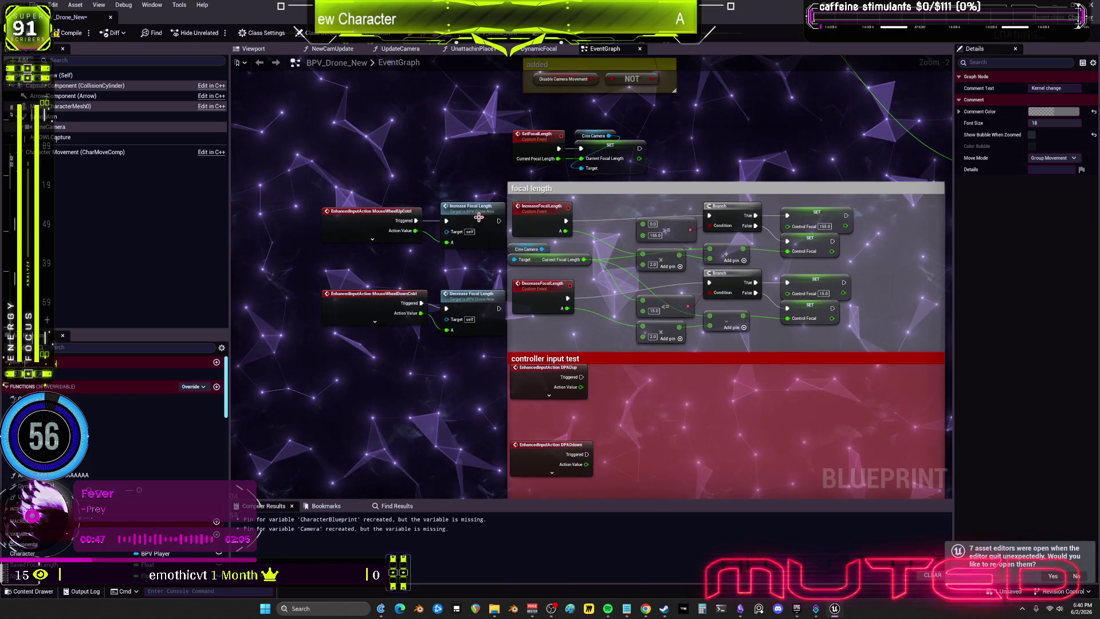
{"action": "scroll", "coordinate": [712, 156], "scroll_direction": "down", "scroll_amount": 2}
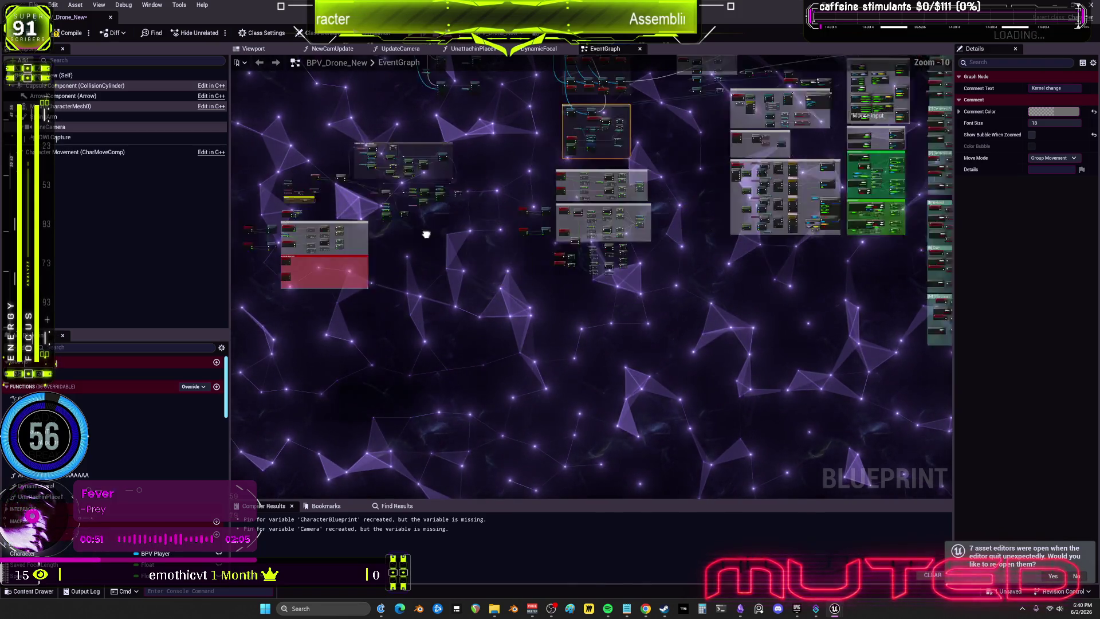
{"action": "scroll", "coordinate": [619, 210], "scroll_direction": "up", "scroll_amount": 5}
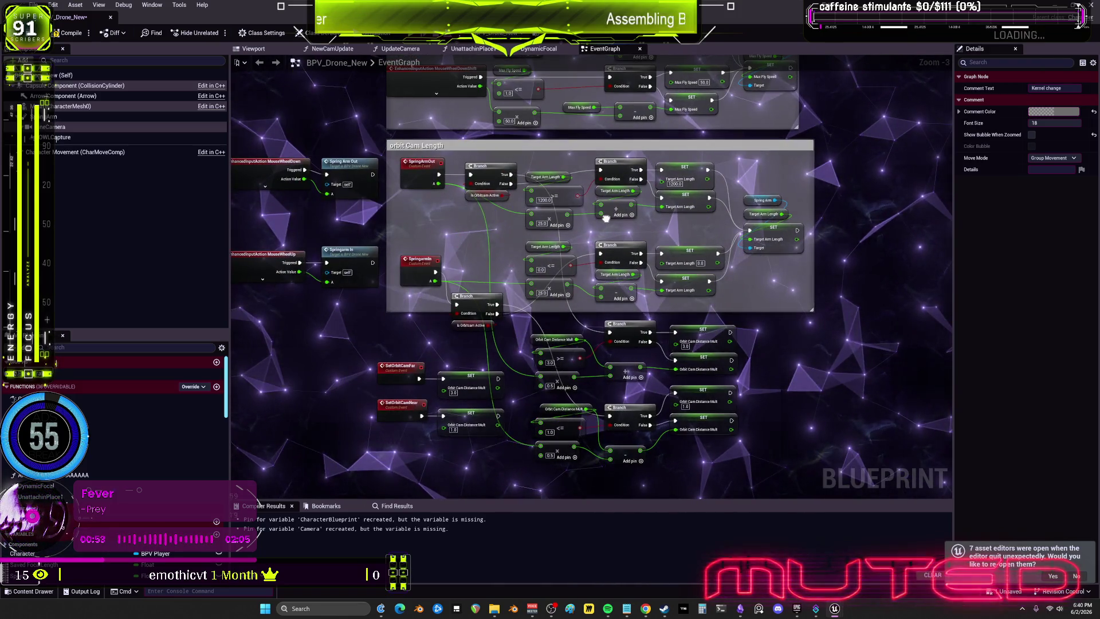
{"action": "left_click_drag", "start_coordinate": [605, 218], "coordinate": [605, 324]}
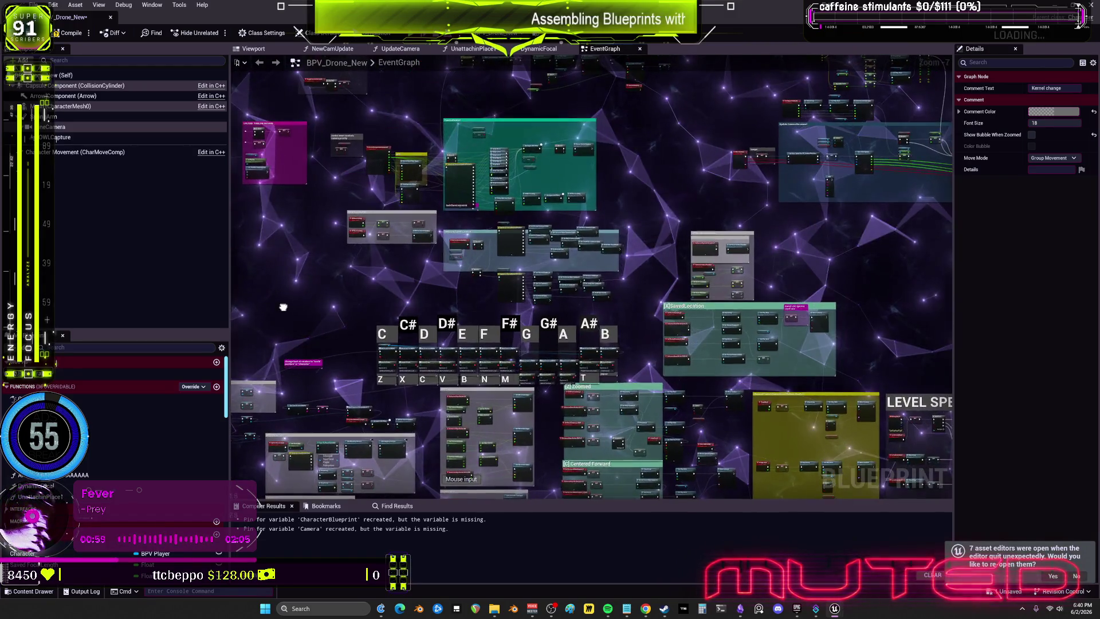
{"action": "left_click_drag", "start_coordinate": [283, 307], "coordinate": [704, 393]}
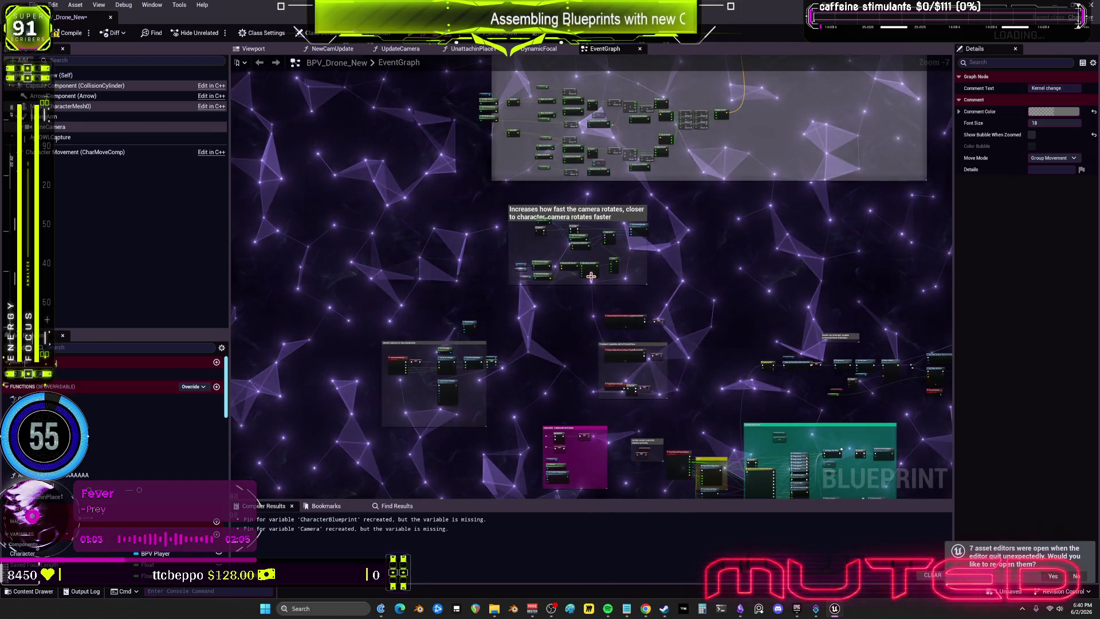
{"action": "scroll", "coordinate": [592, 281], "scroll_direction": "up", "scroll_amount": 4}
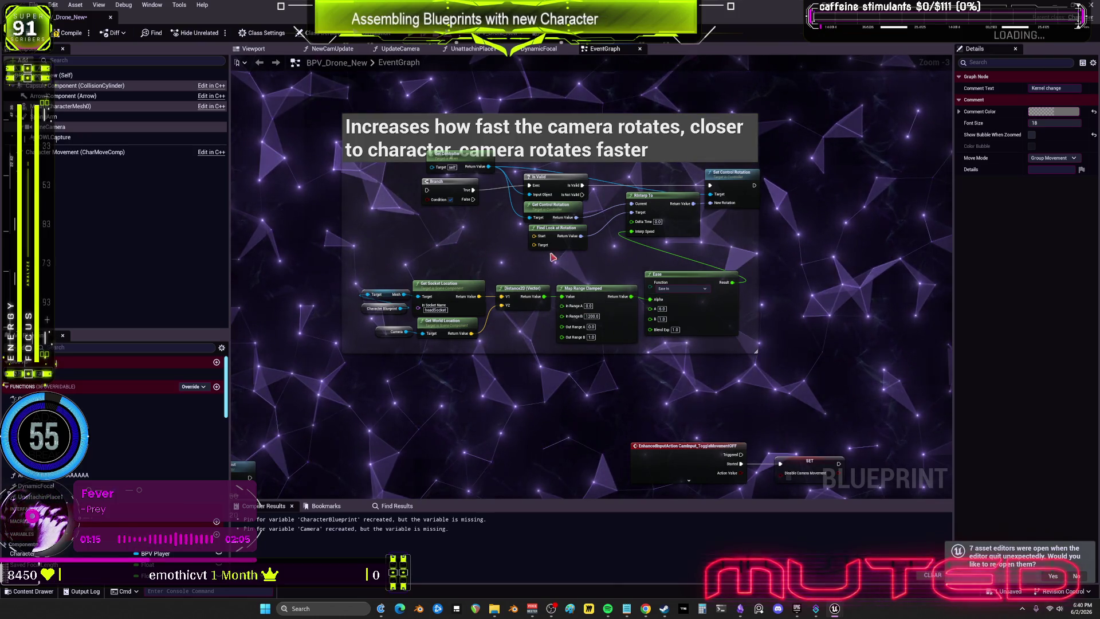
- Move the camera rotation-speed comment group up above LOOK AT TARGET CHARACTER
{"action": "scroll", "coordinate": [745, 263], "scroll_direction": "down", "scroll_amount": 4}
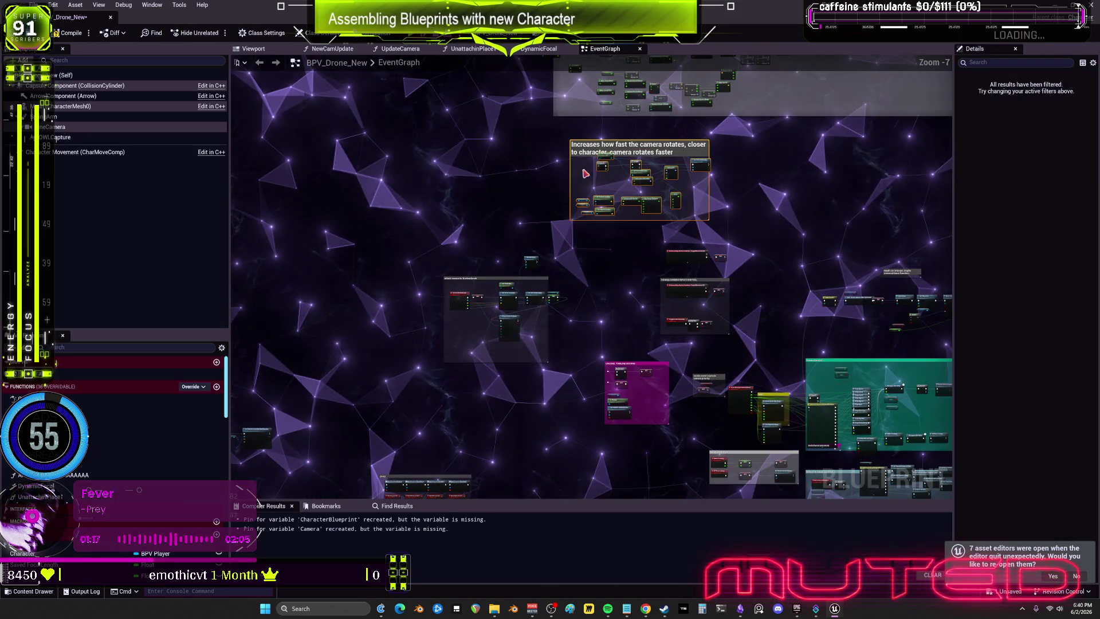
{"action": "left_click_drag", "start_coordinate": [503, 250], "coordinate": [308, 579]}
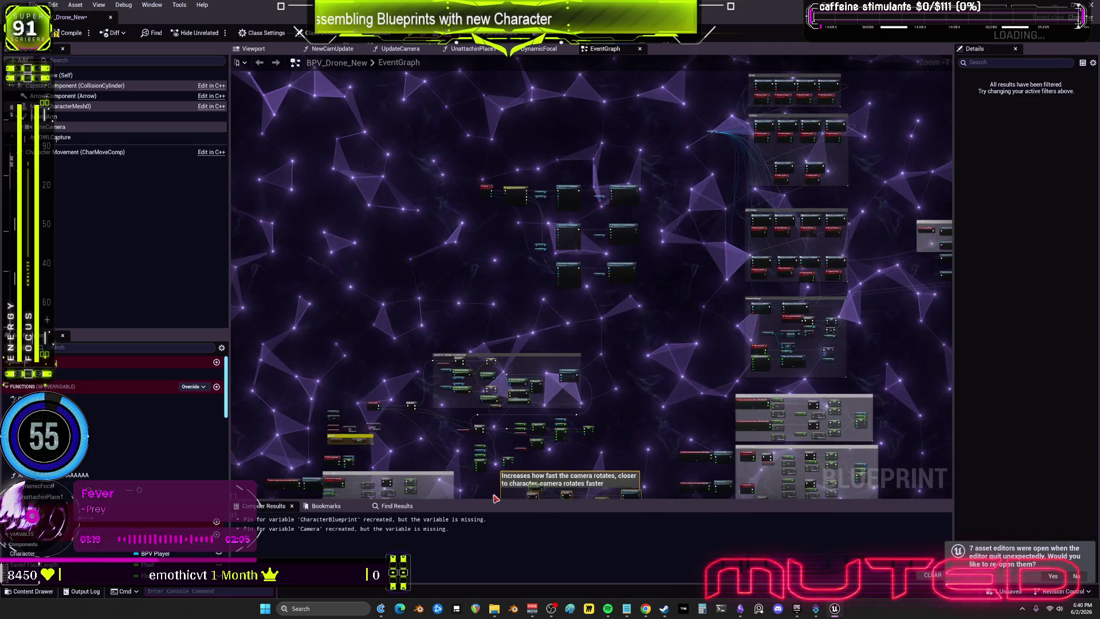
{"action": "mouse_move", "coordinate": [503, 448]}
{"action": "left_mouse_down"}
{"action": "mouse_move", "coordinate": [550, 355]}
{"action": "mouse_move", "coordinate": [618, 275]}
{"action": "left_mouse_up"}
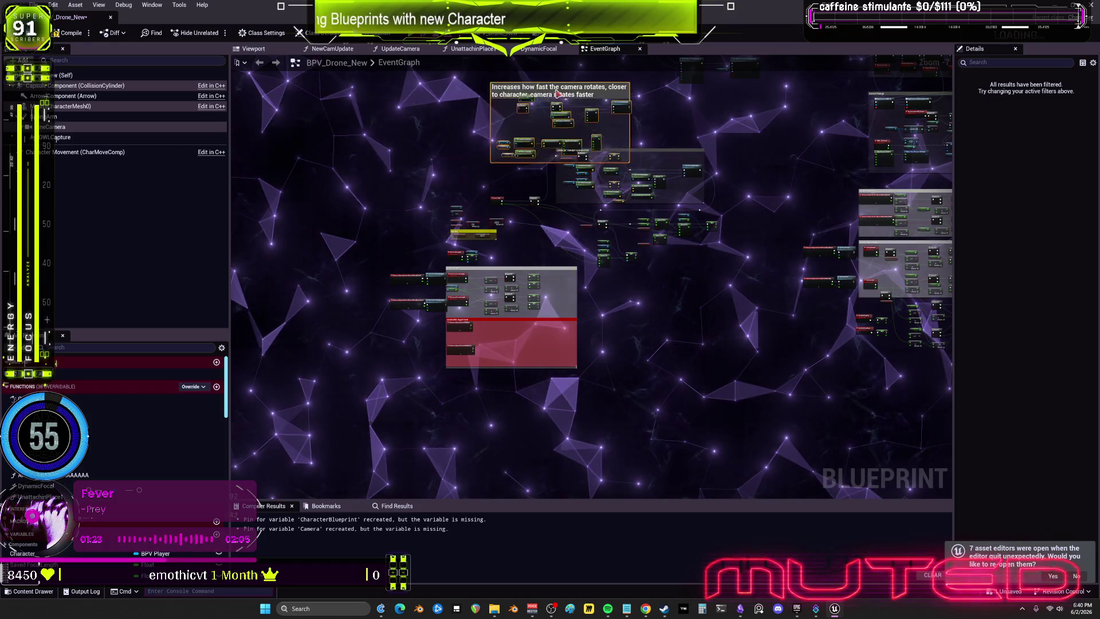
{"action": "left_click_drag", "start_coordinate": [554, 94], "coordinate": [563, 103]}
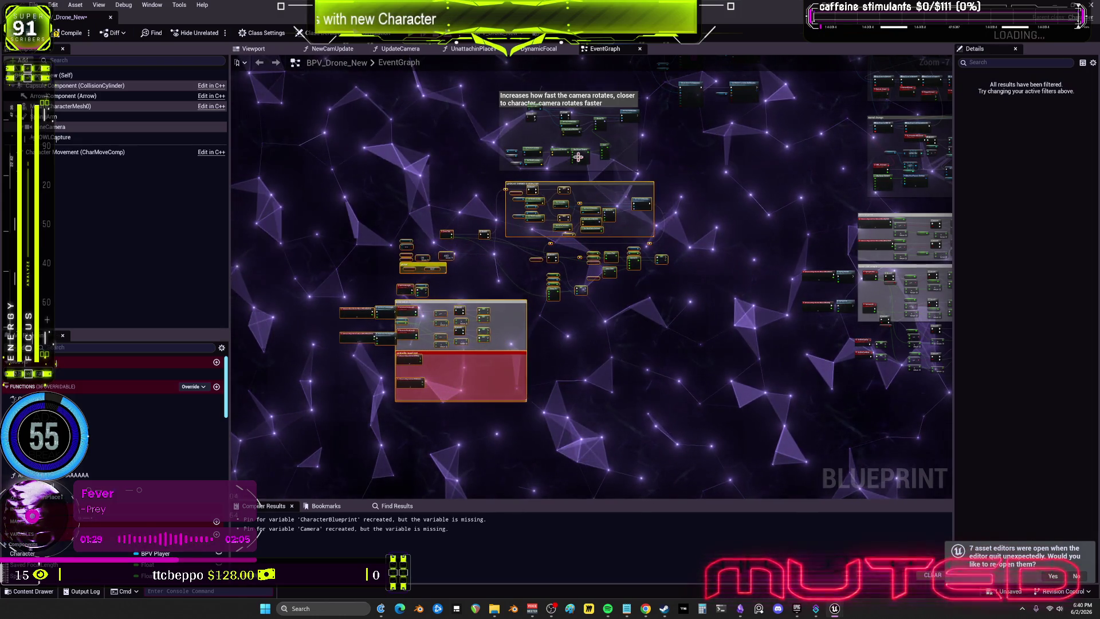
{"action": "scroll", "coordinate": [619, 168], "scroll_direction": "up", "scroll_amount": 4}
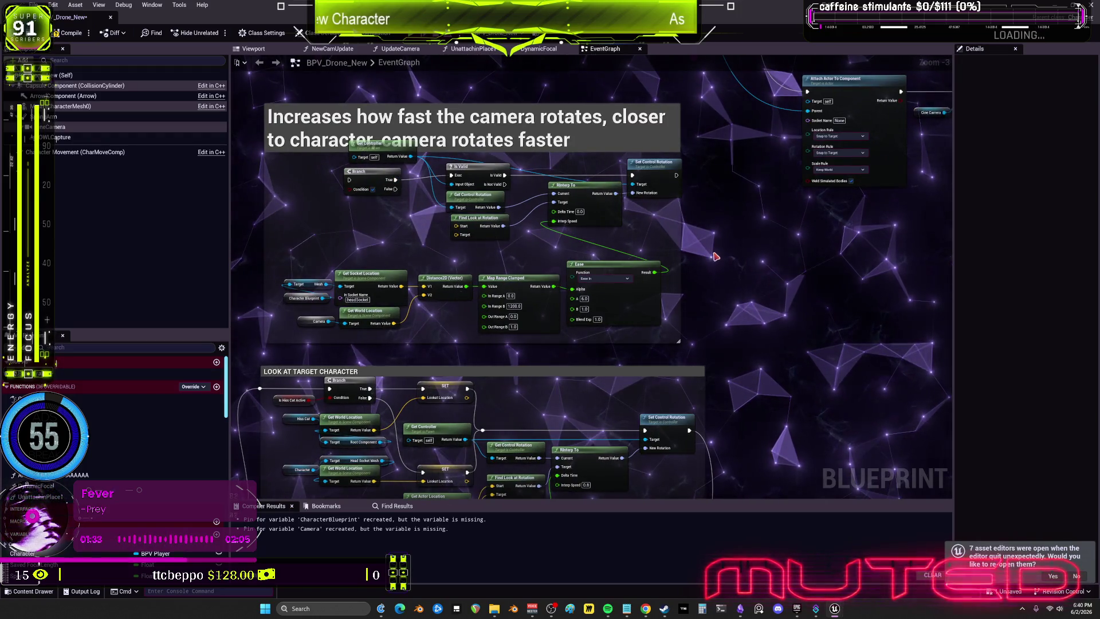
- Tidy the Find Look at Rotation node and Mesh getters, then select the Lookat Location getter
{"action": "left_click_drag", "start_coordinate": [768, 264], "coordinate": [754, 258]}
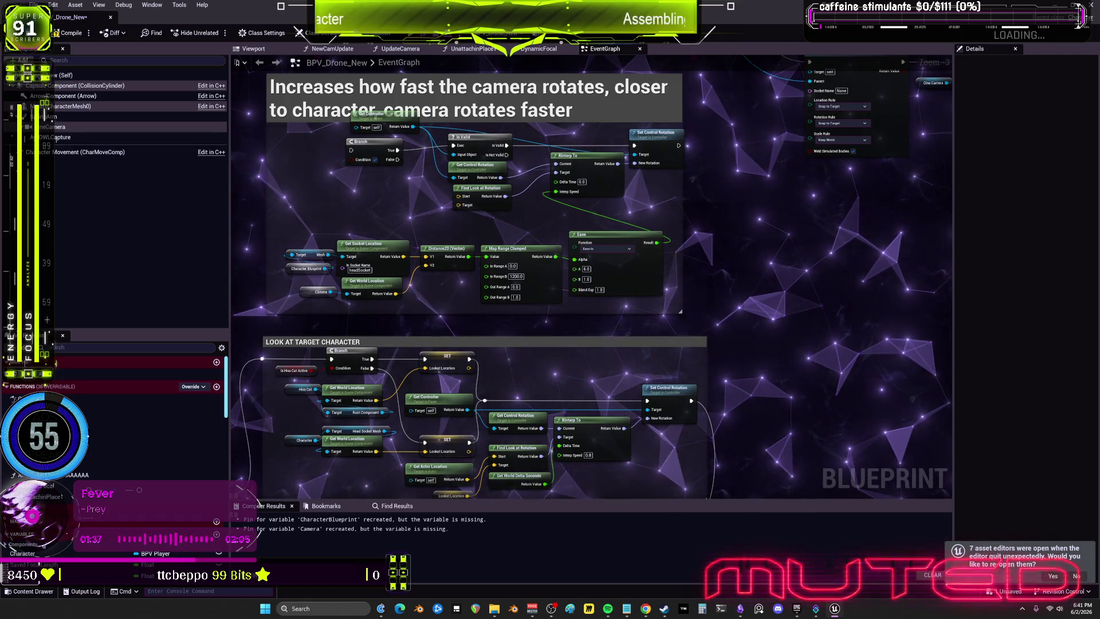
{"action": "left_click_drag", "start_coordinate": [589, 298], "coordinate": [595, 279]}
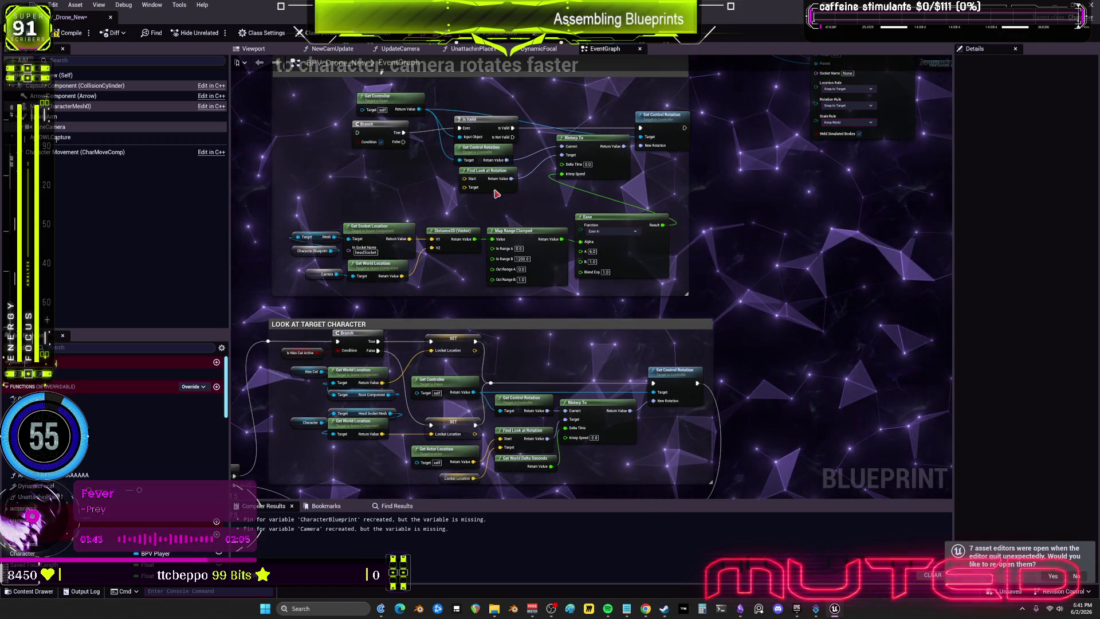
{"action": "left_click_drag", "start_coordinate": [496, 193], "coordinate": [491, 203]}
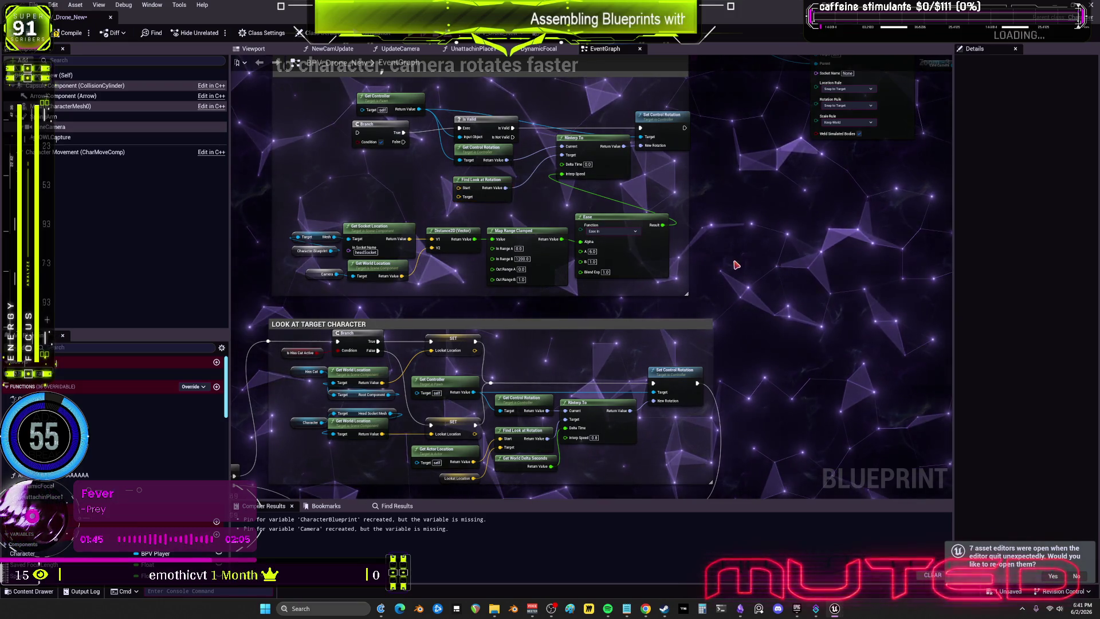
{"action": "left_click_drag", "start_coordinate": [736, 265], "coordinate": [800, 263]}
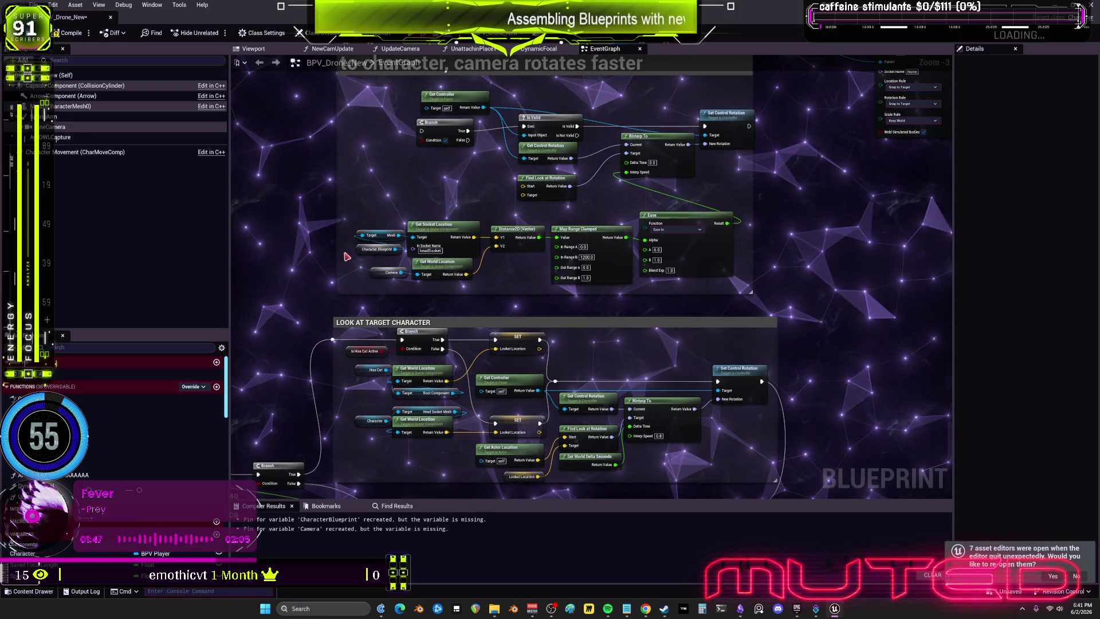
{"action": "mouse_move", "coordinate": [348, 259]}
{"action": "left_mouse_down"}
{"action": "mouse_move", "coordinate": [401, 229]}
{"action": "mouse_move", "coordinate": [365, 243]}
{"action": "mouse_move", "coordinate": [430, 93]}
{"action": "left_mouse_up"}
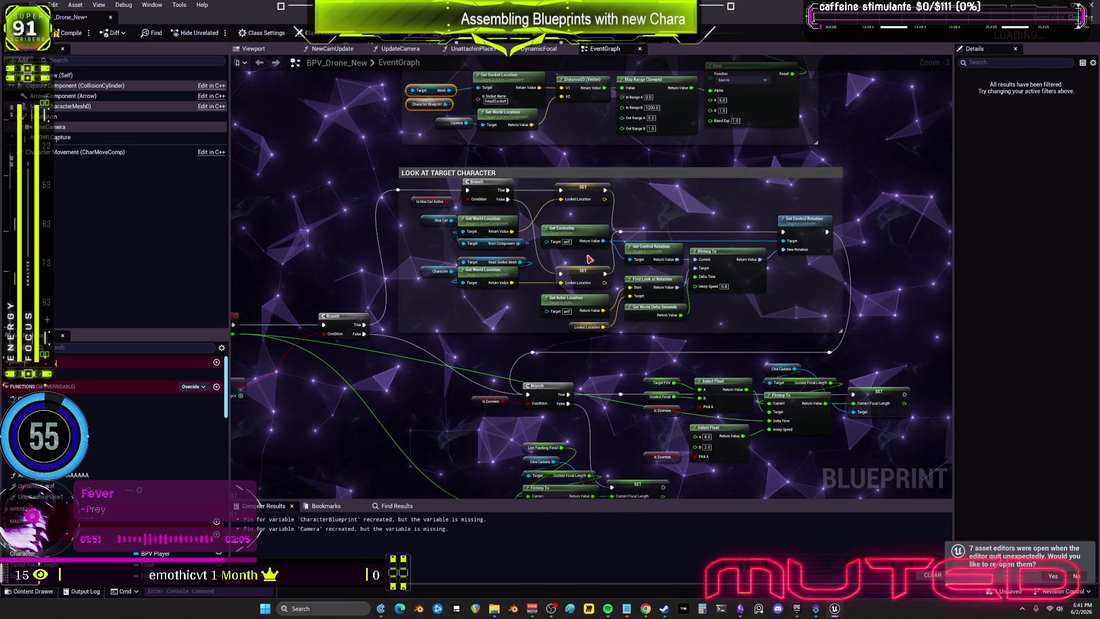
{"action": "left_click_drag", "start_coordinate": [680, 201], "coordinate": [670, 209]}
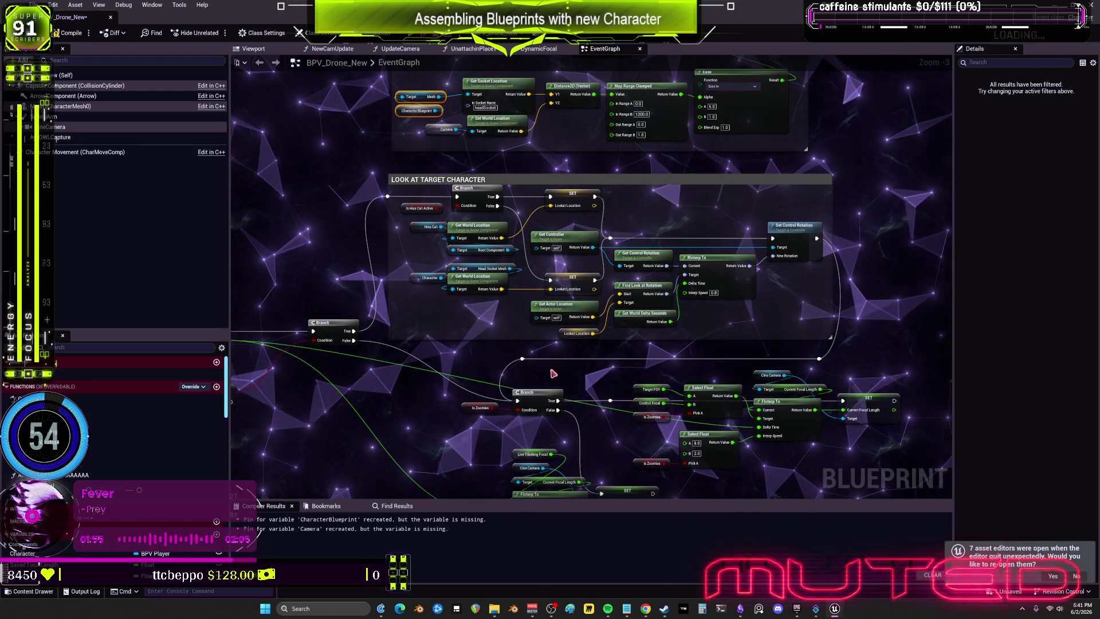
{"action": "left_click_drag", "start_coordinate": [549, 346], "coordinate": [566, 337]}
{"action": "mouse_move", "coordinate": [670, 173]}
{"action": "left_mouse_down"}
{"action": "mouse_move", "coordinate": [581, 186]}
{"action": "mouse_move", "coordinate": [597, 210]}
{"action": "left_mouse_up"}
- Duplicate the Lookat Location getter and the Get Actor Location node
{"action": "left_click_drag", "start_coordinate": [474, 382], "coordinate": [495, 373]}
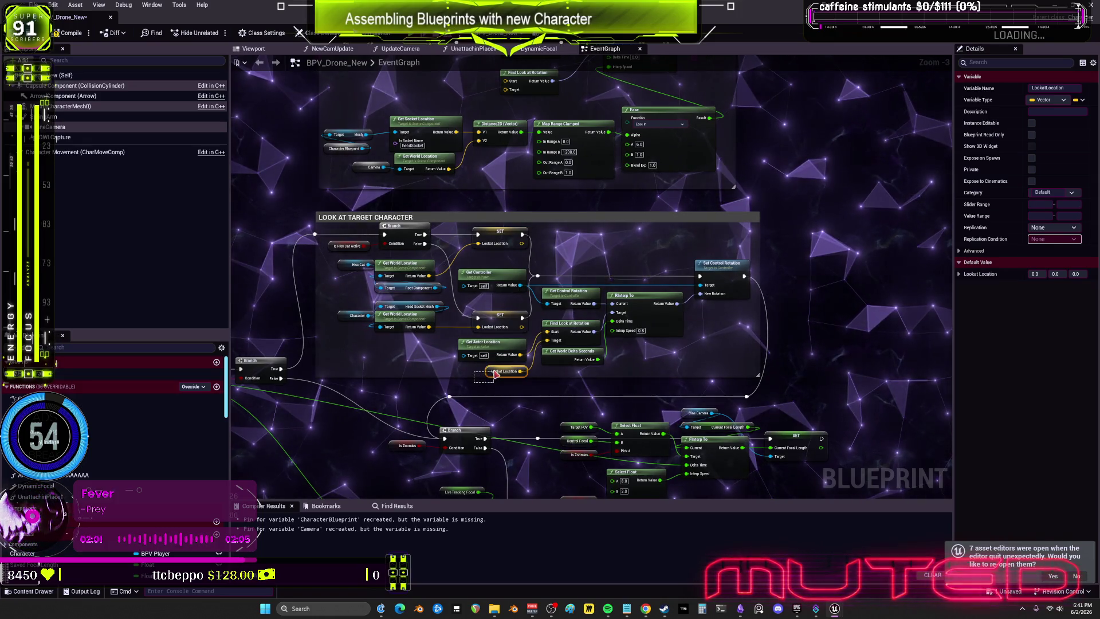
{"action": "key", "text": "ctrl+c"}
{"action": "key", "text": "ctrl+v"}
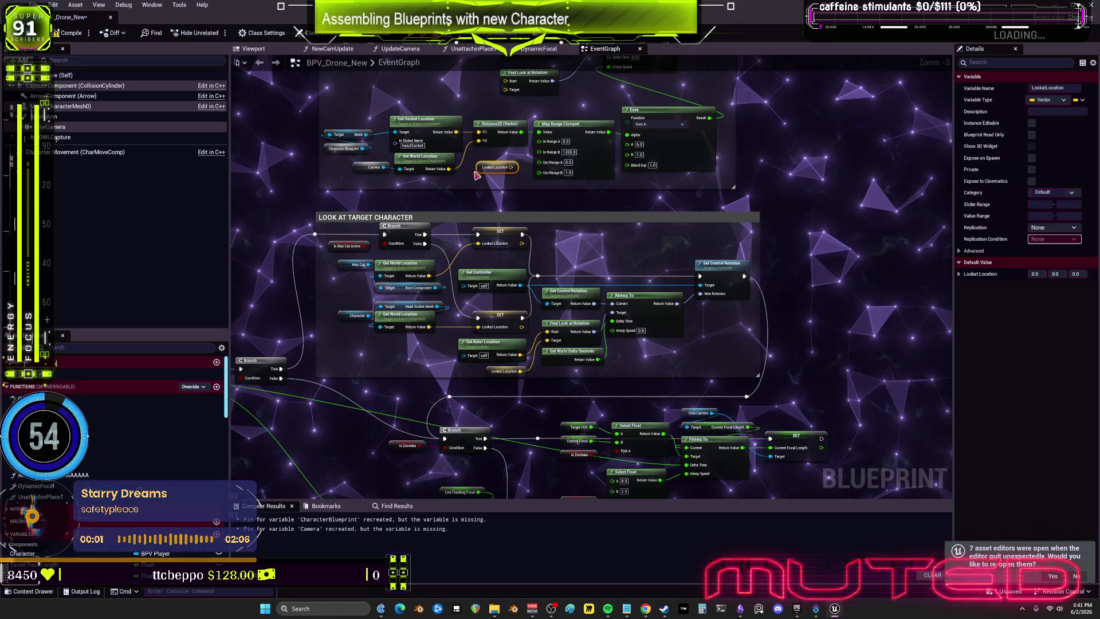
{"action": "left_click", "coordinate": [486, 349]}
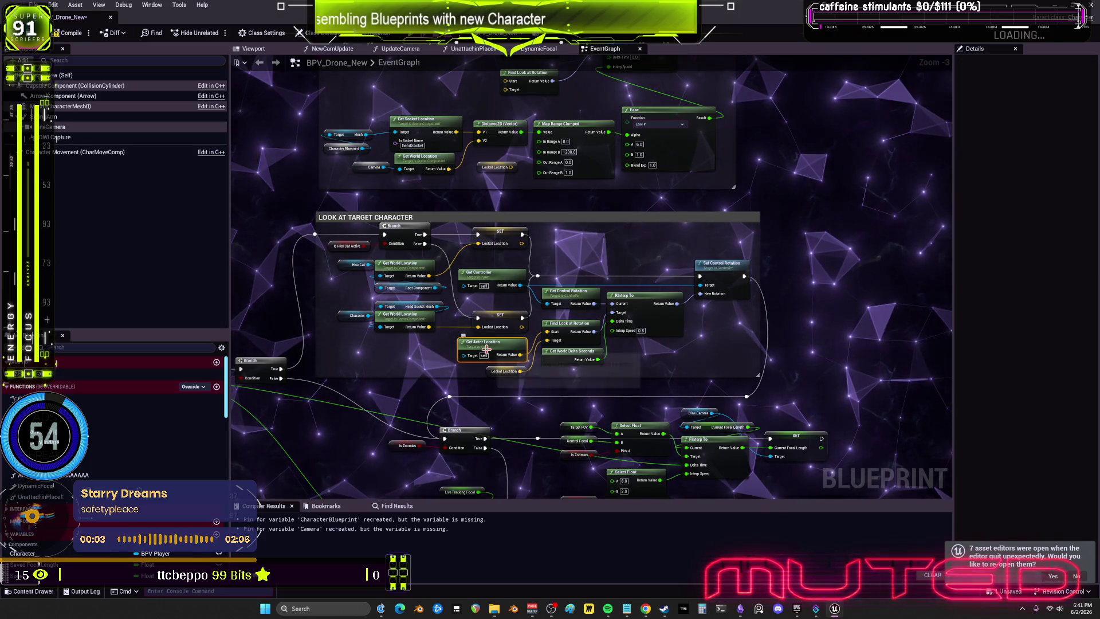
{"action": "left_click_drag", "start_coordinate": [445, 195], "coordinate": [451, 235]}
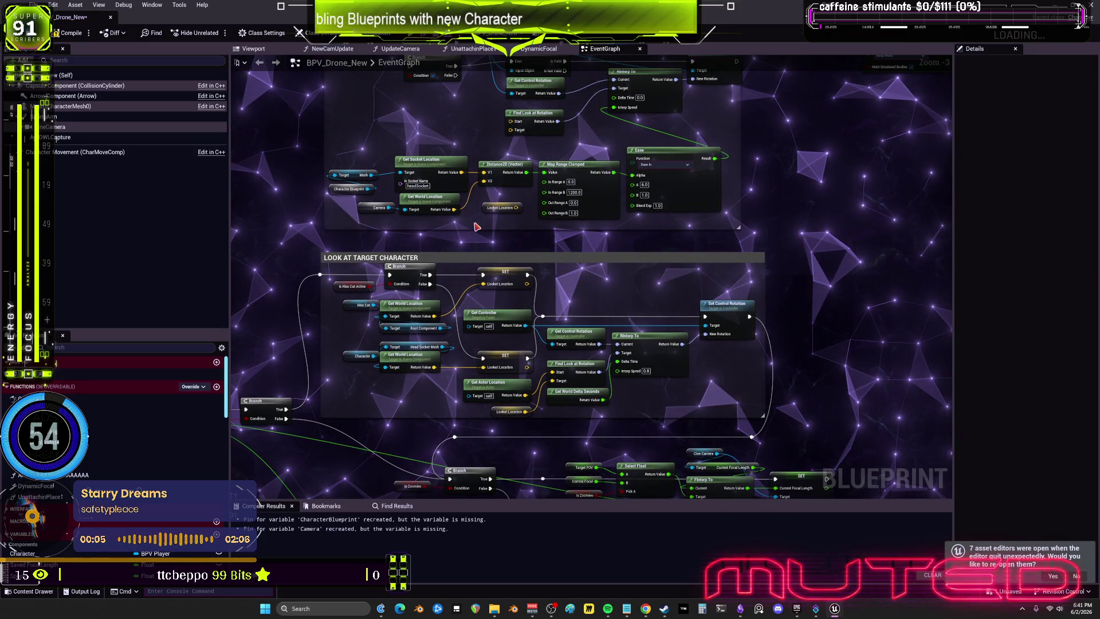
{"action": "scroll", "coordinate": [476, 226], "scroll_direction": "up", "scroll_amount": 2}
{"action": "key", "text": "ctrl+v"}
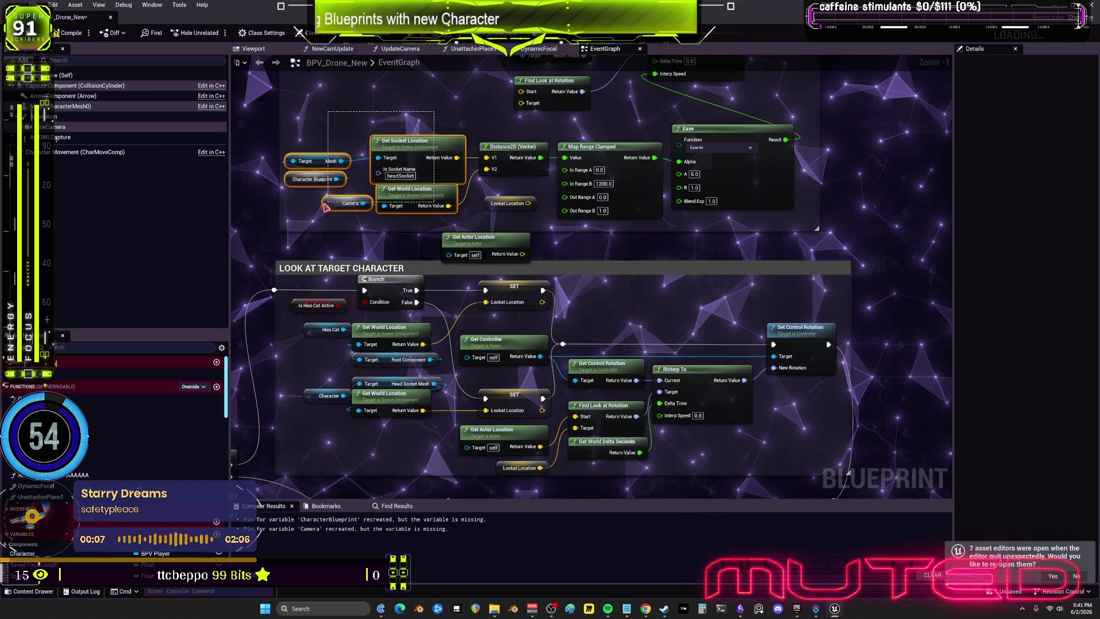
- Wire Lookat Location into Distance2D V1 and Get Actor Location into V2
{"action": "mouse_move", "coordinate": [507, 203]}
{"action": "left_mouse_down"}
{"action": "mouse_move", "coordinate": [389, 154]}
{"action": "mouse_move", "coordinate": [487, 158]}
{"action": "left_mouse_up"}
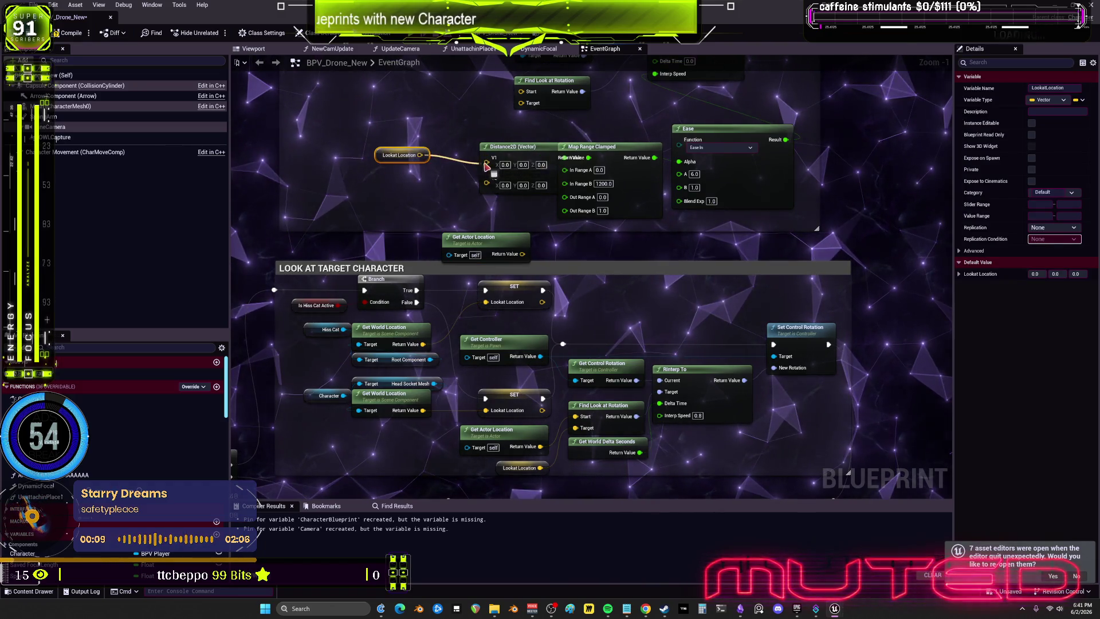
{"action": "mouse_move", "coordinate": [480, 236]}
{"action": "left_mouse_down"}
{"action": "mouse_move", "coordinate": [401, 177]}
{"action": "mouse_move", "coordinate": [486, 169]}
{"action": "left_mouse_up"}
{"action": "left_click_drag", "start_coordinate": [396, 177], "coordinate": [407, 171]}
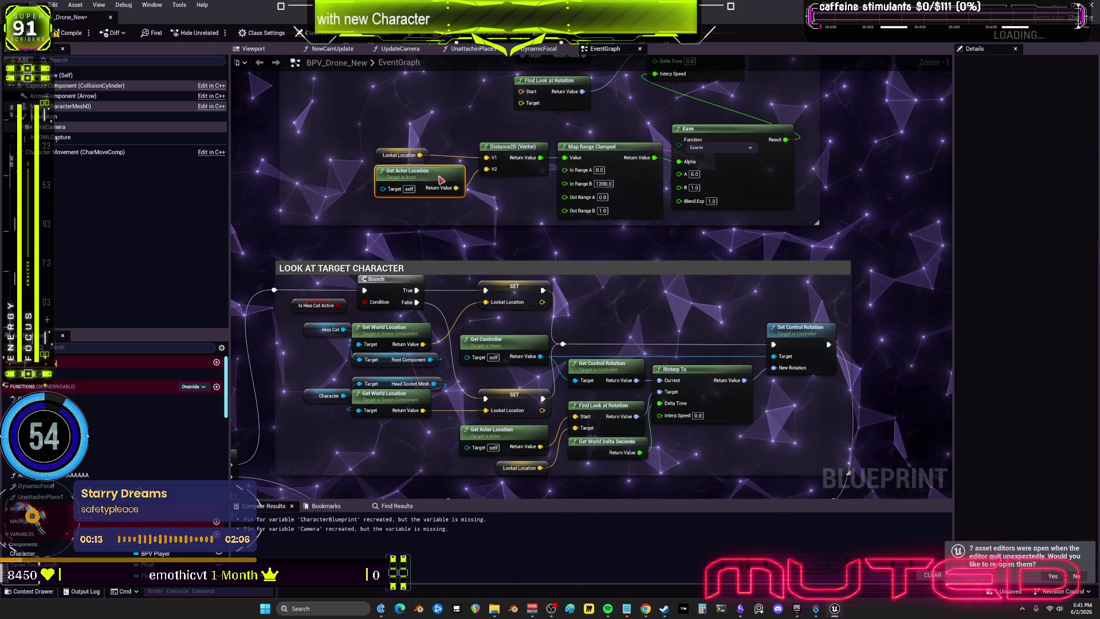
{"action": "scroll", "coordinate": [659, 217], "scroll_direction": "down", "scroll_amount": 1}
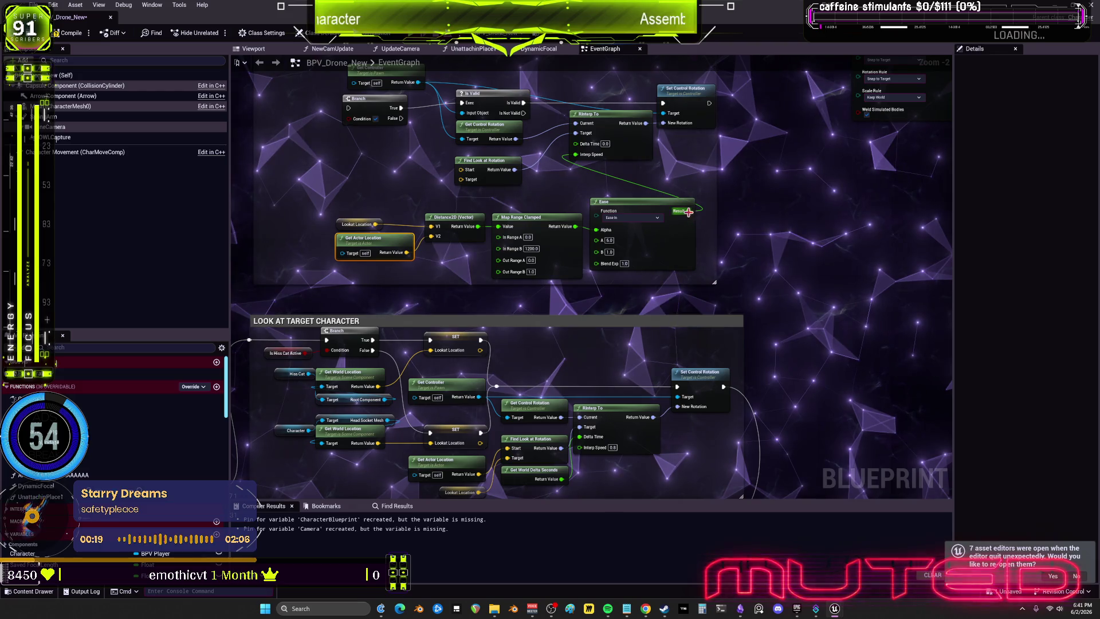
- Connect Ease's Result to the Look At Target RInterp To Interp Speed pin
{"action": "left_click_drag", "start_coordinate": [688, 211], "coordinate": [622, 380]}
{"action": "left_click_drag", "start_coordinate": [586, 452], "coordinate": [581, 447]}
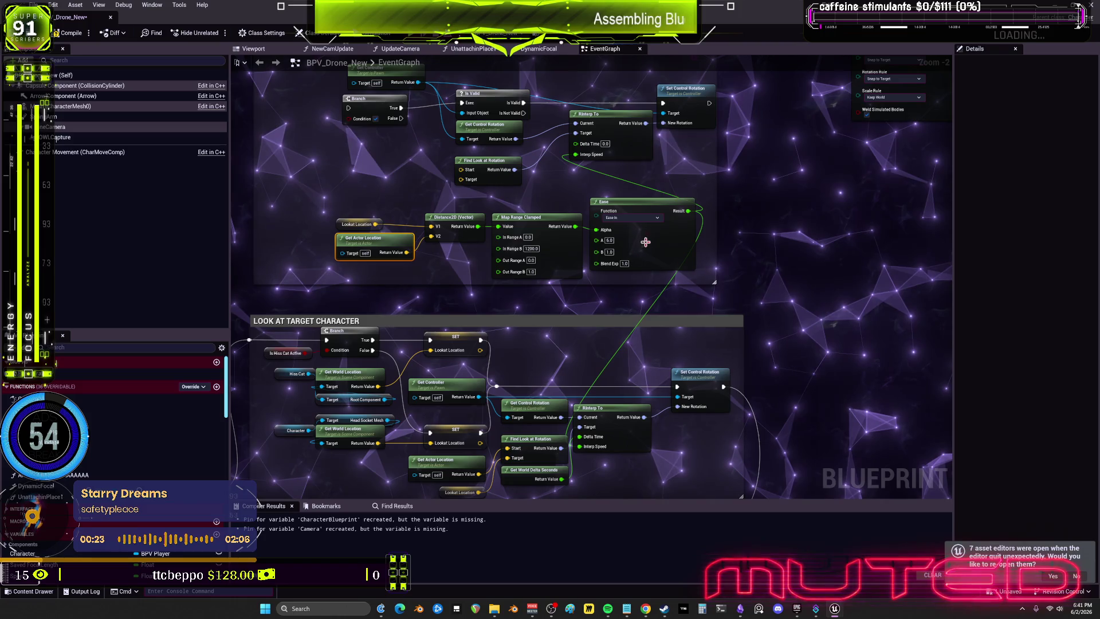
{"action": "left_click_drag", "start_coordinate": [668, 177], "coordinate": [673, 215]}
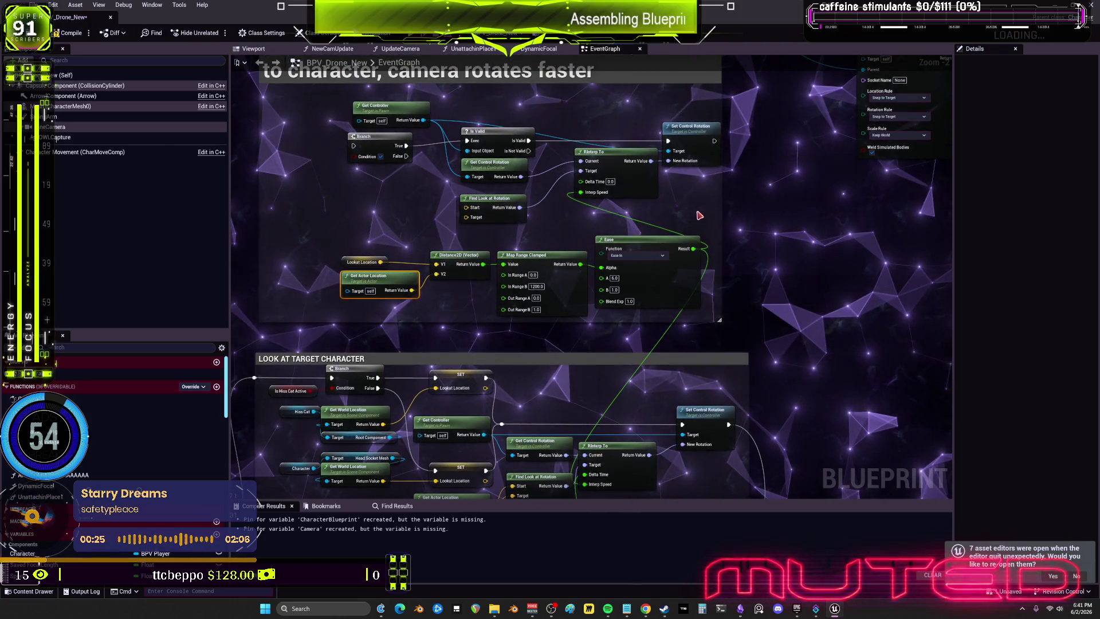
- Delete the old duplicate controller and rotation nodes at the top
{"action": "left_click_drag", "start_coordinate": [357, 114], "coordinate": [358, 114]}
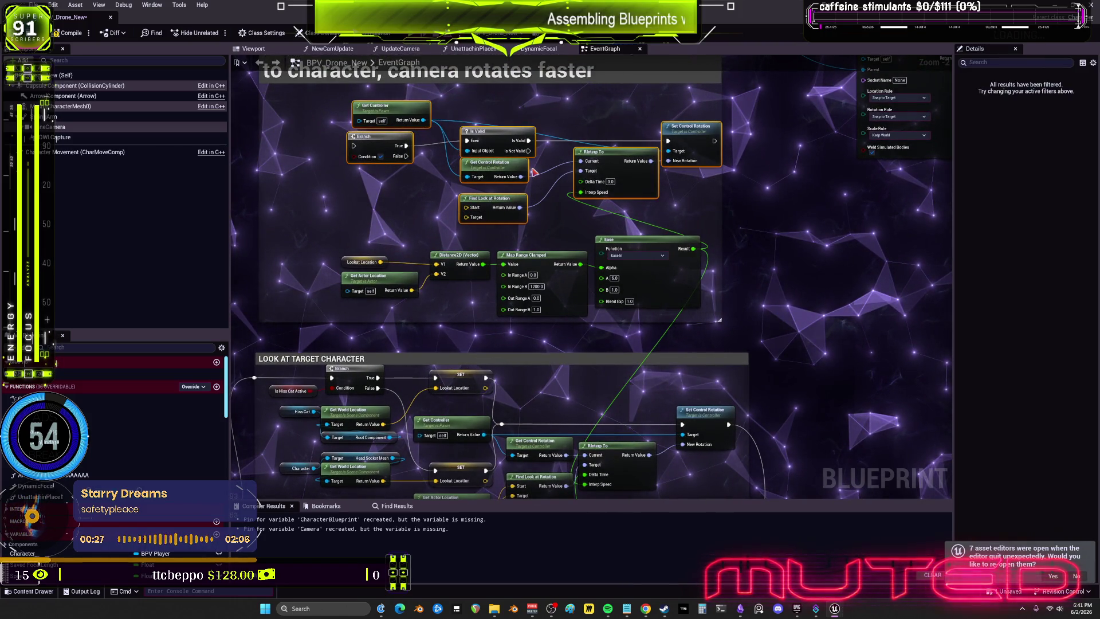
{"action": "key", "text": "Delete"}
{"action": "left_click_drag", "start_coordinate": [534, 172], "coordinate": [544, 259]}
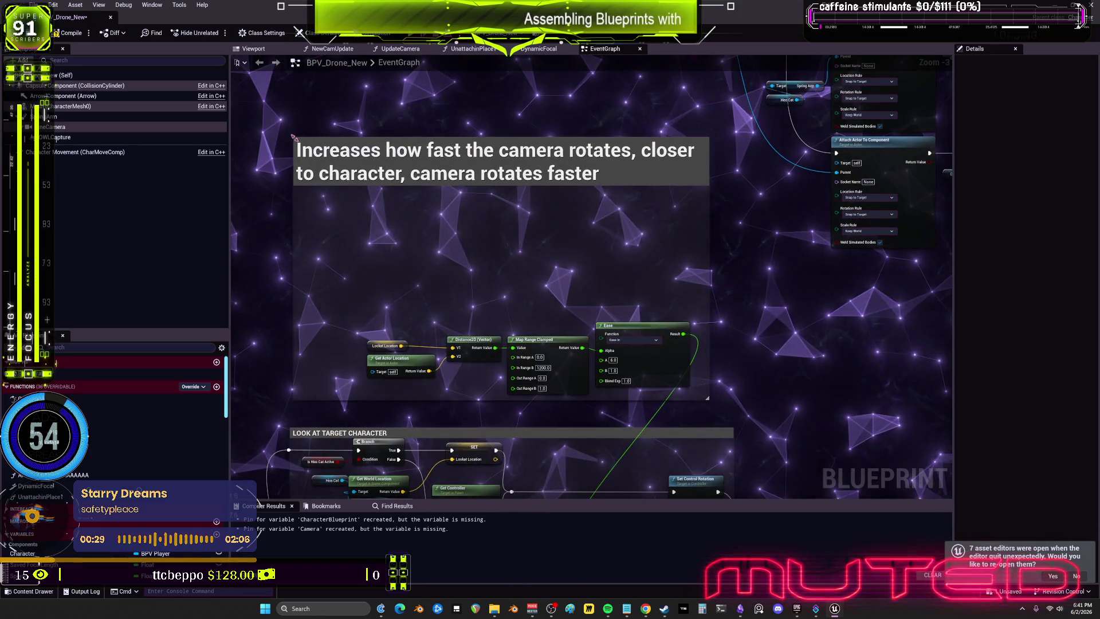
{"action": "mouse_move", "coordinate": [693, 346]}
{"action": "left_mouse_down"}
{"action": "mouse_move", "coordinate": [675, 214]}
{"action": "mouse_move", "coordinate": [711, 149]}
{"action": "left_mouse_up"}
- Shift the remaining Distance2D, Map Range and Ease nodes to the right
{"action": "mouse_move", "coordinate": [378, 123]}
{"action": "left_mouse_down"}
{"action": "mouse_move", "coordinate": [649, 189]}
{"action": "mouse_move", "coordinate": [644, 141]}
{"action": "mouse_move", "coordinate": [728, 143]}
{"action": "mouse_move", "coordinate": [670, 152]}
{"action": "mouse_move", "coordinate": [597, 138]}
{"action": "mouse_move", "coordinate": [632, 140]}
{"action": "left_mouse_up"}
{"action": "scroll", "coordinate": [631, 246], "scroll_direction": "down", "scroll_amount": 2}
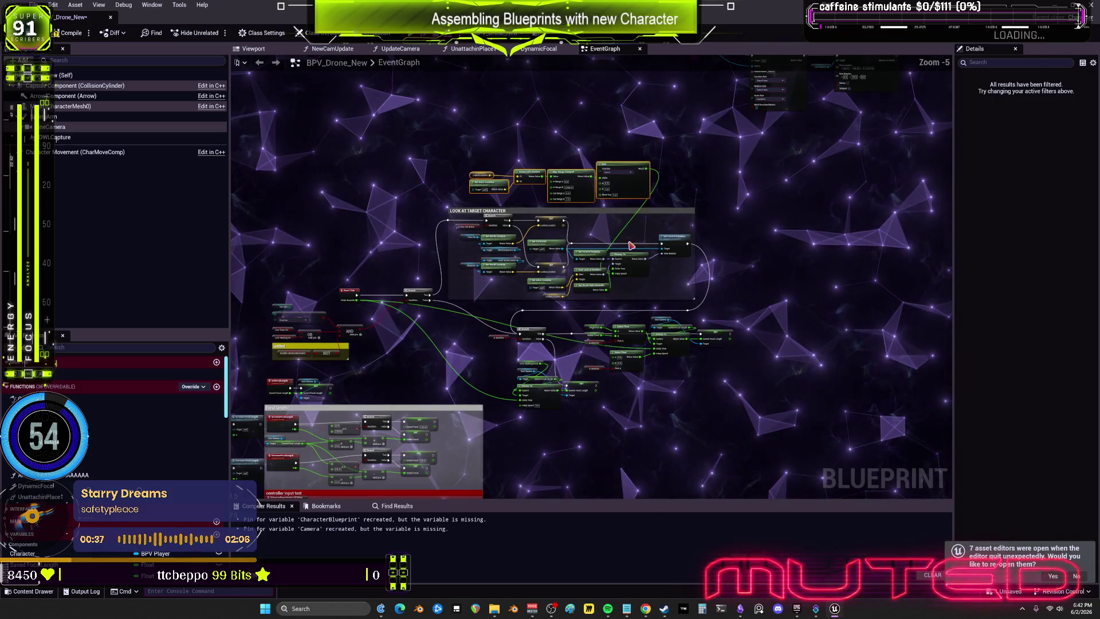
{"action": "scroll", "coordinate": [636, 221], "scroll_direction": "up", "scroll_amount": 3}
{"action": "left_click_drag", "start_coordinate": [649, 147], "coordinate": [672, 147]}
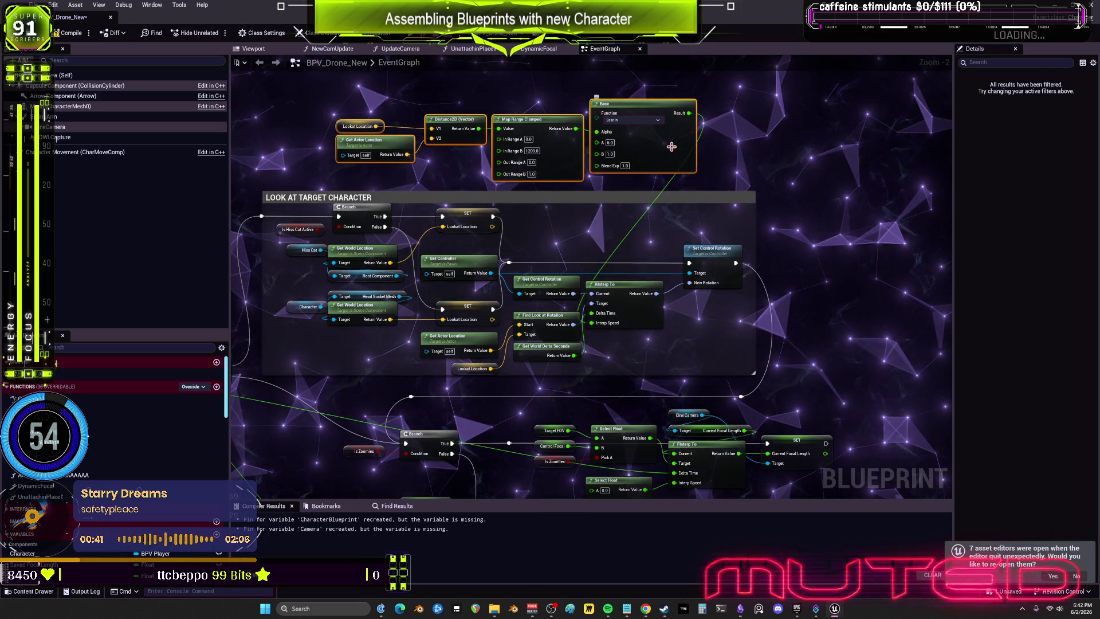
- Comment the Lookat Location, Distance2D, Map Range Clamped and Ease nodes as 'Dynamic Rotation Speed based off Distance'
{"action": "key", "text": "c"}
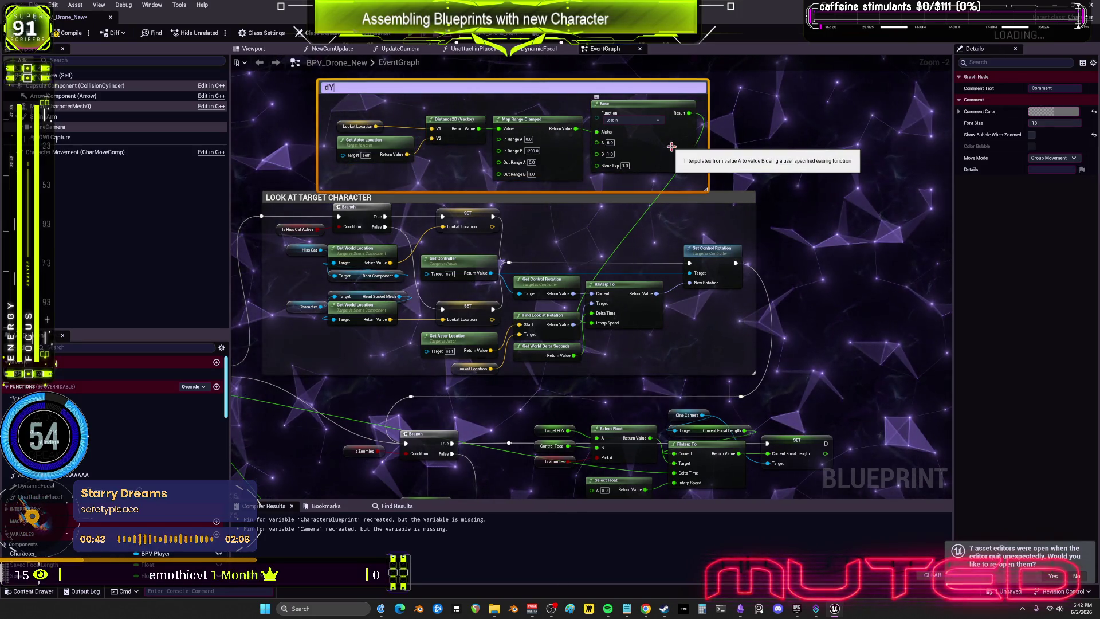
{"action": "key", "text": "BackSpace"}
{"action": "key", "text": "BackSpace"}
{"action": "type", "text": "Dynamic Rotatio"}
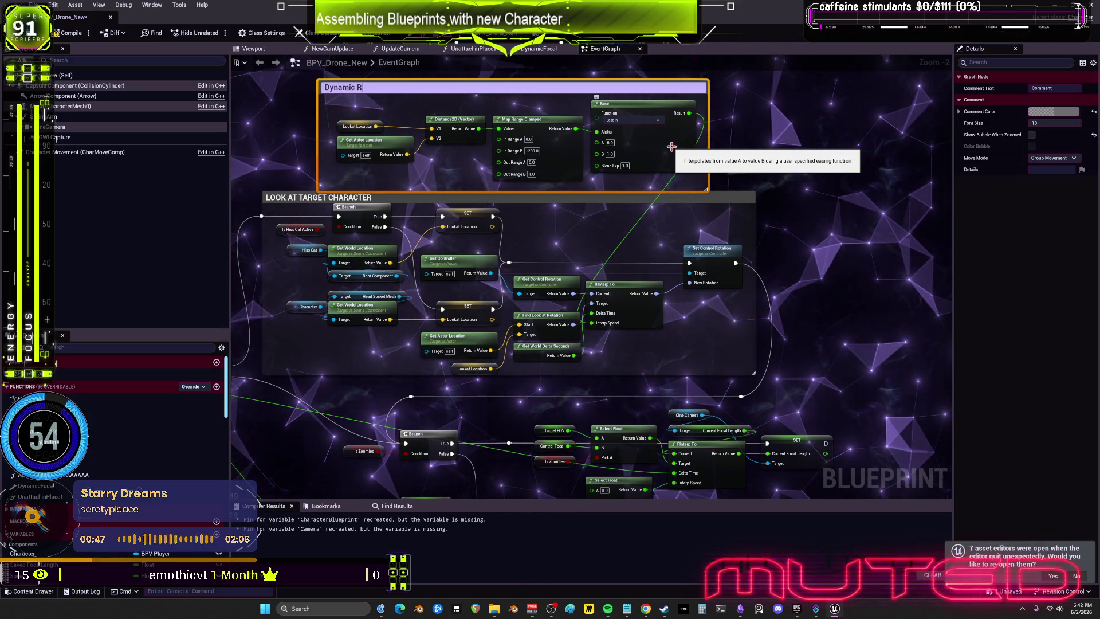
{"action": "type", "text": "n Spee"}
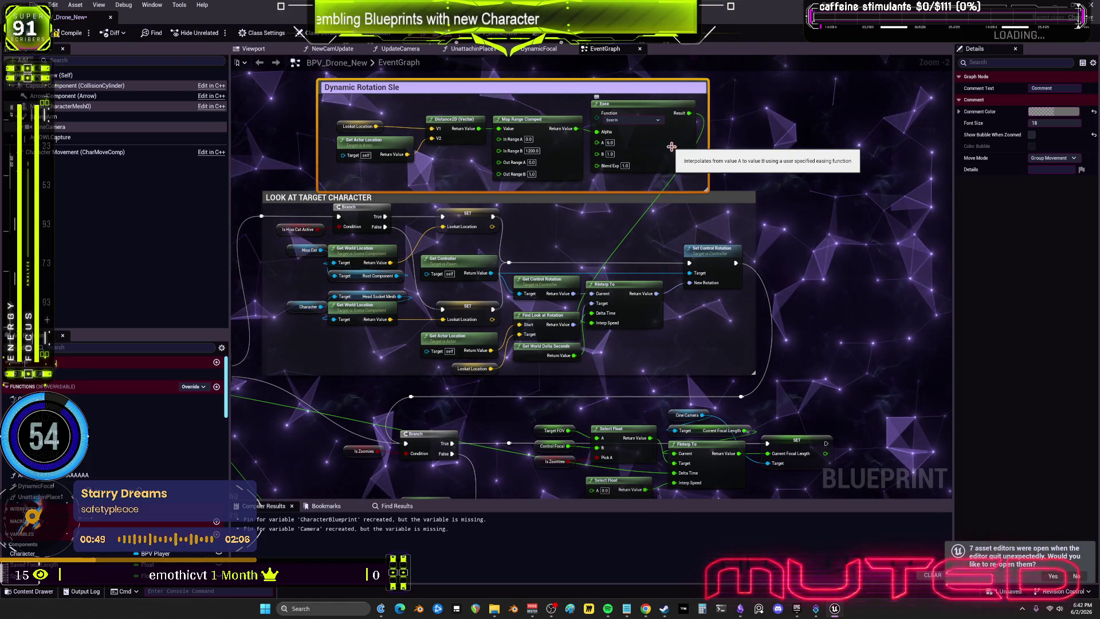
{"action": "type", "text": "d"}
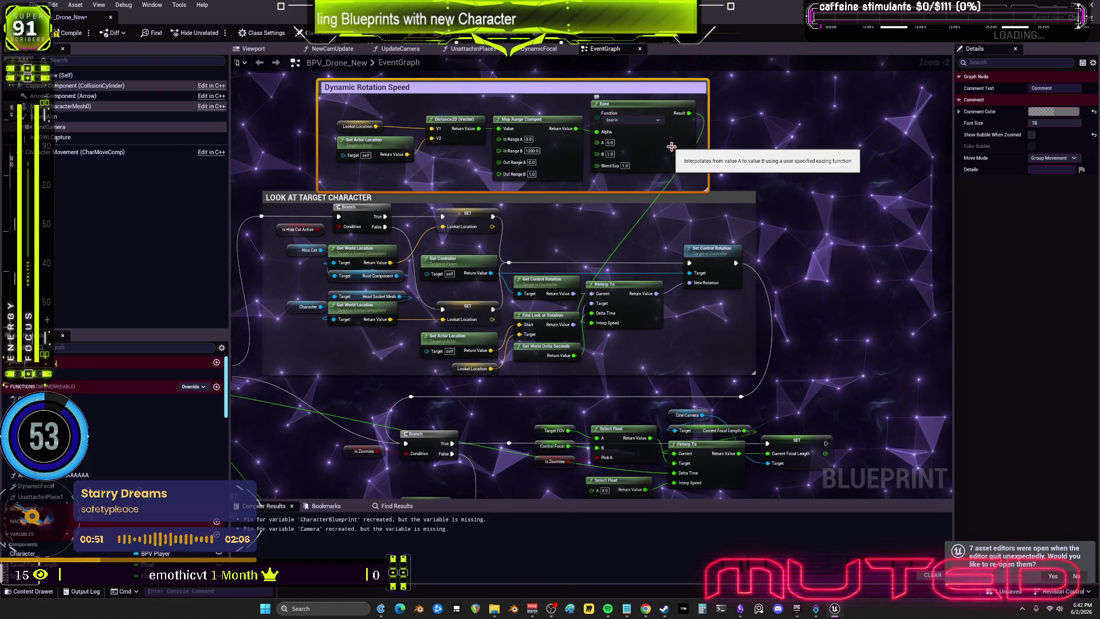
{"action": "type", "text": " based off Distance"}
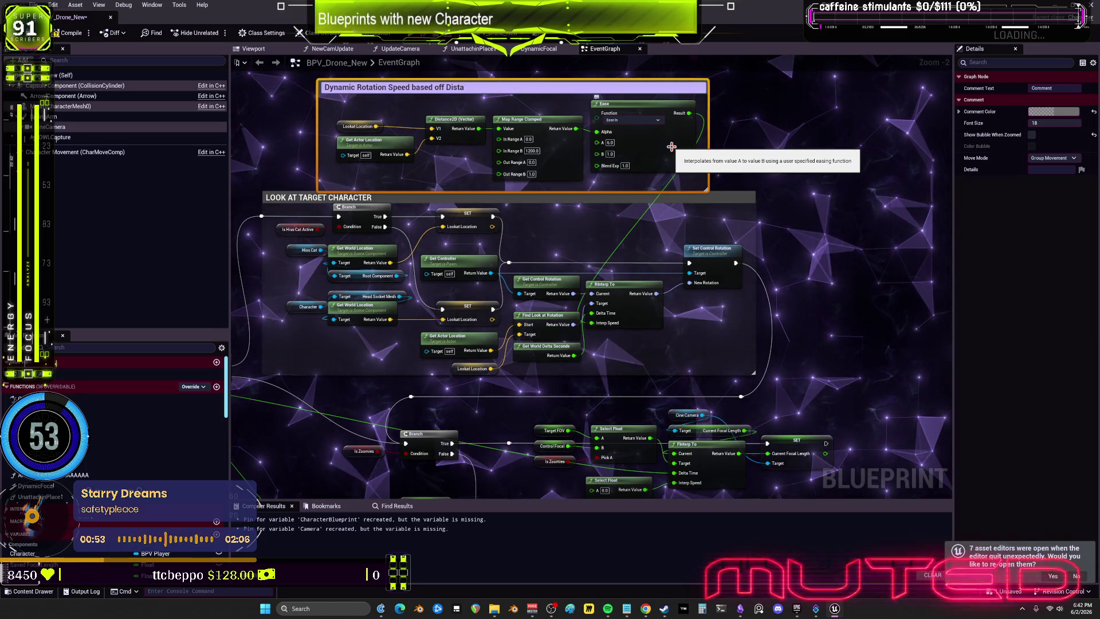
{"action": "key", "text": "Return"}
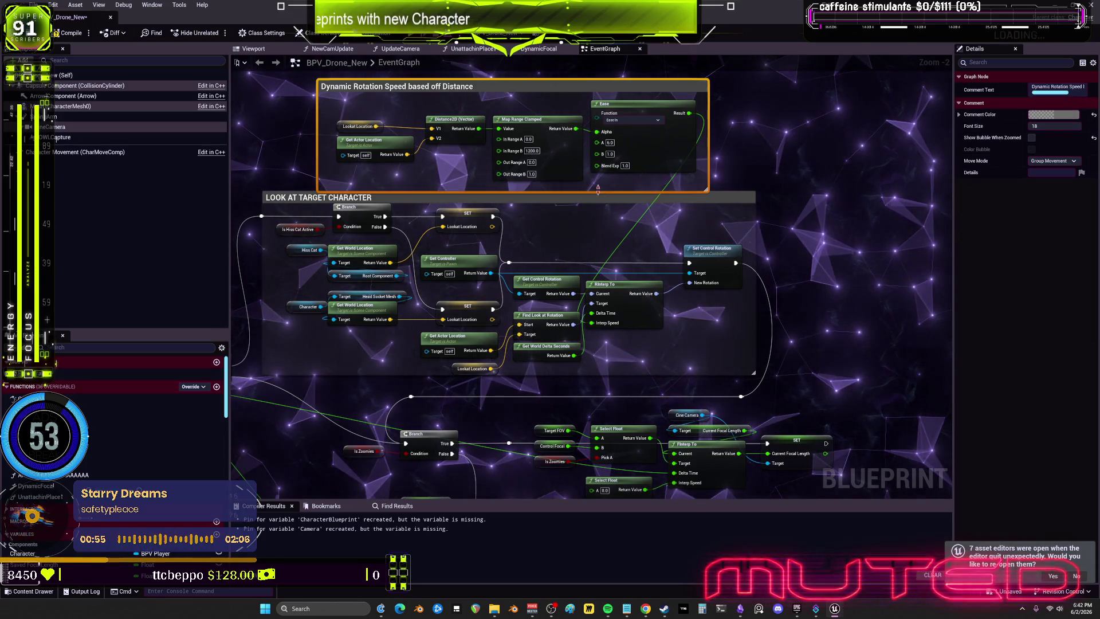
{"action": "mouse_move", "coordinate": [596, 192]}
{"action": "left_mouse_down"}
{"action": "mouse_move", "coordinate": [596, 181]}
{"action": "mouse_move", "coordinate": [596, 196]}
{"action": "left_mouse_up"}
{"action": "left_click", "coordinate": [809, 183]}
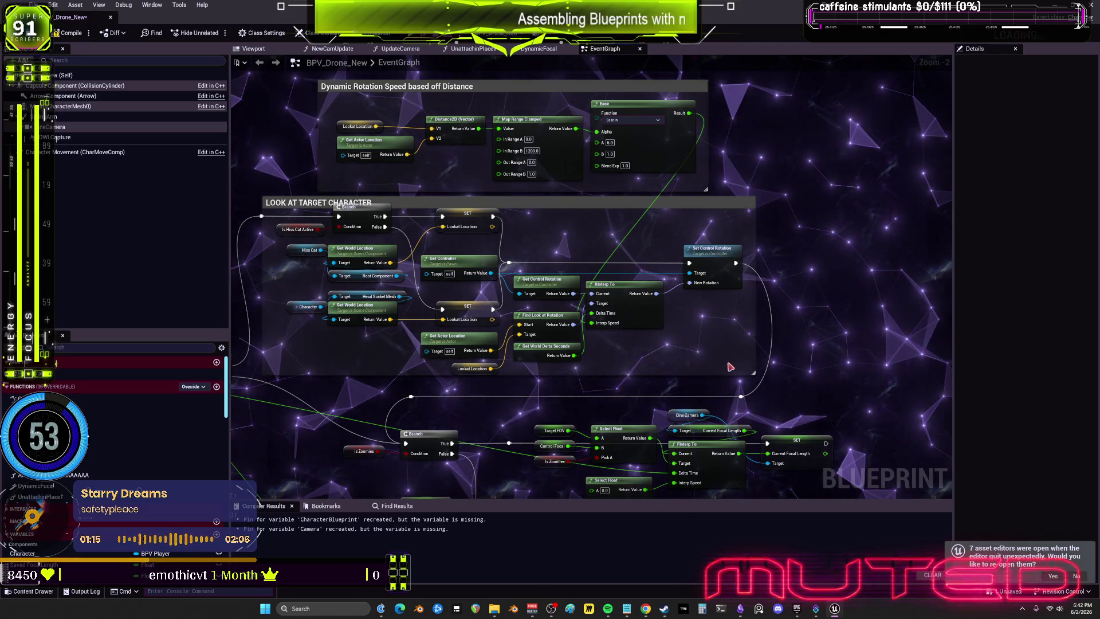
- Pan the EventGraph to centre the focal length group clamping Control Focal between 15.0 and 155.0
{"action": "scroll", "coordinate": [712, 215], "scroll_direction": "down", "scroll_amount": 5}
{"action": "scroll", "coordinate": [712, 214], "scroll_direction": "down", "scroll_amount": 2}
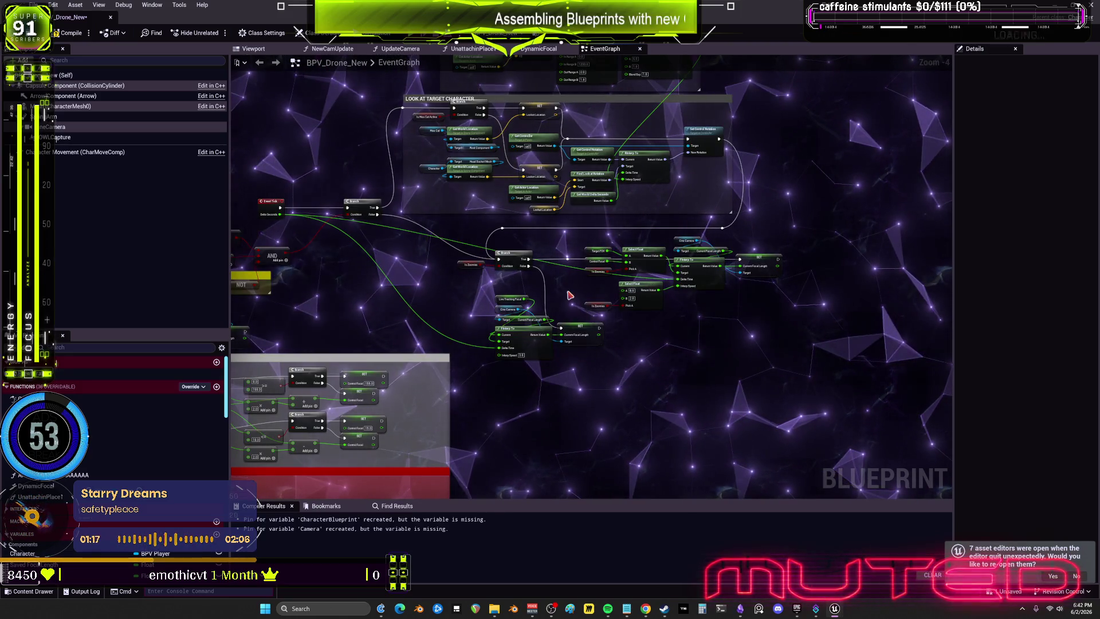
{"action": "mouse_move", "coordinate": [505, 292]}
{"action": "left_mouse_down"}
{"action": "mouse_move", "coordinate": [496, 233]}
{"action": "mouse_move", "coordinate": [415, 256]}
{"action": "left_mouse_up"}
{"action": "scroll", "coordinate": [415, 256], "scroll_direction": "up", "scroll_amount": 2}
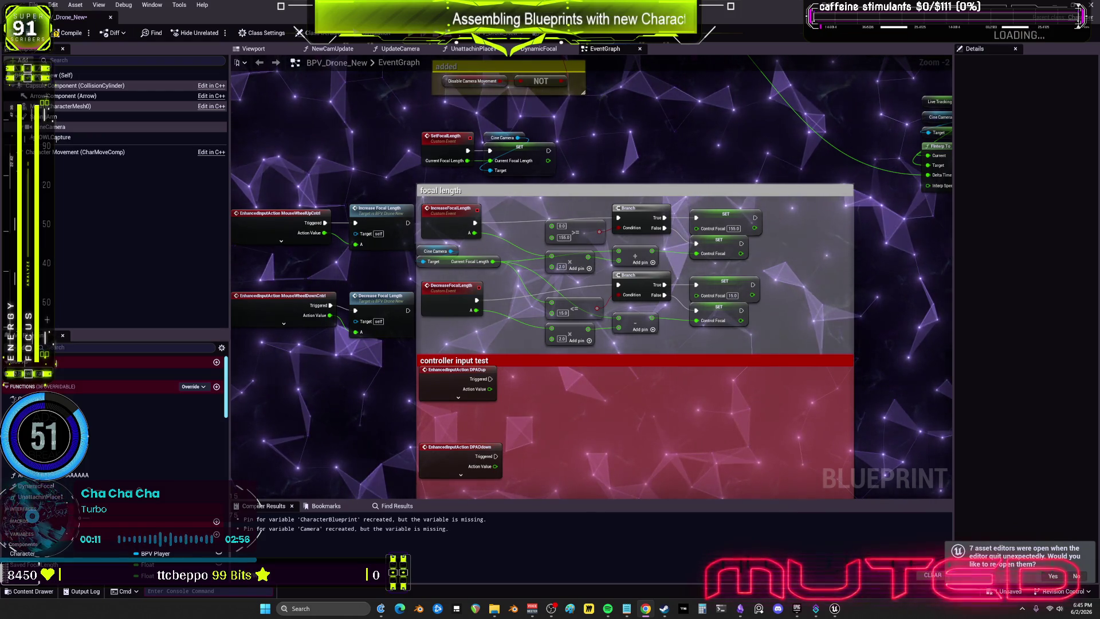
- Wire Event Tick's Delta Seconds into the focal FInterp To's Delta Time
{"action": "scroll", "coordinate": [734, 413], "scroll_direction": "down", "scroll_amount": 2}
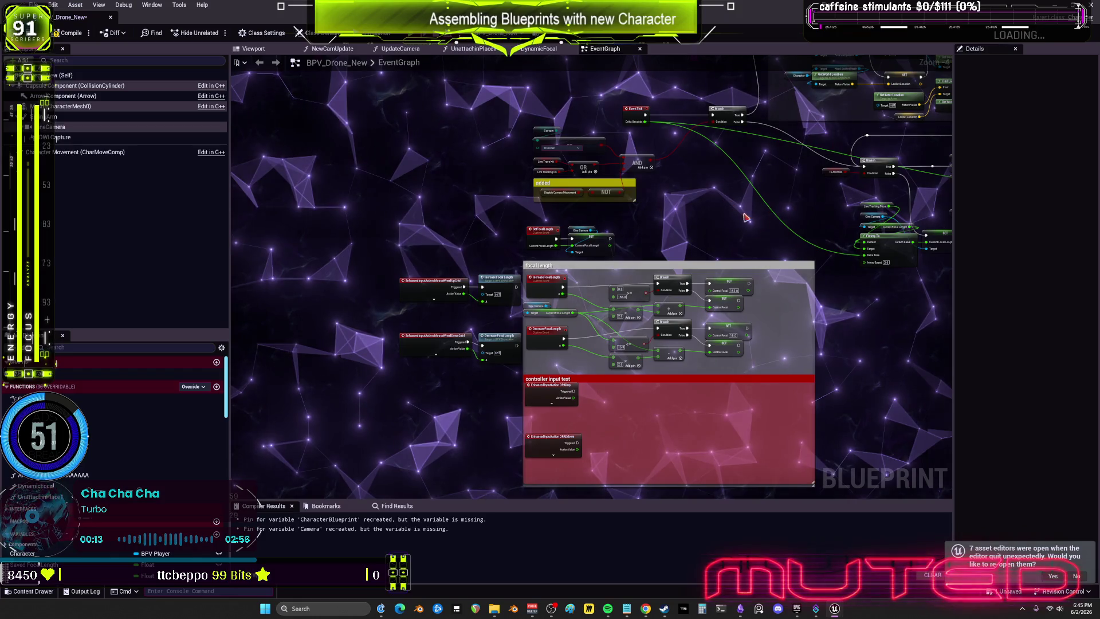
{"action": "left_click_drag", "start_coordinate": [807, 244], "coordinate": [863, 255]}
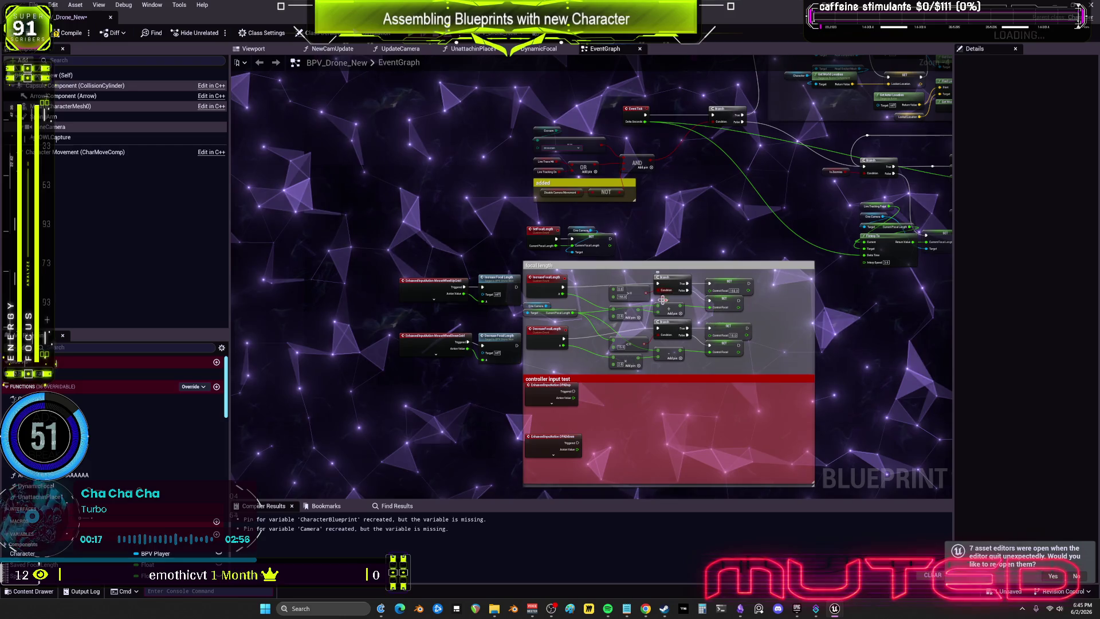
{"action": "left_click_drag", "start_coordinate": [749, 304], "coordinate": [601, 315]}
{"action": "scroll", "coordinate": [600, 315], "scroll_direction": "up", "scroll_amount": 2}
{"action": "left_click_drag", "start_coordinate": [832, 151], "coordinate": [532, 291]}
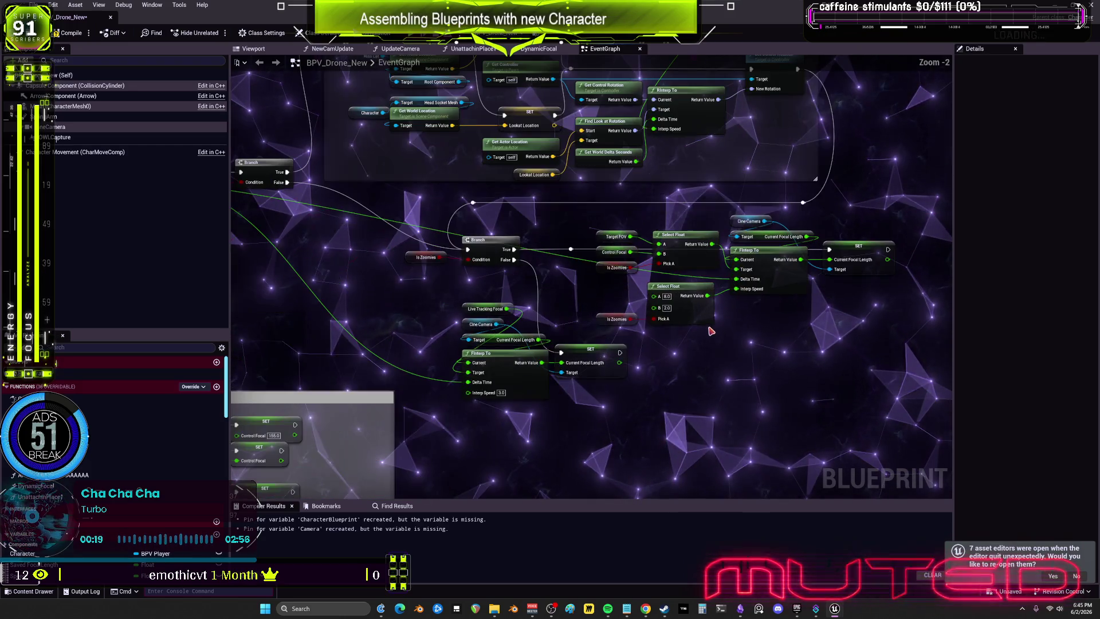
- Move the live-tracking focal interpolation nodes up and left, then save BPV_Drone_New
{"action": "left_click_drag", "start_coordinate": [628, 403], "coordinate": [455, 300]}
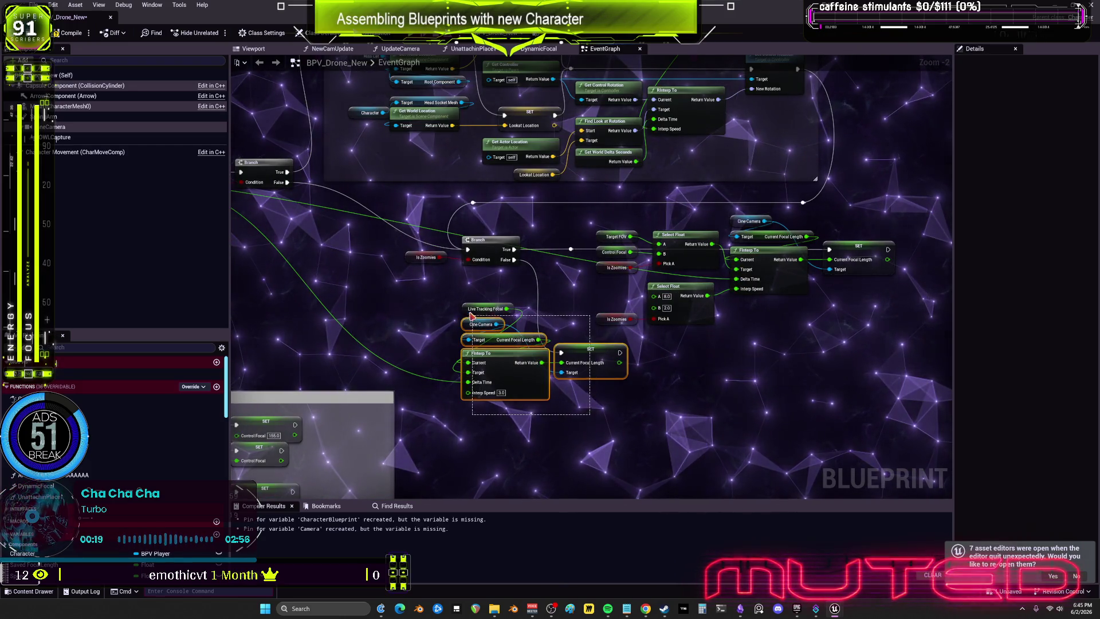
{"action": "mouse_move", "coordinate": [596, 357]}
{"action": "left_mouse_down"}
{"action": "mouse_move", "coordinate": [525, 331]}
{"action": "mouse_move", "coordinate": [930, 264]}
{"action": "left_mouse_up"}
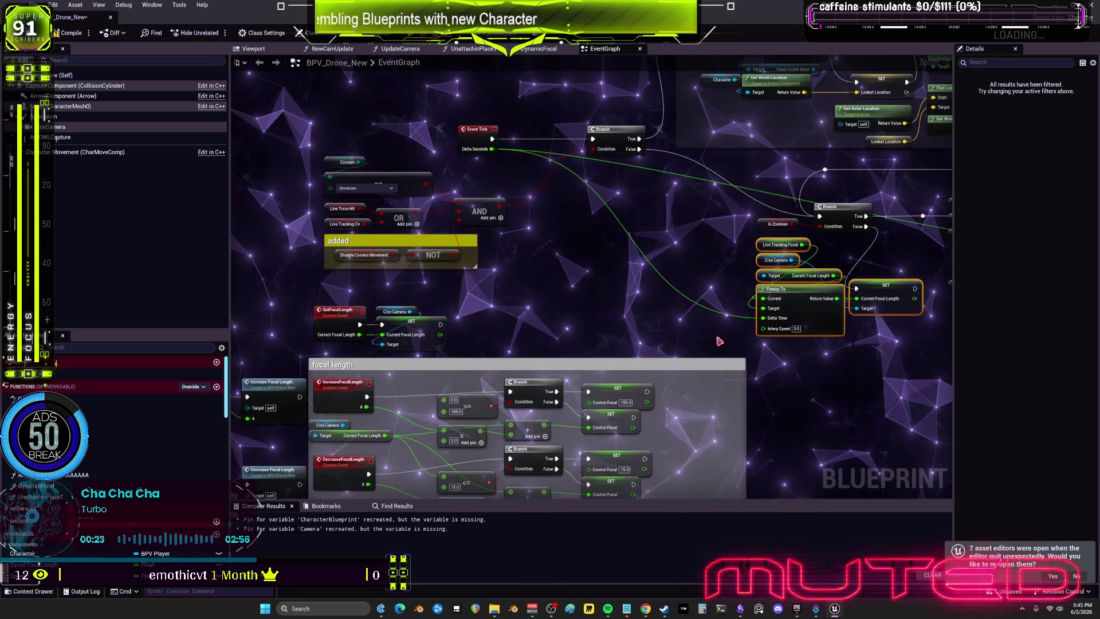
{"action": "mouse_move", "coordinate": [564, 347]}
{"action": "left_mouse_down"}
{"action": "mouse_move", "coordinate": [676, 275]}
{"action": "mouse_move", "coordinate": [555, 312]}
{"action": "left_mouse_up"}
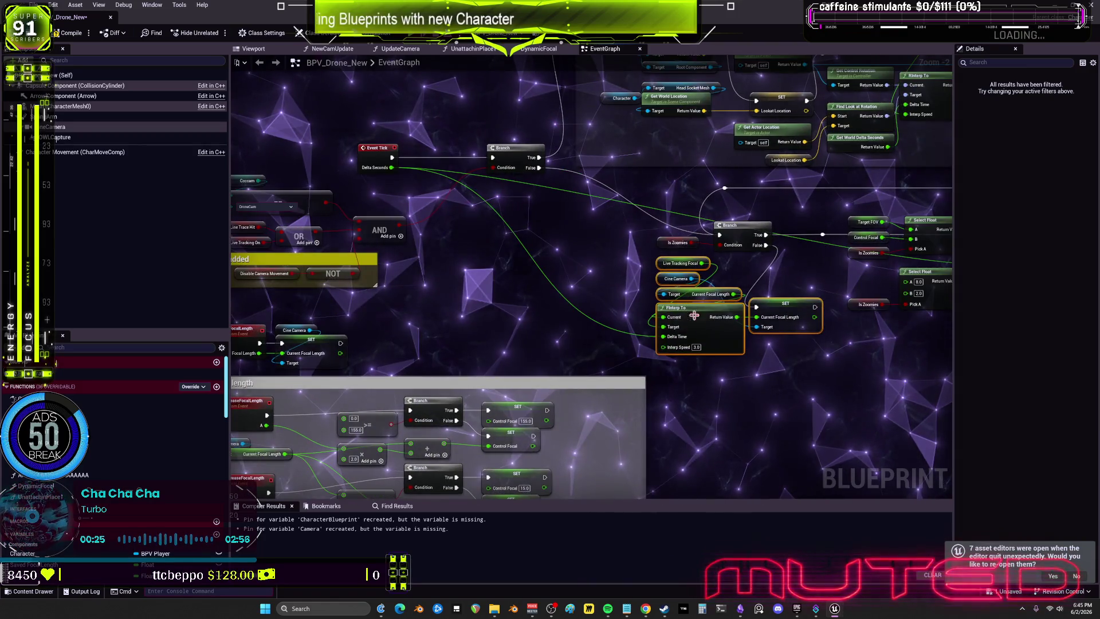
{"action": "left_click_drag", "start_coordinate": [729, 289], "coordinate": [874, 172]}
{"action": "left_click_drag", "start_coordinate": [596, 263], "coordinate": [716, 189]}
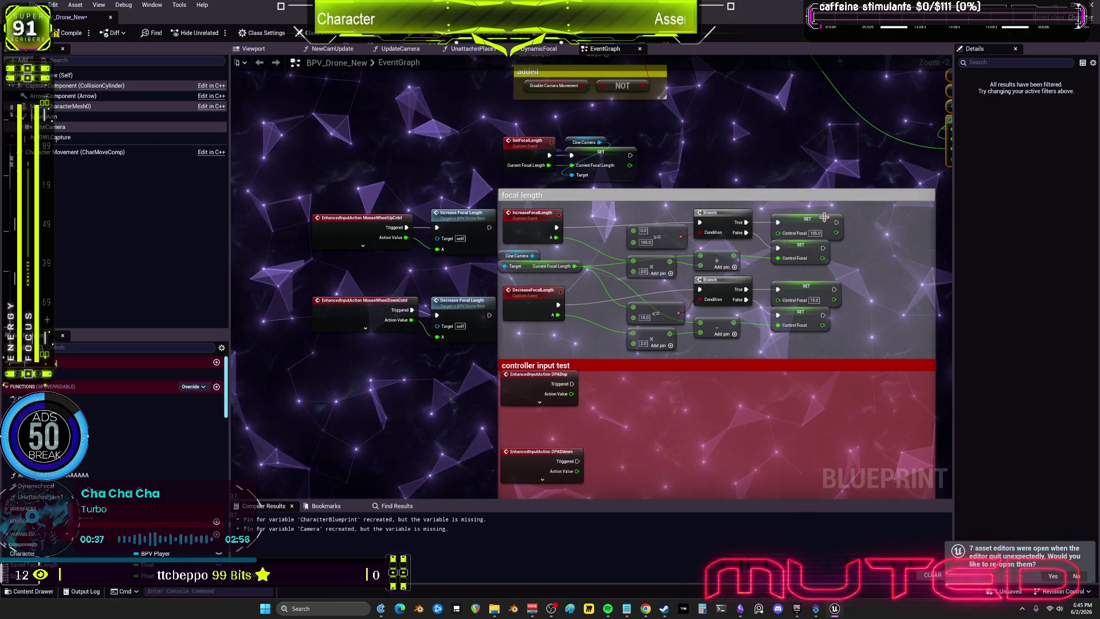
{"action": "left_click_drag", "start_coordinate": [688, 172], "coordinate": [643, 214]}
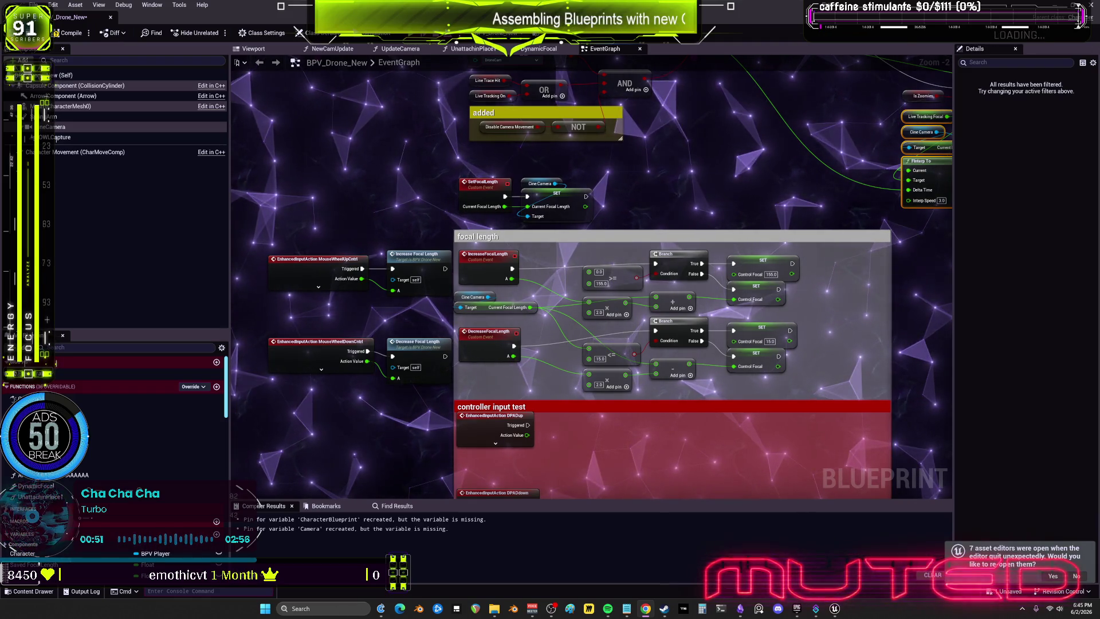
{"action": "left_click", "coordinate": [92, 85]}
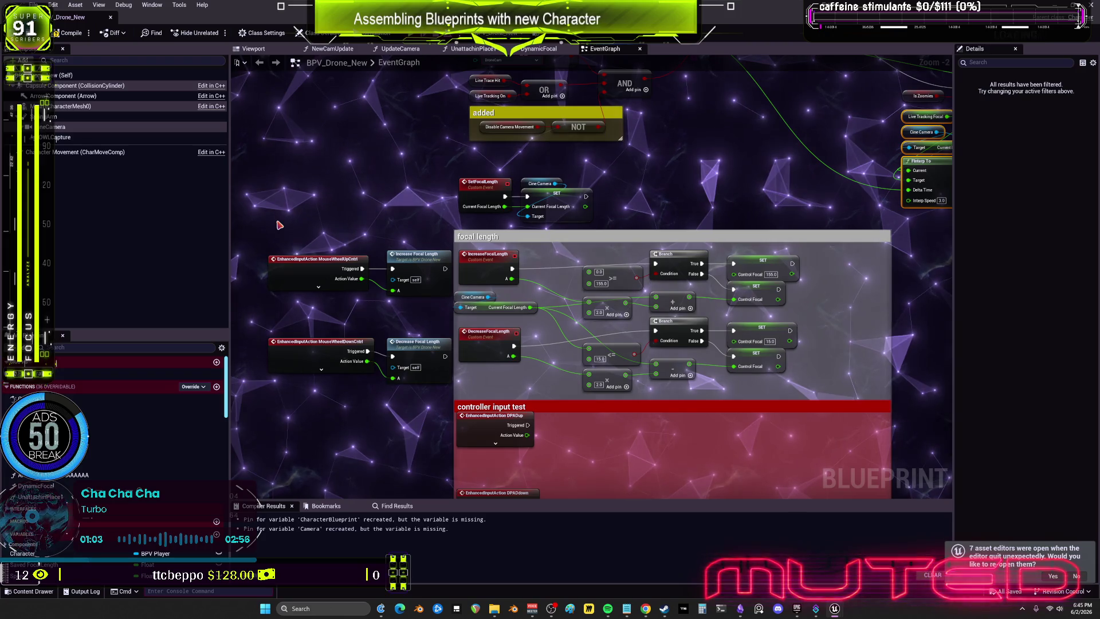
{"action": "scroll", "coordinate": [551, 327], "scroll_direction": "down", "scroll_amount": 5}
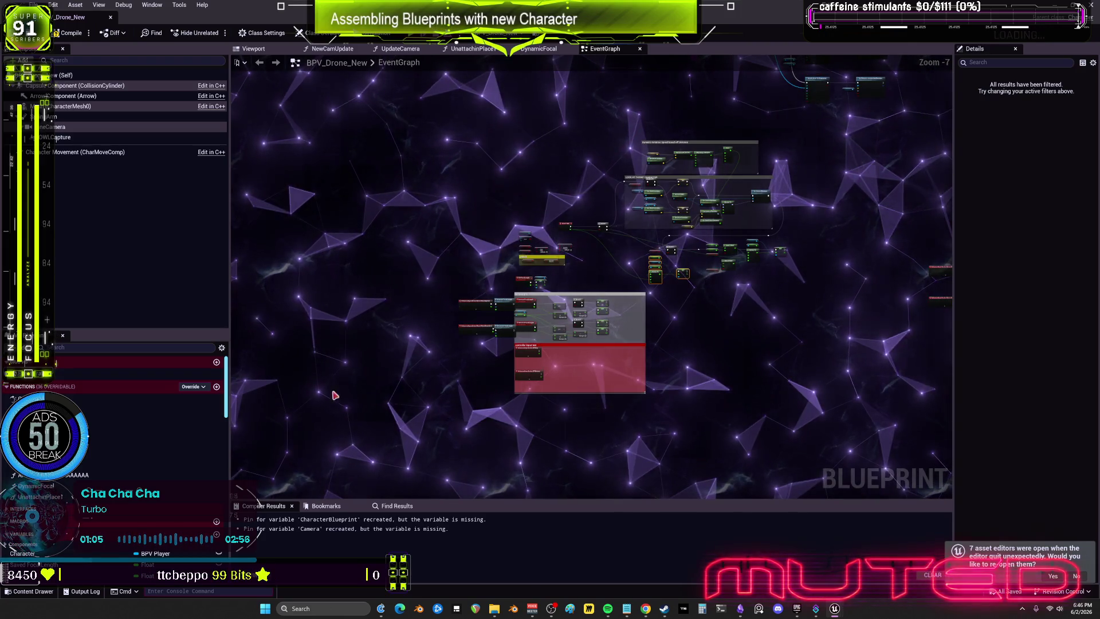
{"action": "left_click_drag", "start_coordinate": [289, 403], "coordinate": [232, 328]}
{"action": "mouse_move", "coordinate": [573, 200]}
{"action": "left_mouse_down"}
{"action": "mouse_move", "coordinate": [501, 344]}
{"action": "mouse_move", "coordinate": [445, 401]}
{"action": "left_mouse_up"}
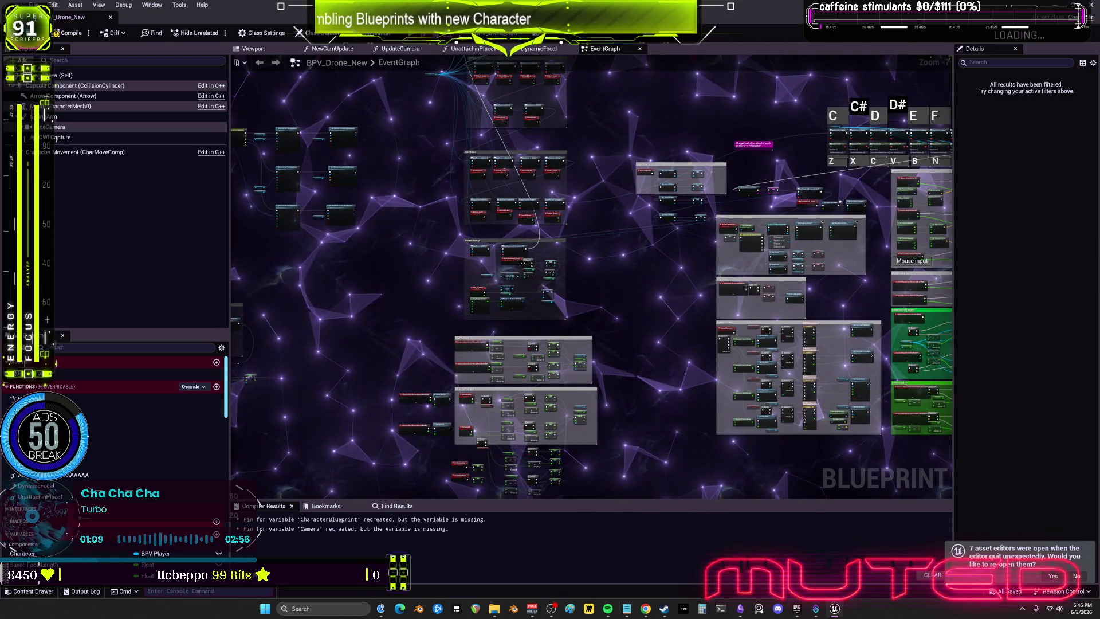
{"action": "mouse_move", "coordinate": [630, 286]}
{"action": "left_mouse_down"}
{"action": "mouse_move", "coordinate": [258, 246]}
{"action": "mouse_move", "coordinate": [879, 335]}
{"action": "left_mouse_up"}
{"action": "mouse_move", "coordinate": [631, 172]}
{"action": "left_mouse_down"}
{"action": "mouse_move", "coordinate": [510, 307]}
{"action": "mouse_move", "coordinate": [493, 447]}
{"action": "left_mouse_up"}
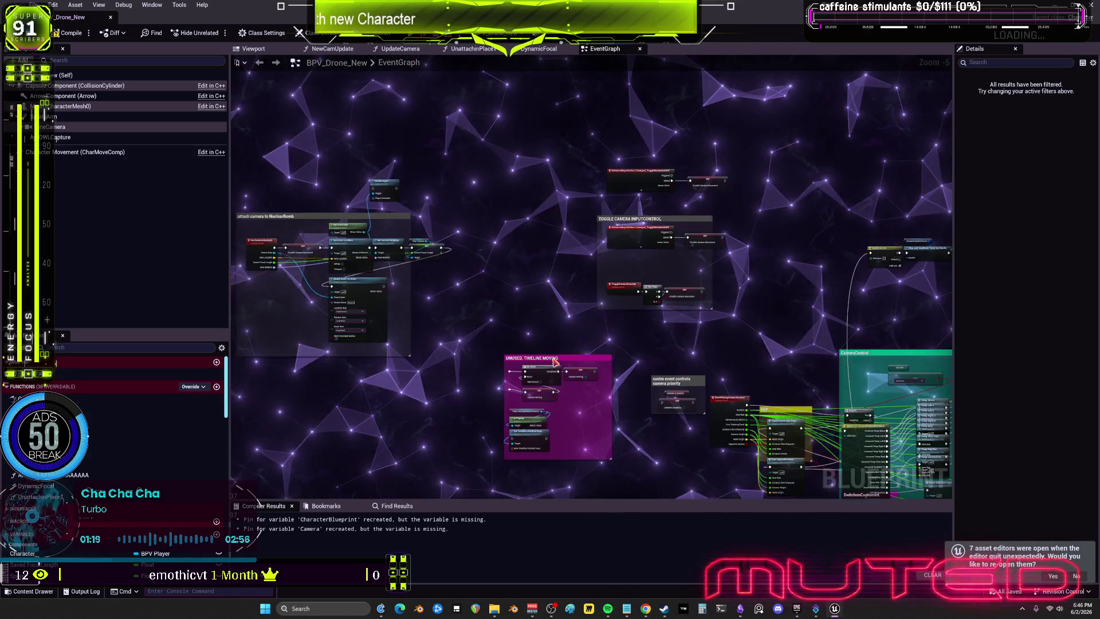
{"action": "left_click_drag", "start_coordinate": [554, 361], "coordinate": [523, 286]}
{"action": "scroll", "coordinate": [525, 365], "scroll_direction": "up", "scroll_amount": 4}
{"action": "mouse_move", "coordinate": [596, 248]}
{"action": "left_mouse_down"}
{"action": "mouse_move", "coordinate": [511, 302]}
{"action": "mouse_move", "coordinate": [655, 319]}
{"action": "left_mouse_up"}
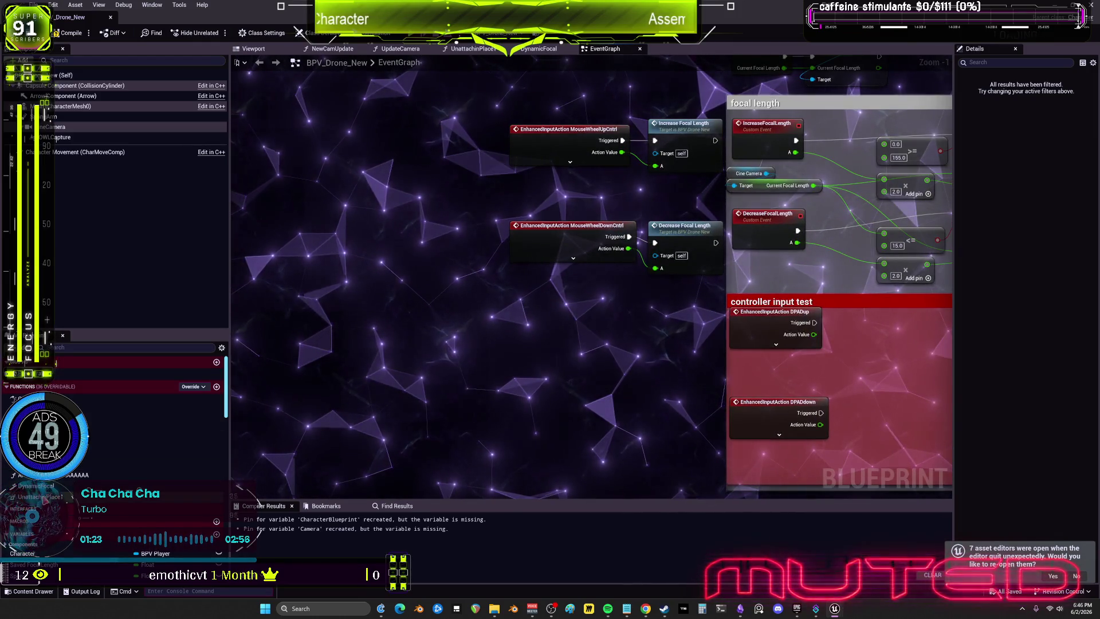
{"action": "left_click", "coordinate": [46, 497]}
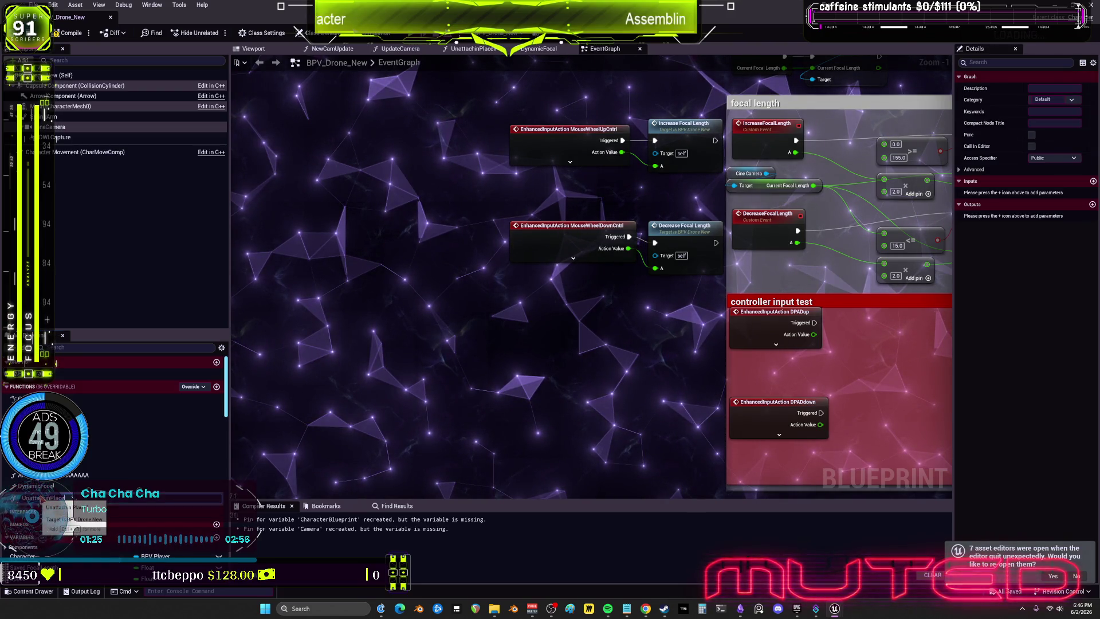
{"action": "left_click", "coordinate": [47, 487]}
- Check the Map Range Clamped node in the DynamicFocal function graph
{"action": "double_click", "coordinate": [34, 485]}
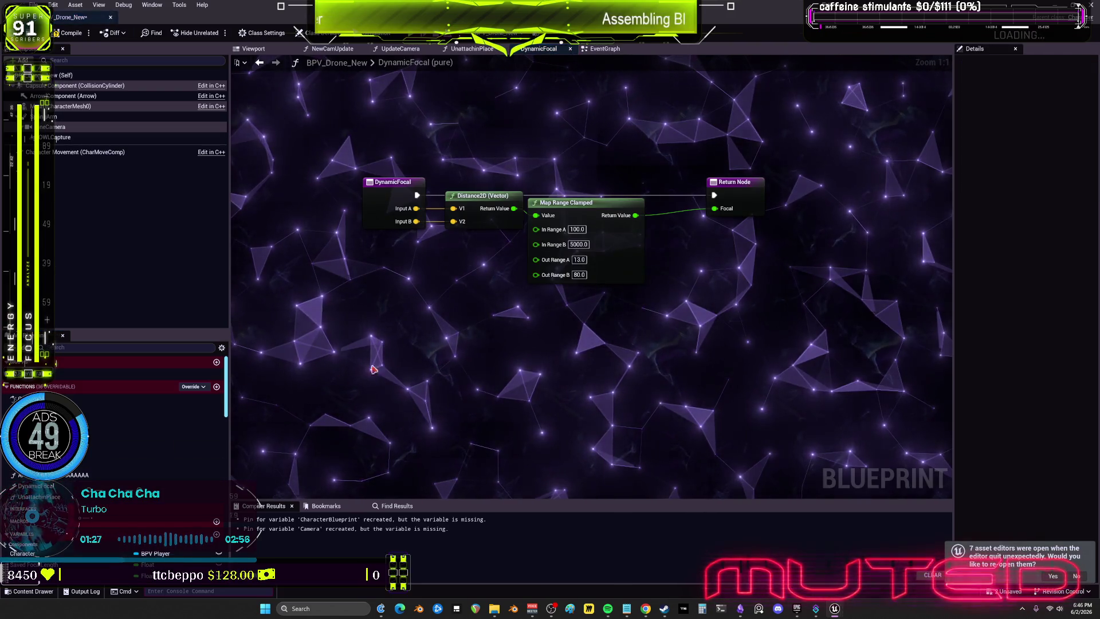
{"action": "left_click_drag", "start_coordinate": [628, 283], "coordinate": [630, 269]}
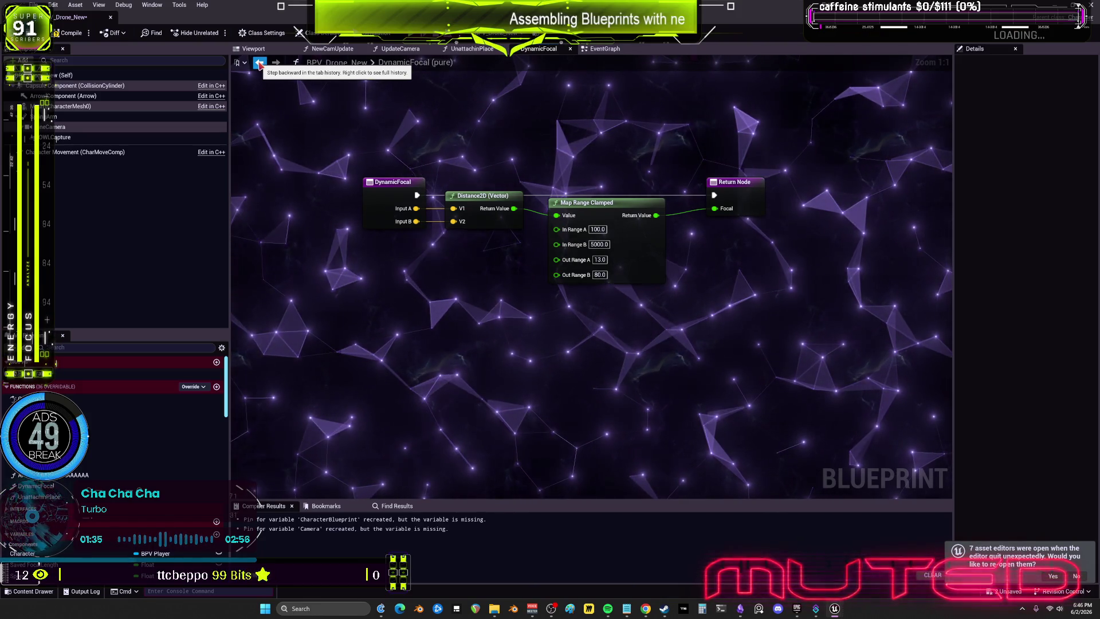
{"action": "left_click", "coordinate": [260, 64]}
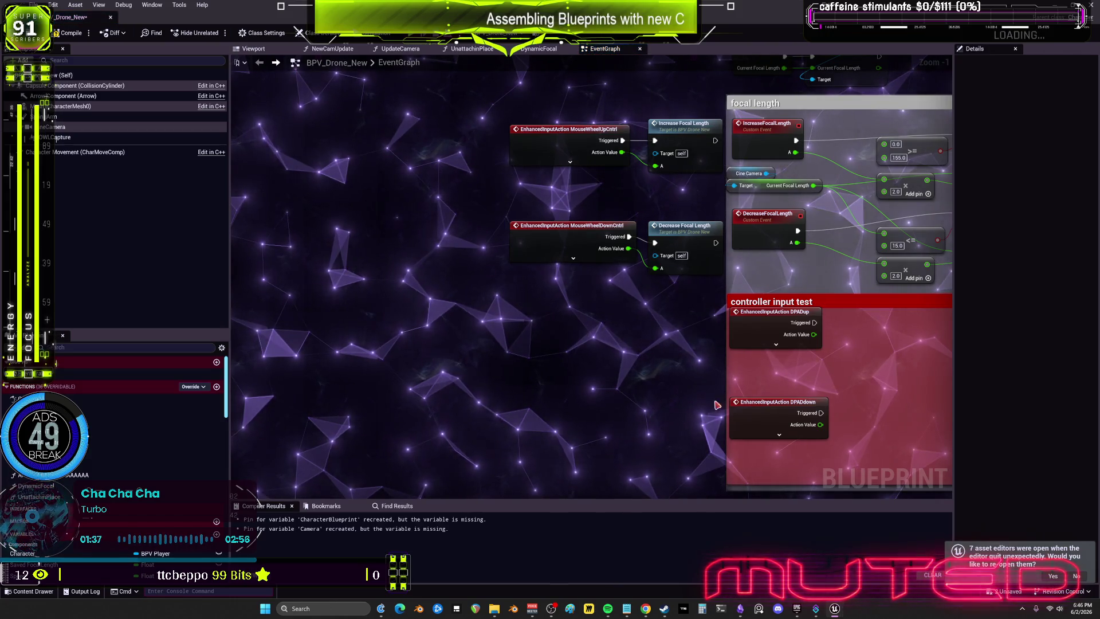
- Add a Linear Ease node with Alpha 0.0 below the mouse-wheel focal length inputs
{"action": "left_click_drag", "start_coordinate": [574, 360], "coordinate": [376, 366]}
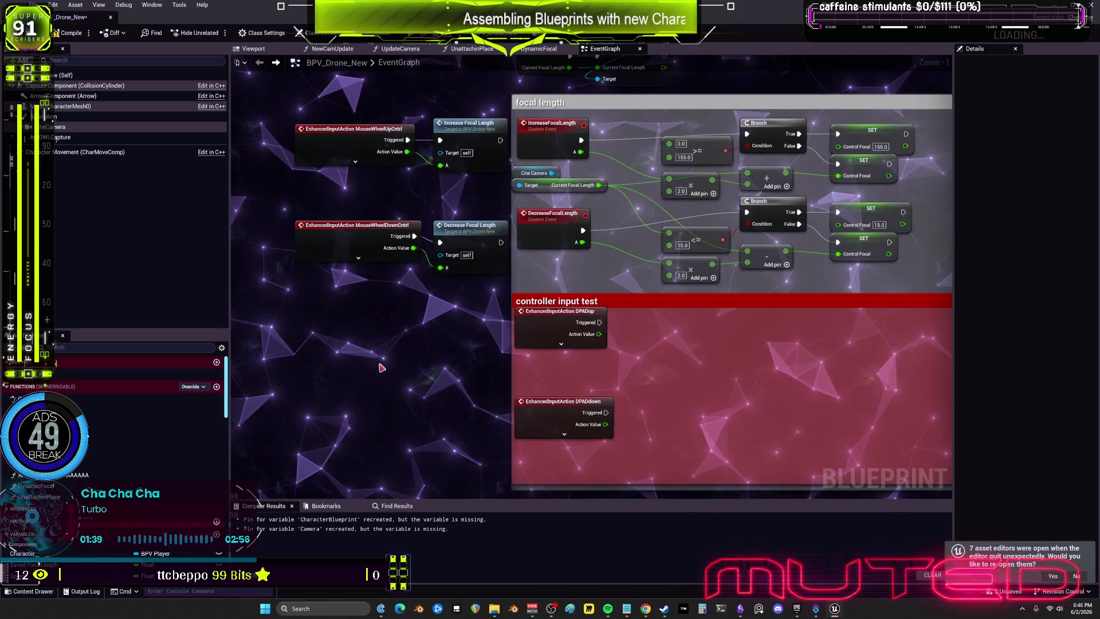
{"action": "mouse_move", "coordinate": [420, 326]}
{"action": "left_mouse_down"}
{"action": "mouse_move", "coordinate": [479, 327]}
{"action": "mouse_move", "coordinate": [508, 260]}
{"action": "left_mouse_up"}
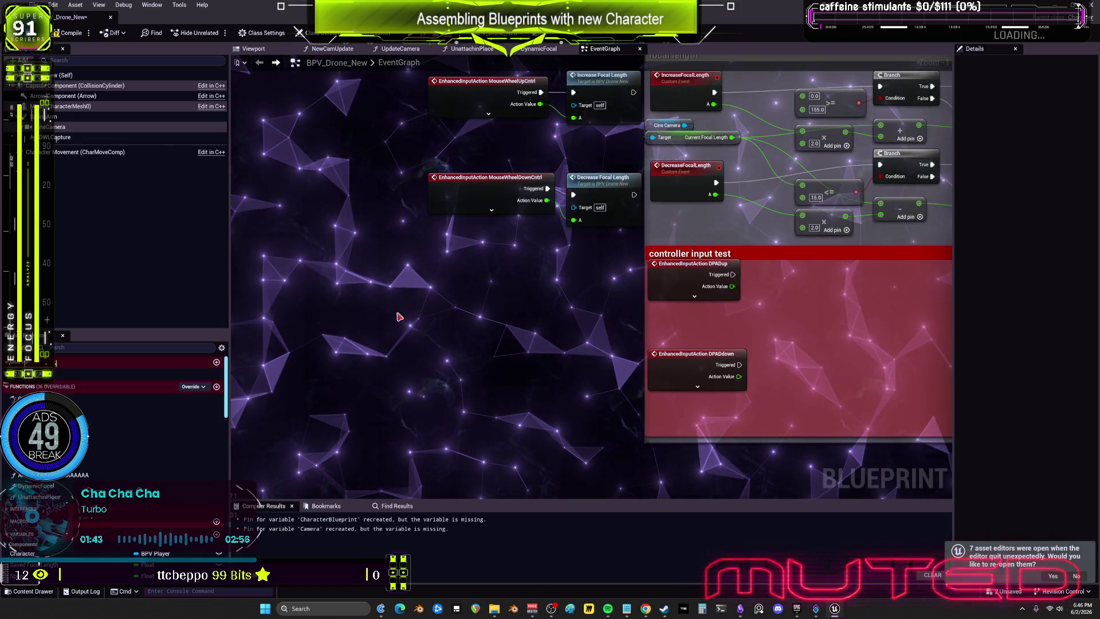
{"action": "right_click", "coordinate": [401, 316]}
{"action": "type", "text": "ease"}
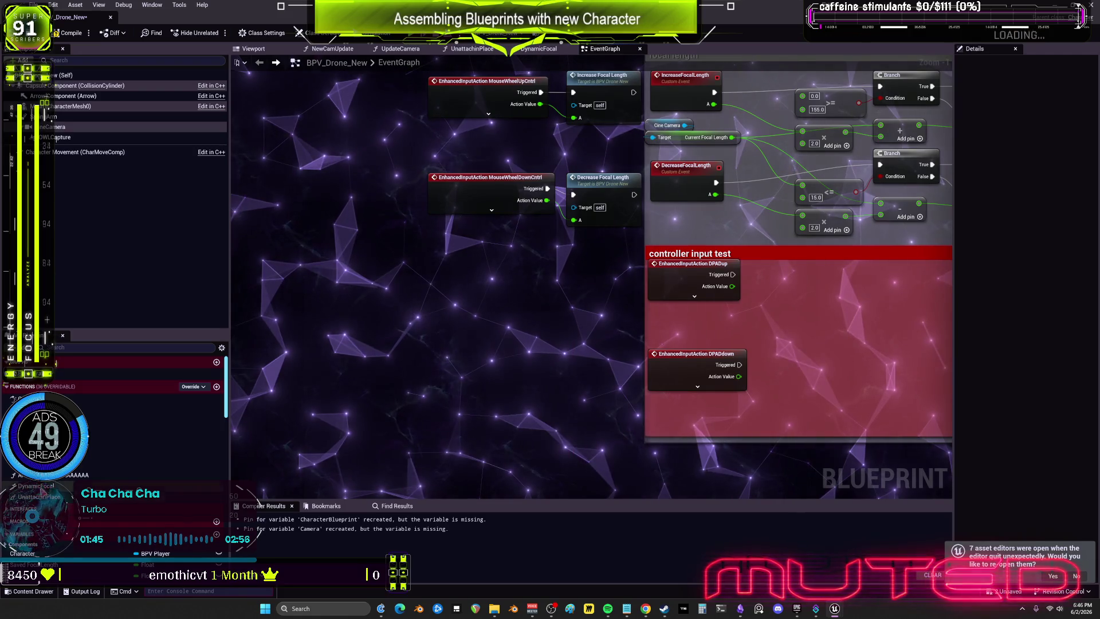
{"action": "left_click", "coordinate": [539, 49]}
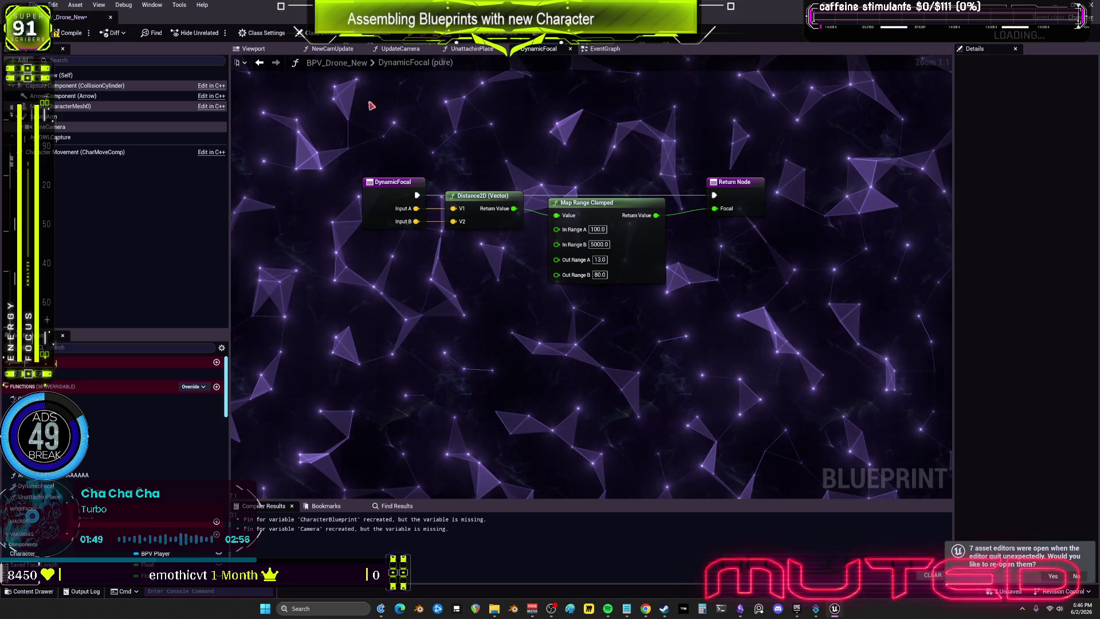
{"action": "left_click", "coordinate": [604, 49]}
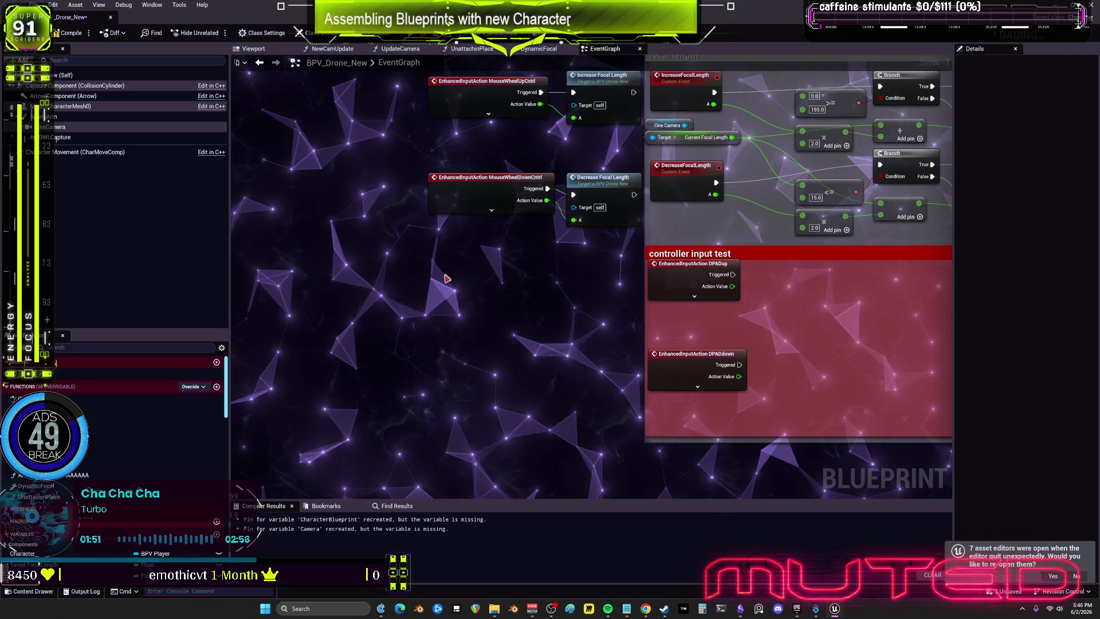
{"action": "right_click", "coordinate": [445, 314]}
{"action": "key", "text": "Escape"}
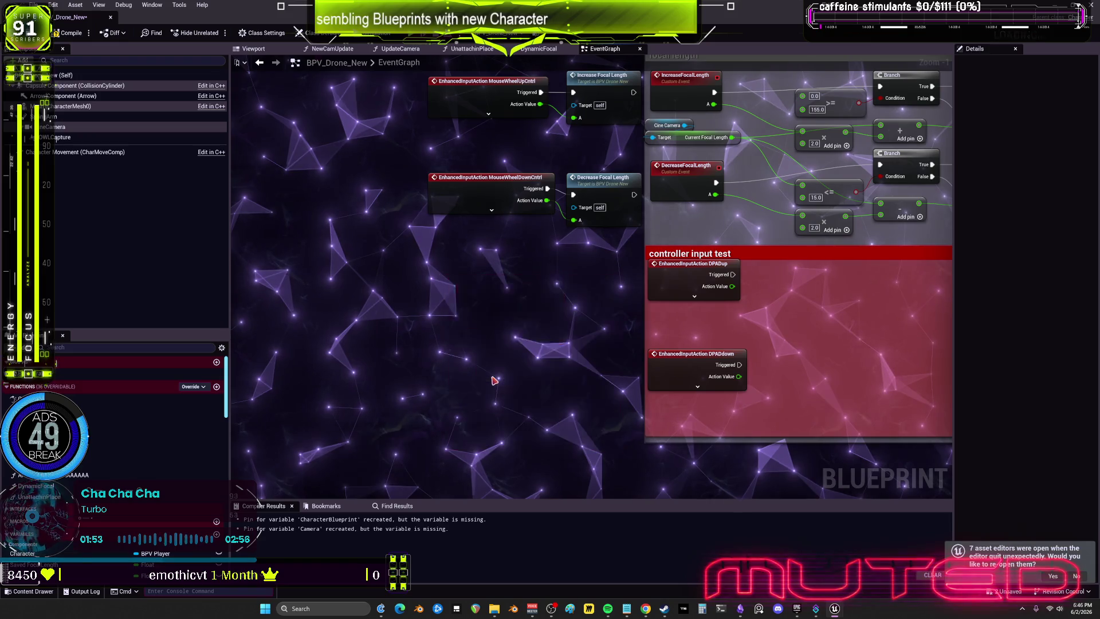
{"action": "mouse_move", "coordinate": [524, 314]}
{"action": "left_mouse_down"}
{"action": "mouse_move", "coordinate": [518, 246]}
{"action": "mouse_move", "coordinate": [531, 223]}
{"action": "left_mouse_up"}
{"action": "scroll", "coordinate": [126, 456], "scroll_direction": "down", "scroll_amount": 5}
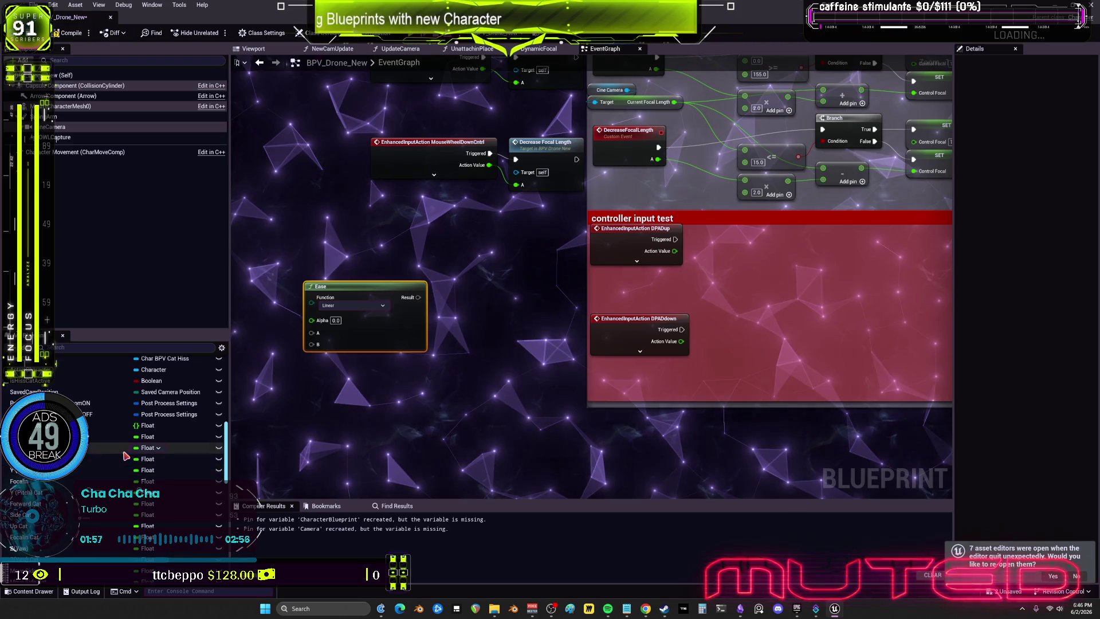
- List every place the CameraSettings variable is referenced
{"action": "right_click", "coordinate": [46, 427]}
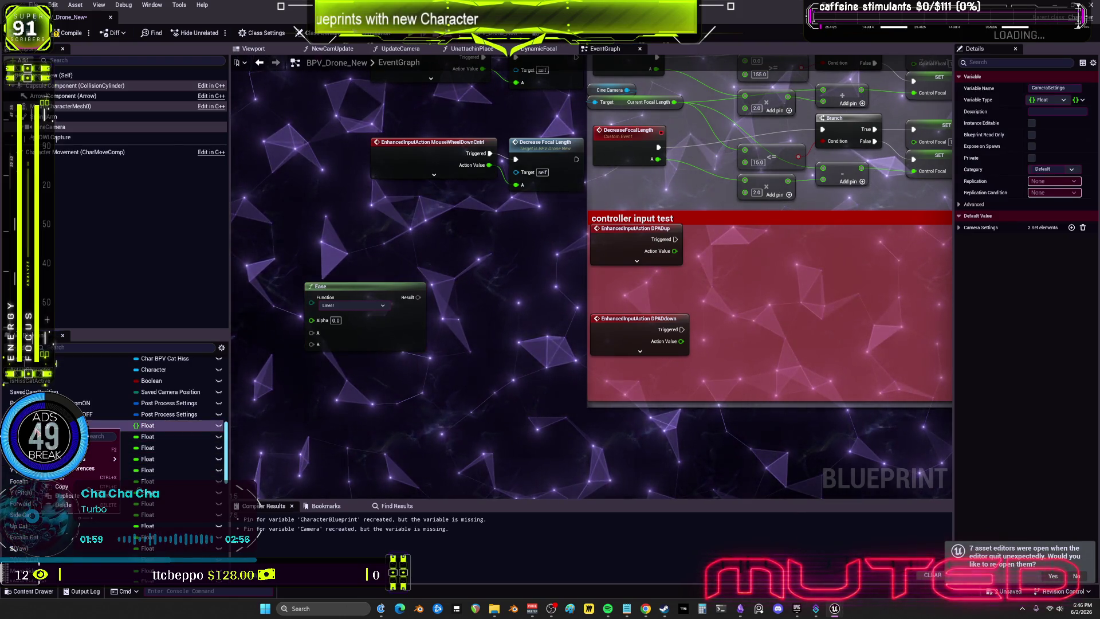
{"action": "mouse_move", "coordinate": [111, 458]}
{"action": "left_click", "coordinate": [149, 471]}
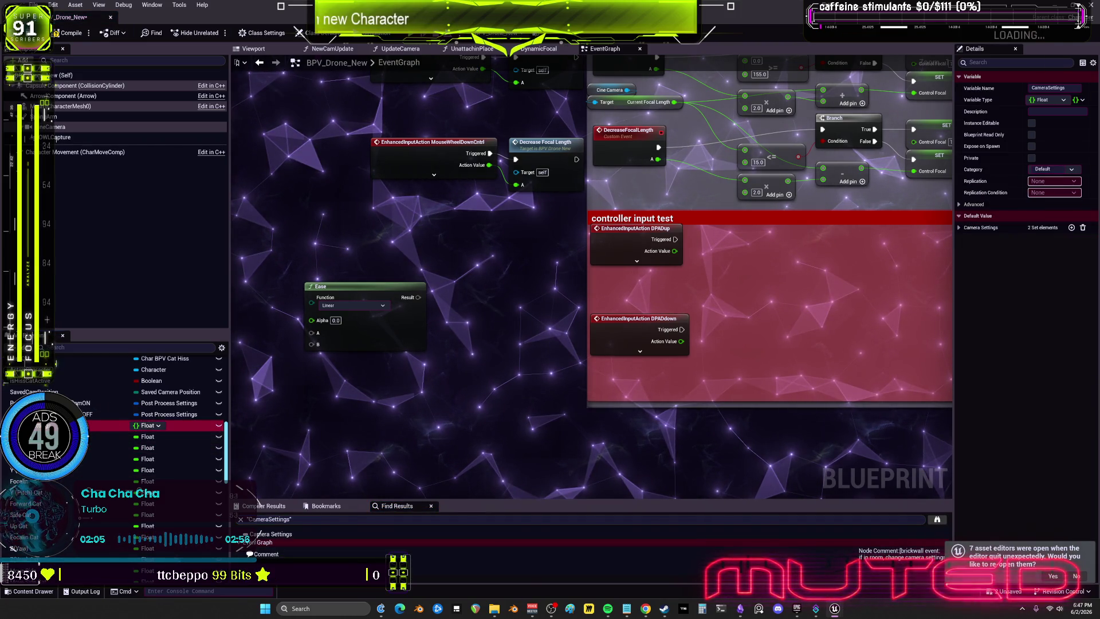
- Nudge the Ease node right and bring the focal length group back into view
{"action": "scroll", "coordinate": [82, 479], "scroll_direction": "down", "scroll_amount": 10}
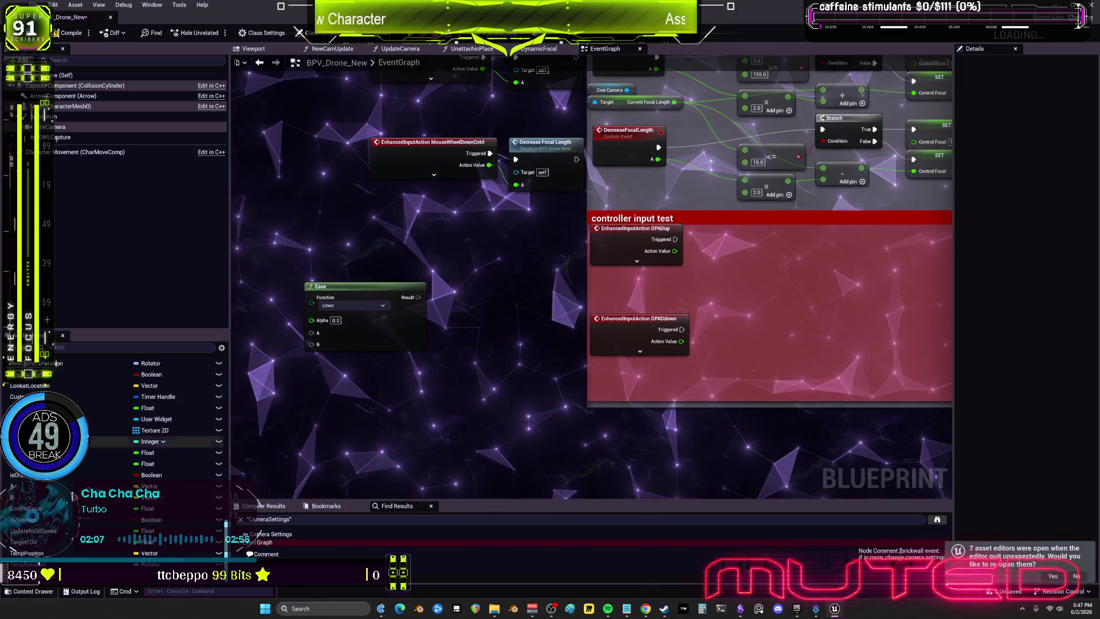
{"action": "mouse_move", "coordinate": [311, 320]}
{"action": "left_mouse_down"}
{"action": "mouse_move", "coordinate": [405, 322]}
{"action": "mouse_move", "coordinate": [405, 403]}
{"action": "left_mouse_up"}
{"action": "left_click_drag", "start_coordinate": [479, 413], "coordinate": [538, 421]}
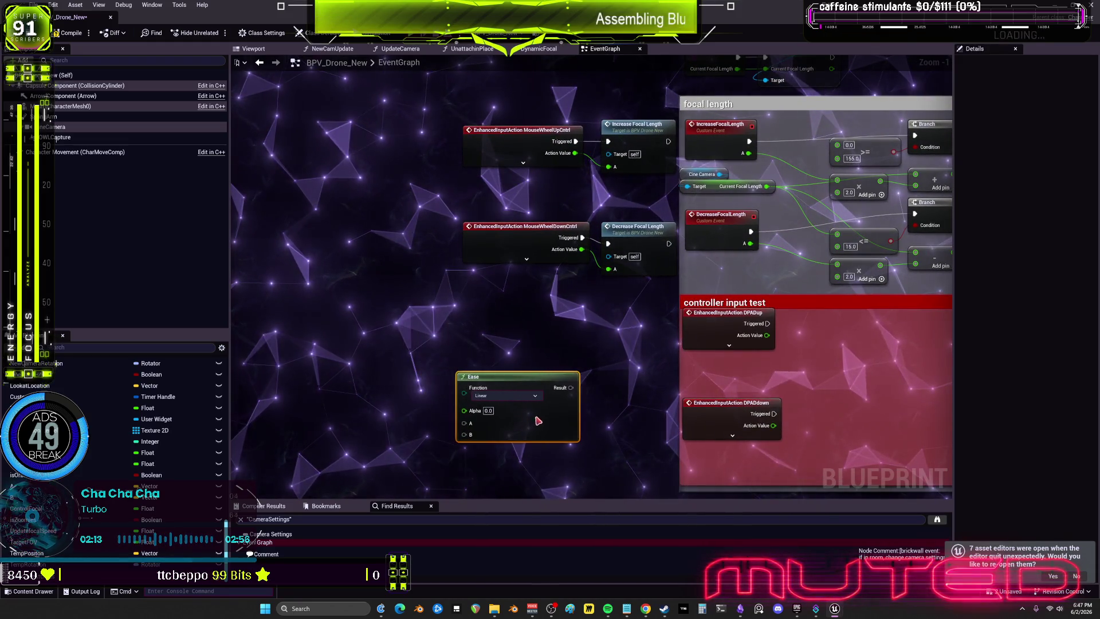
{"action": "left_click_drag", "start_coordinate": [617, 313], "coordinate": [380, 351]}
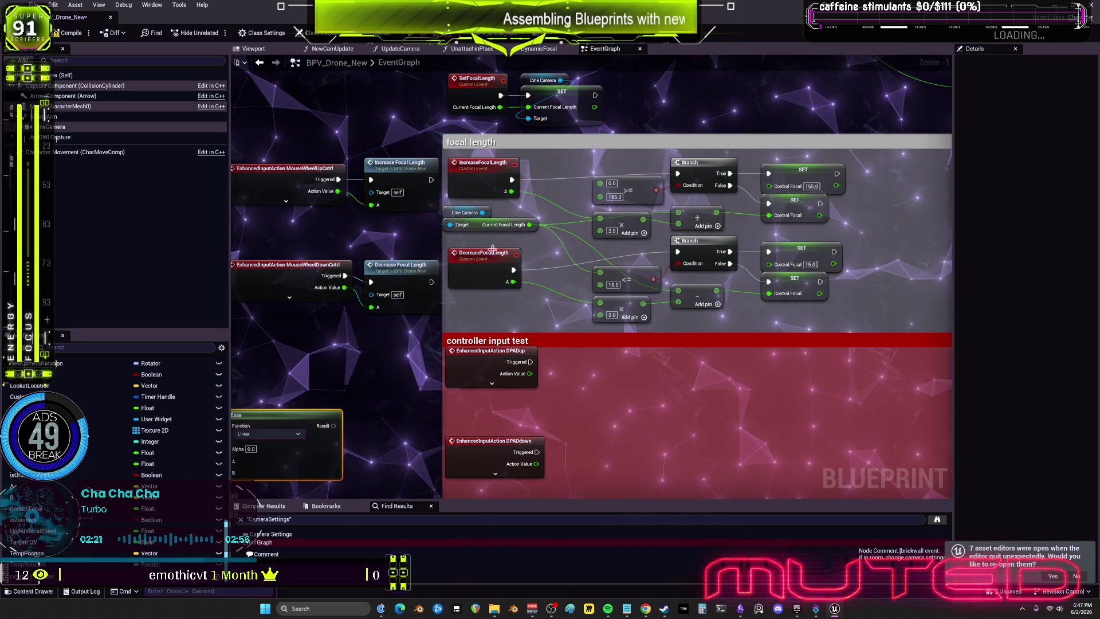
{"action": "left_click_drag", "start_coordinate": [237, 451], "coordinate": [373, 409]}
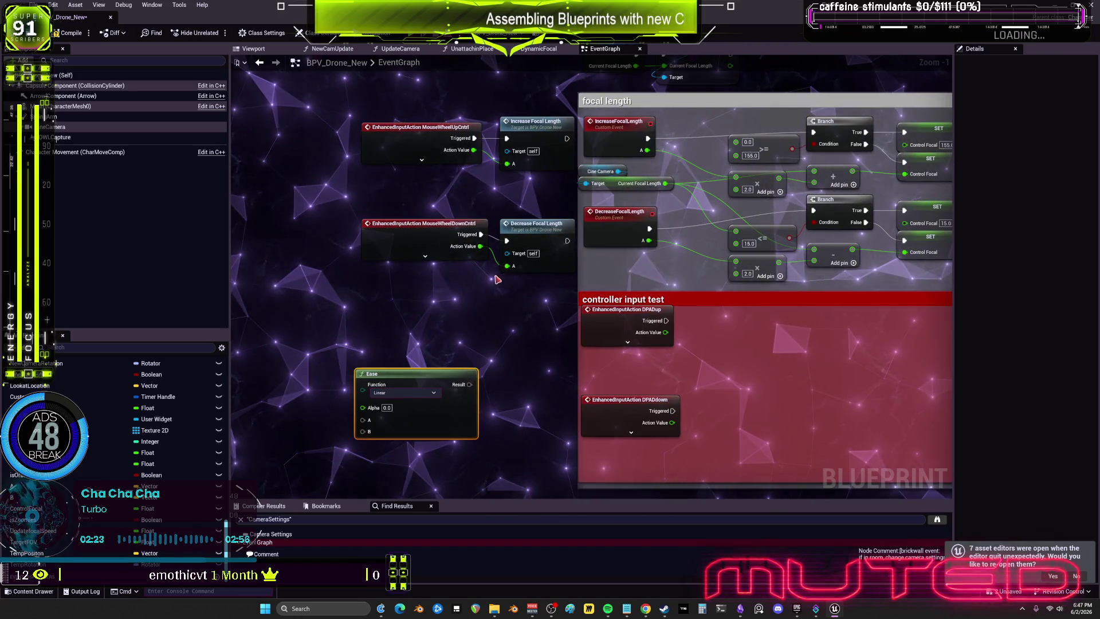
- Promote the Ease node's Alpha input to a float variable named FocalAlpha
{"action": "right_click", "coordinate": [374, 409]}
{"action": "left_click", "coordinate": [388, 423]}
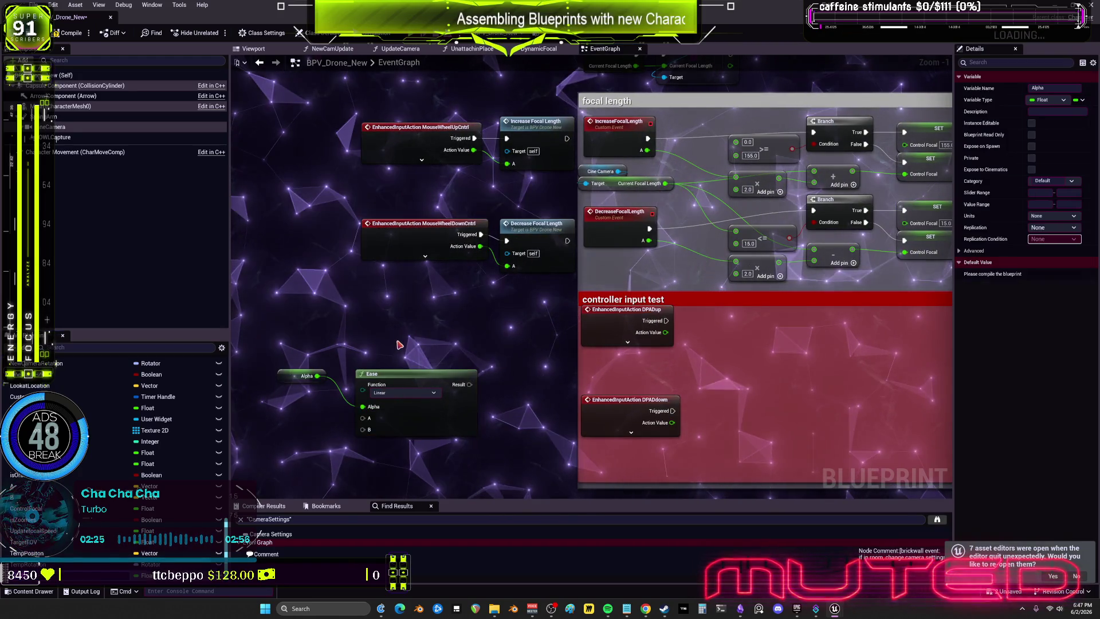
{"action": "left_click_drag", "start_coordinate": [399, 342], "coordinate": [540, 304]}
{"action": "type", "text": "FocalA"}
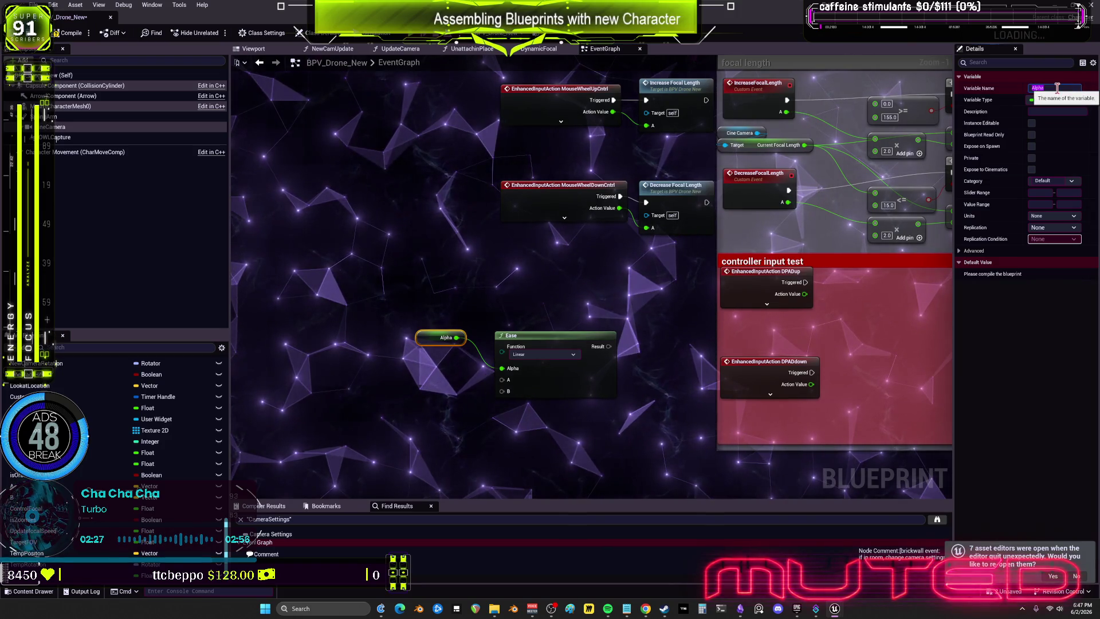
{"action": "type", "text": "lpha"}
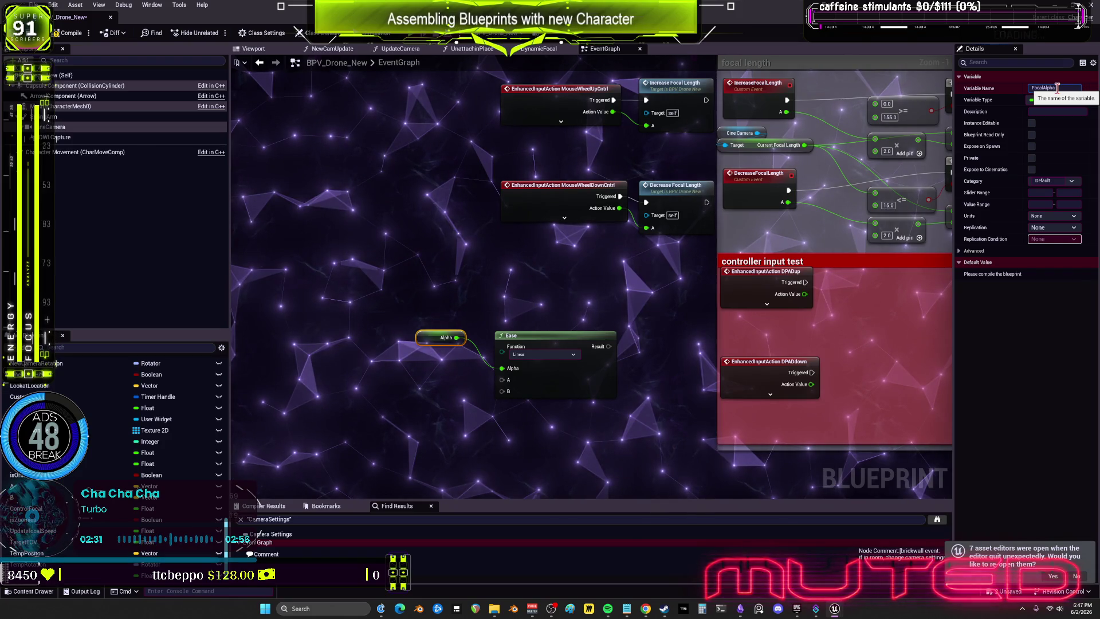
{"action": "key", "text": "Return"}
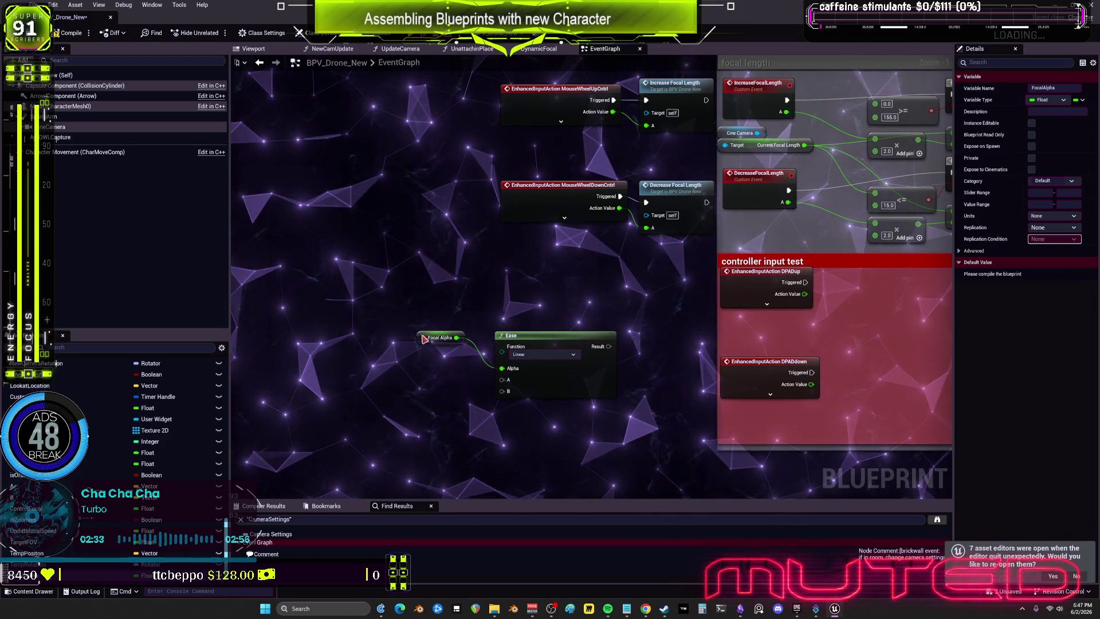
- Add a SET Focal Alpha node and place it after the wheel-up input event
{"action": "left_click_drag", "start_coordinate": [23, 575], "coordinate": [421, 262]}
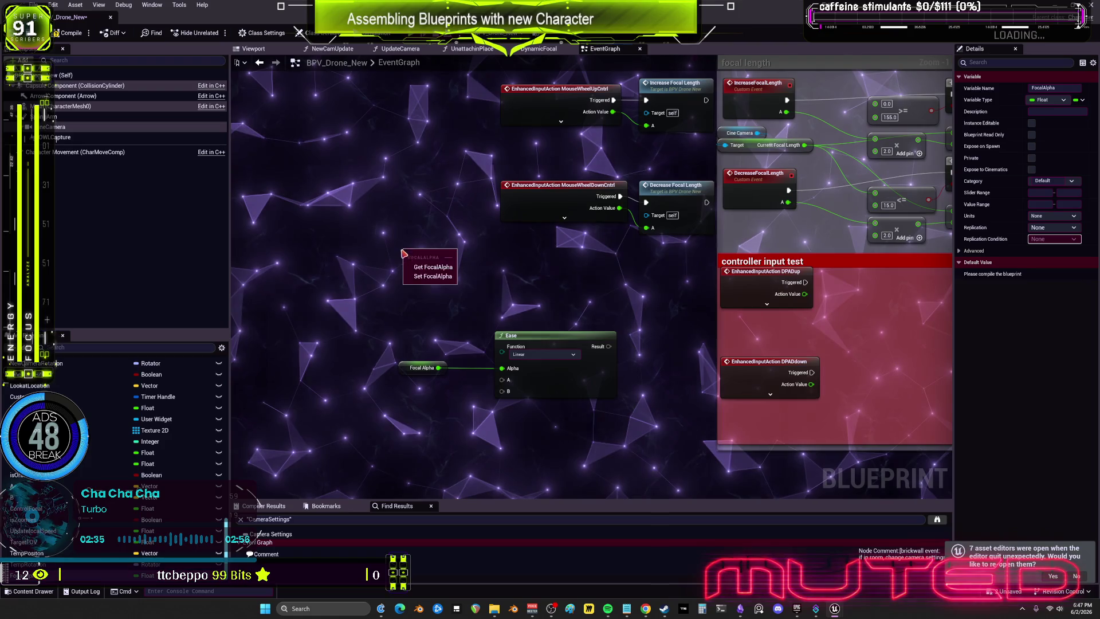
{"action": "left_click", "coordinate": [426, 275]}
{"action": "mouse_move", "coordinate": [653, 295]}
{"action": "left_mouse_down"}
{"action": "mouse_move", "coordinate": [516, 146]}
{"action": "mouse_move", "coordinate": [352, 159]}
{"action": "left_mouse_up"}
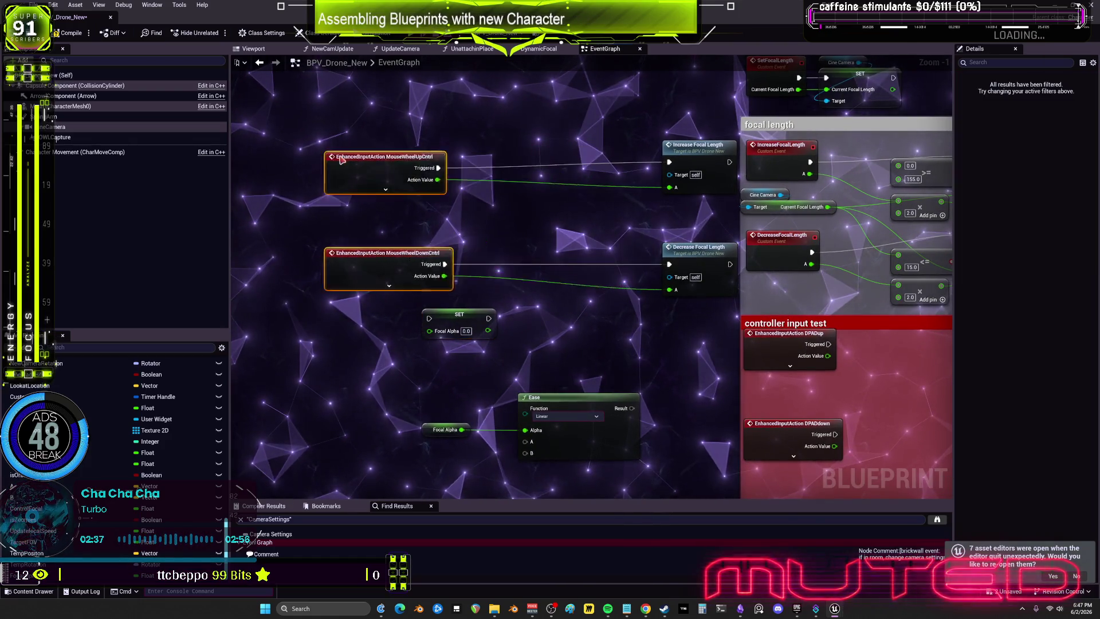
{"action": "left_click_drag", "start_coordinate": [410, 206], "coordinate": [474, 196]}
{"action": "left_click_drag", "start_coordinate": [523, 304], "coordinate": [528, 152]}
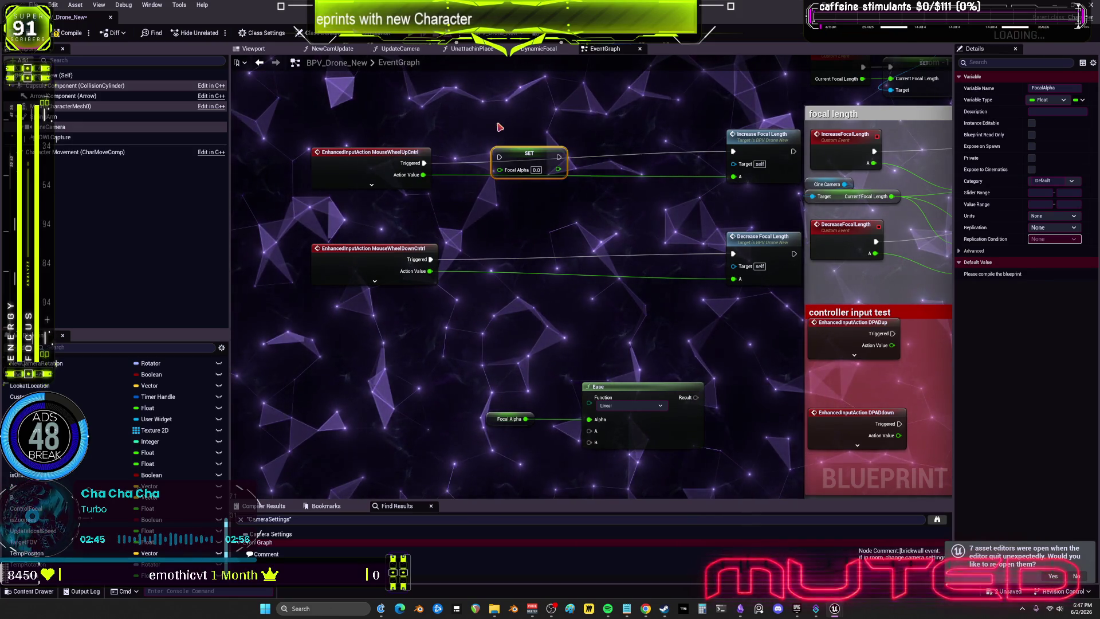
{"action": "left_click", "coordinate": [521, 237]}
- Paste a second SET Focal Alpha node, then discard a mistakenly added Map Range Clamped node
{"action": "key", "text": "ctrl+v"}
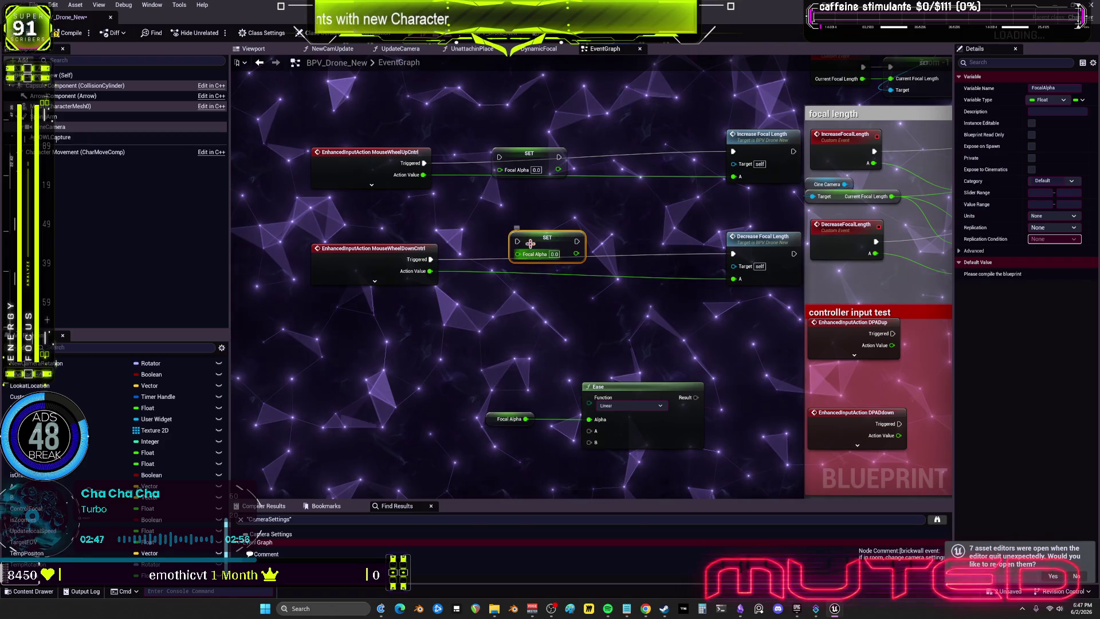
{"action": "scroll", "coordinate": [556, 254], "scroll_direction": "up", "scroll_amount": 1}
{"action": "left_click_drag", "start_coordinate": [557, 157], "coordinate": [580, 185]}
{"action": "type", "text": "clamp"}
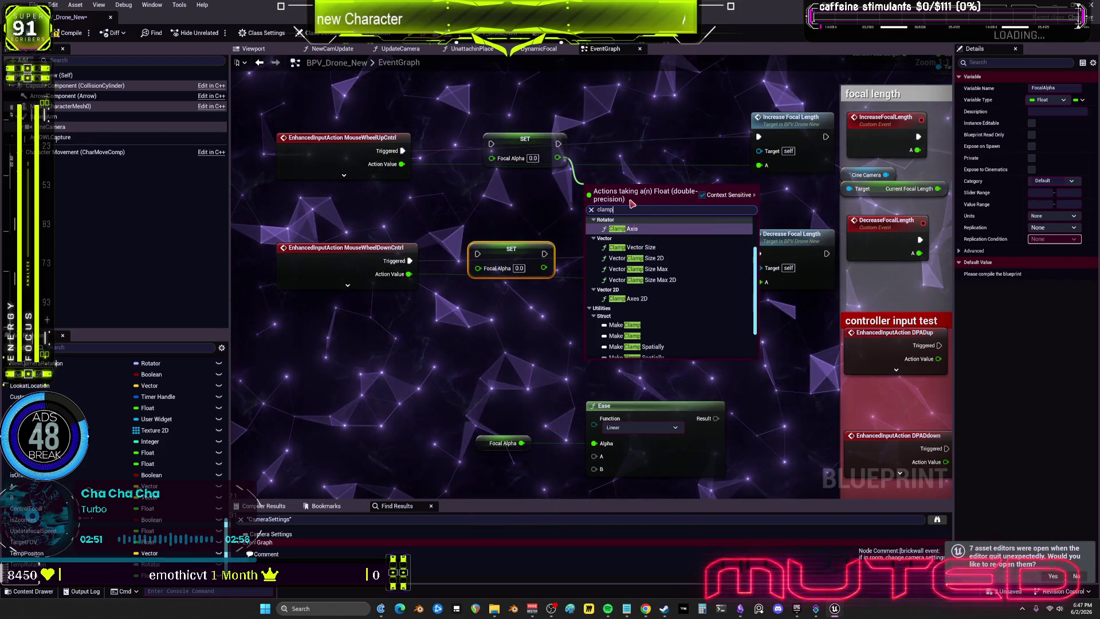
{"action": "type", "text": " fl"}
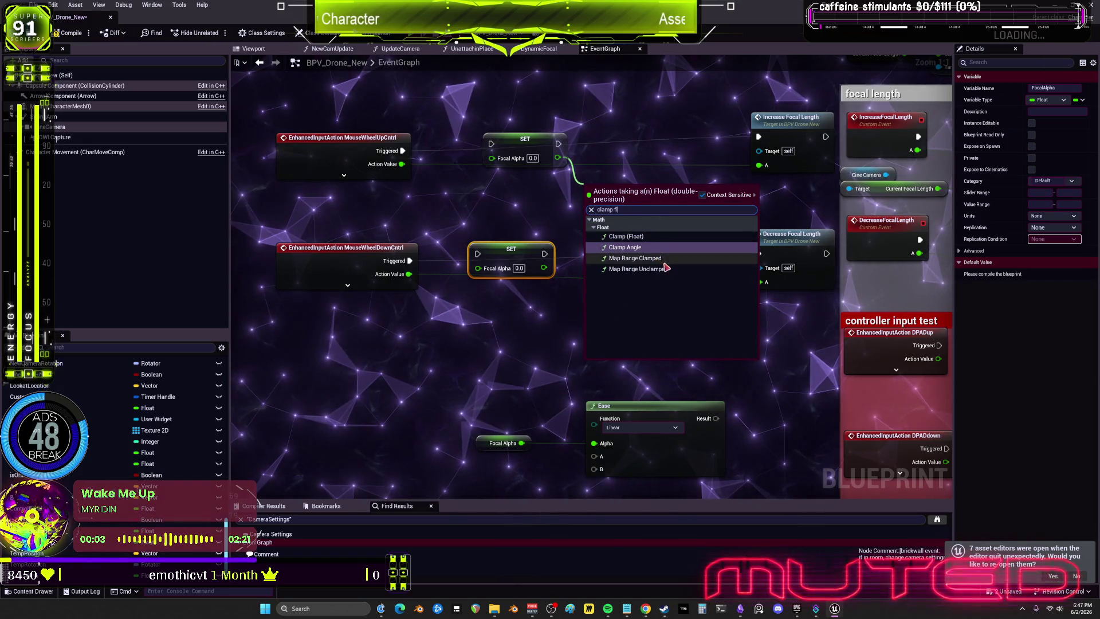
{"action": "left_click", "coordinate": [634, 258]}
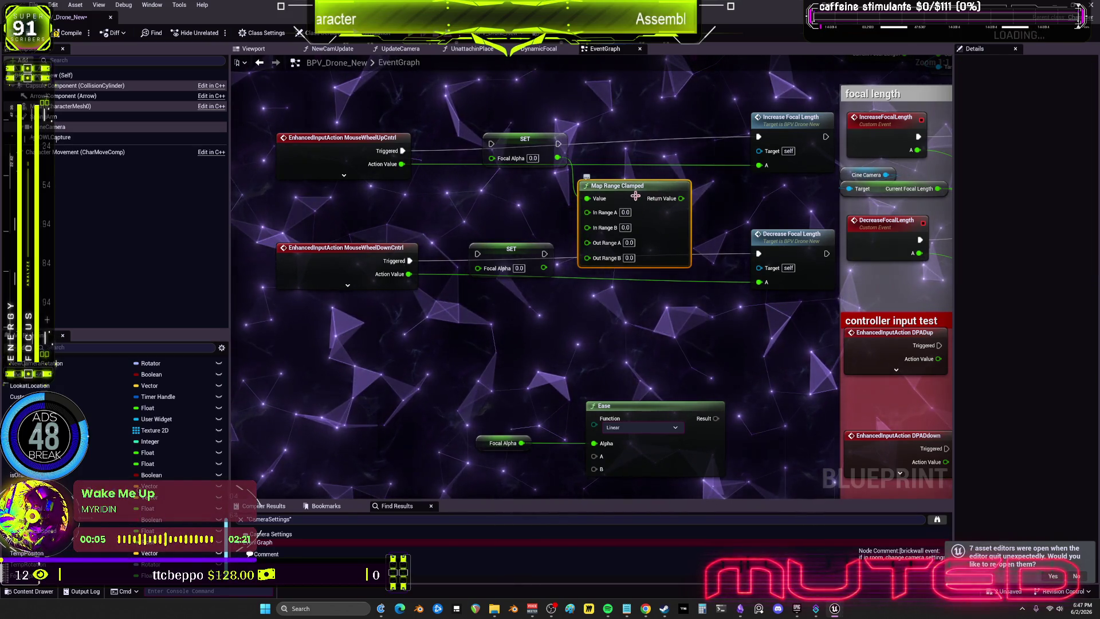
{"action": "key", "text": "Delete"}
- Add a Clamp (Float) node (Min 0.0, Max 1.0) on the upper SET's Focal Alpha output
{"action": "left_click_drag", "start_coordinate": [557, 157], "coordinate": [583, 204]}
{"action": "type", "text": "cl"}
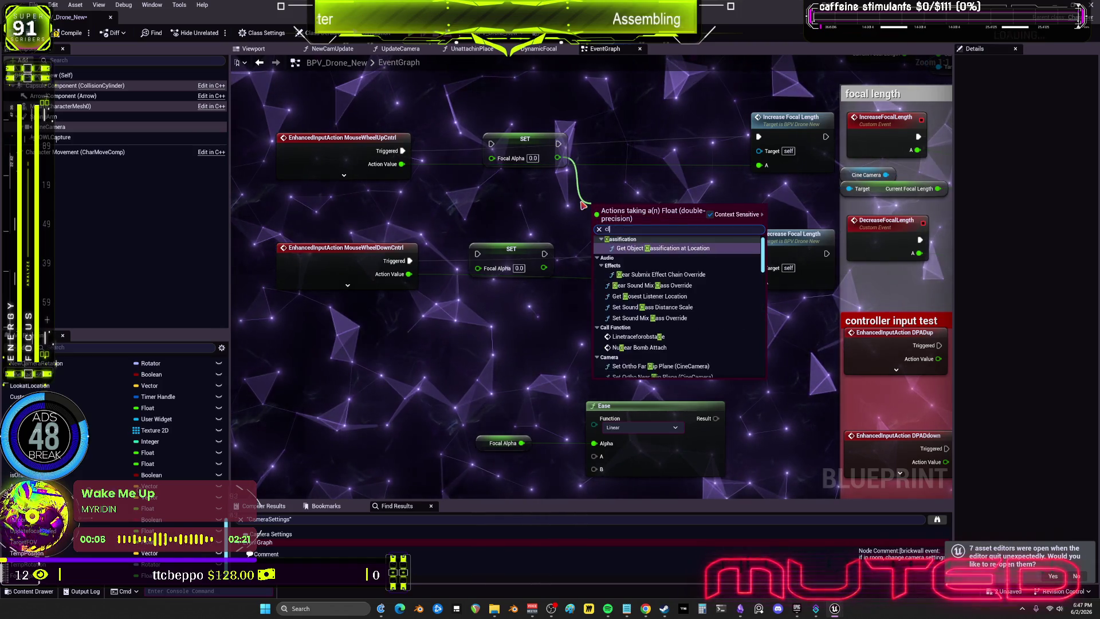
{"action": "type", "text": "amp"}
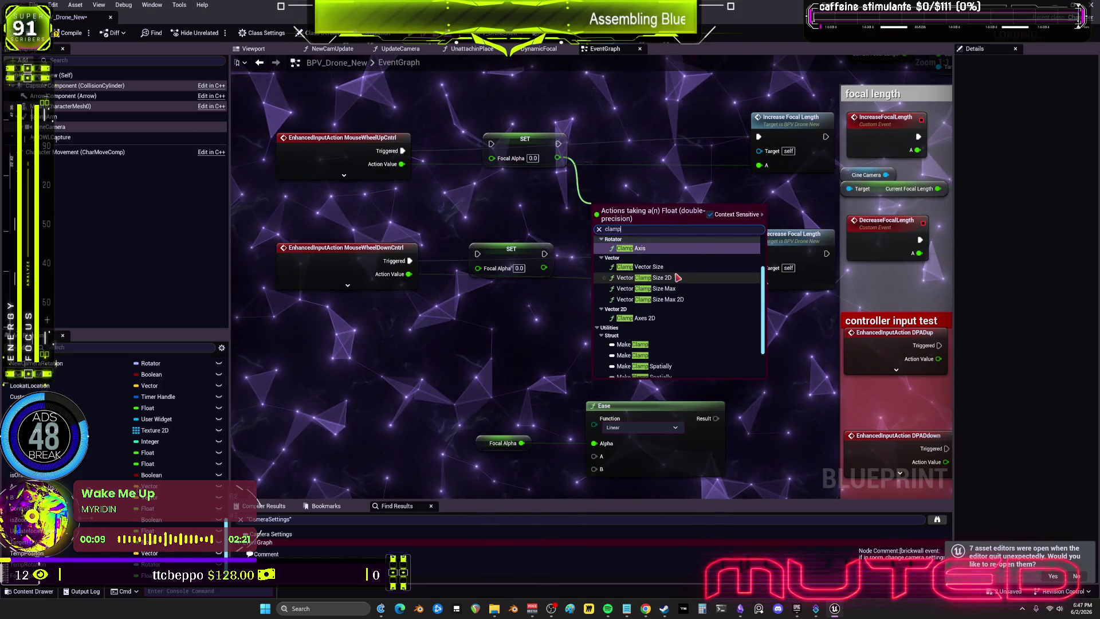
{"action": "key", "text": "BackSpace"}
{"action": "key", "text": "BackSpace"}
{"action": "key", "text": "BackSpace"}
{"action": "type", "text": "ma"}
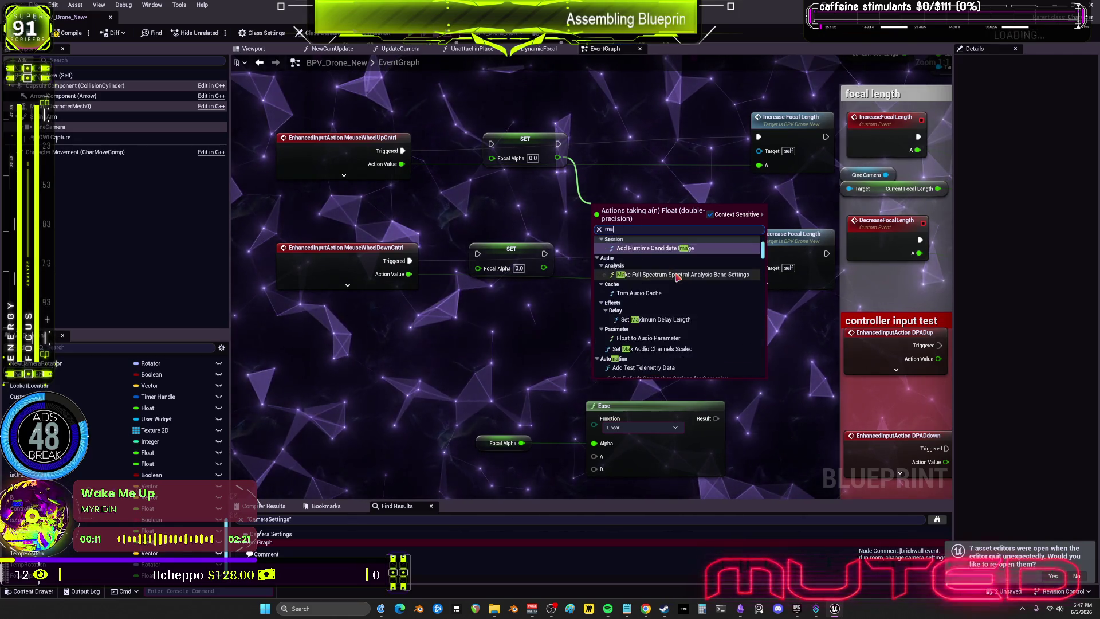
{"action": "type", "text": "x"}
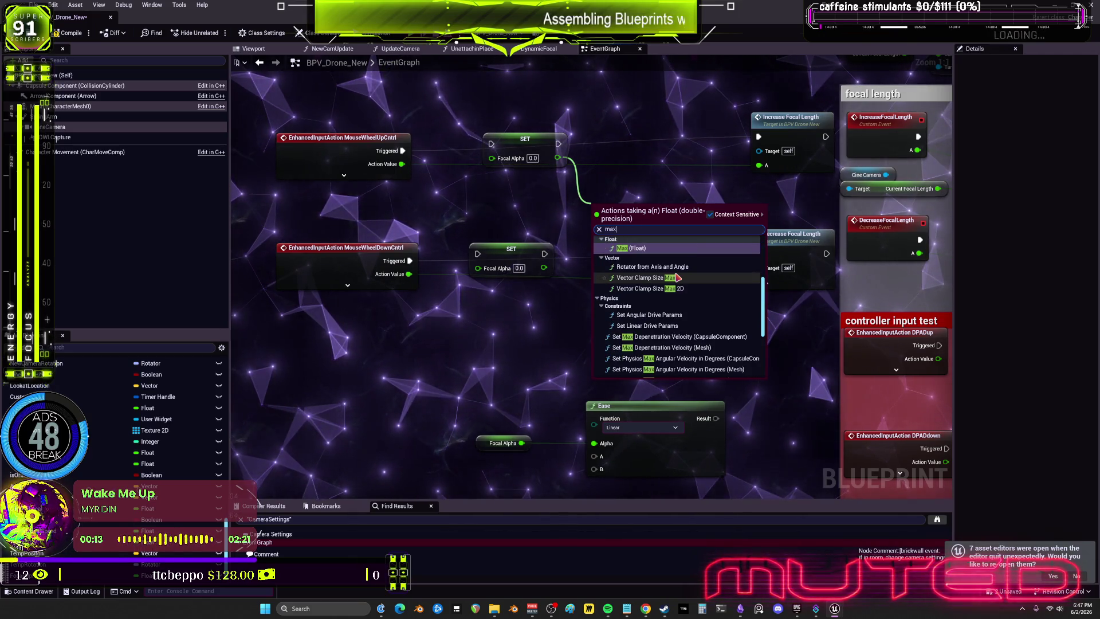
{"action": "key", "text": "BackSpace"}
{"action": "key", "text": "BackSpace"}
{"action": "key", "text": "BackSpace"}
{"action": "type", "text": "clamp"}
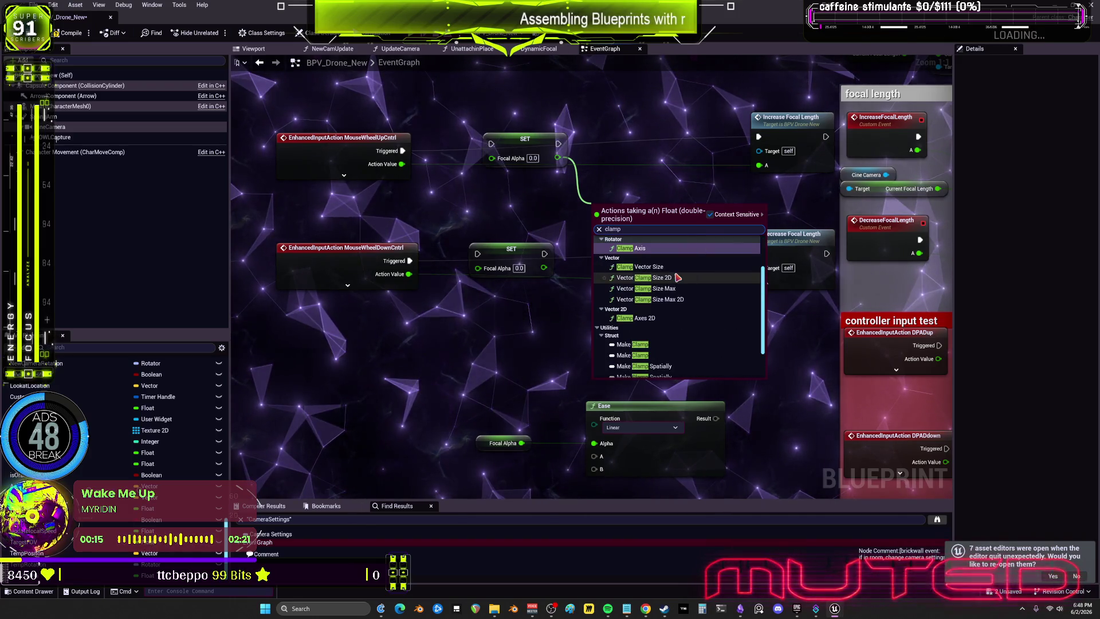
{"action": "type", "text": " f"}
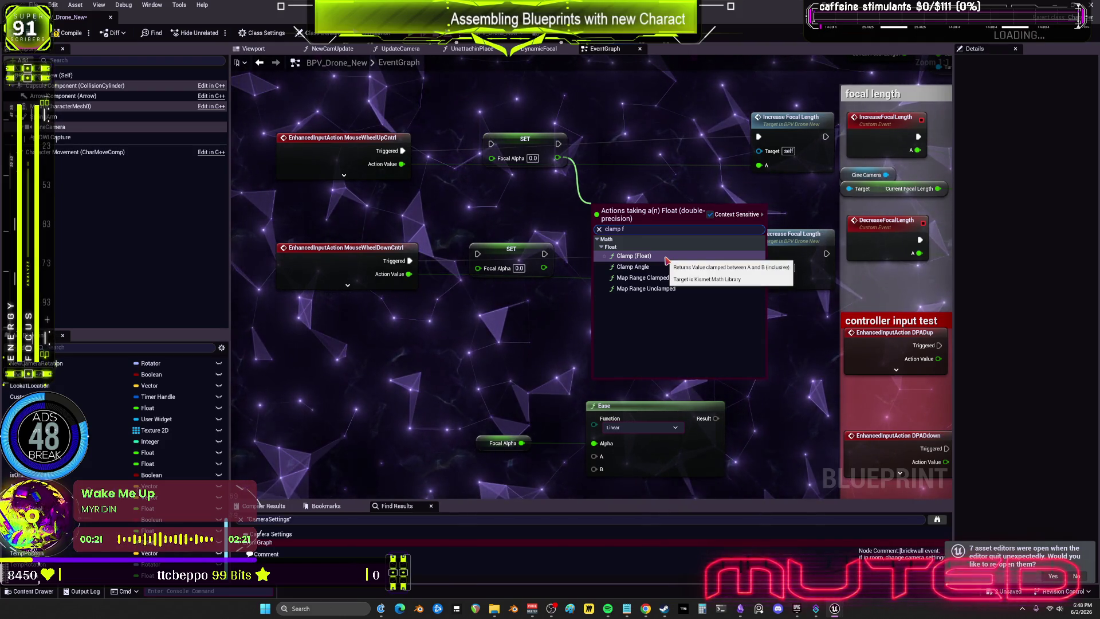
{"action": "left_click", "coordinate": [633, 256]}
{"action": "left_click_drag", "start_coordinate": [506, 159], "coordinate": [484, 179]}
{"action": "mouse_move", "coordinate": [655, 324]}
{"action": "left_mouse_down"}
{"action": "mouse_move", "coordinate": [367, 157]}
{"action": "mouse_move", "coordinate": [244, 156]}
{"action": "mouse_move", "coordinate": [376, 165]}
{"action": "left_mouse_up"}
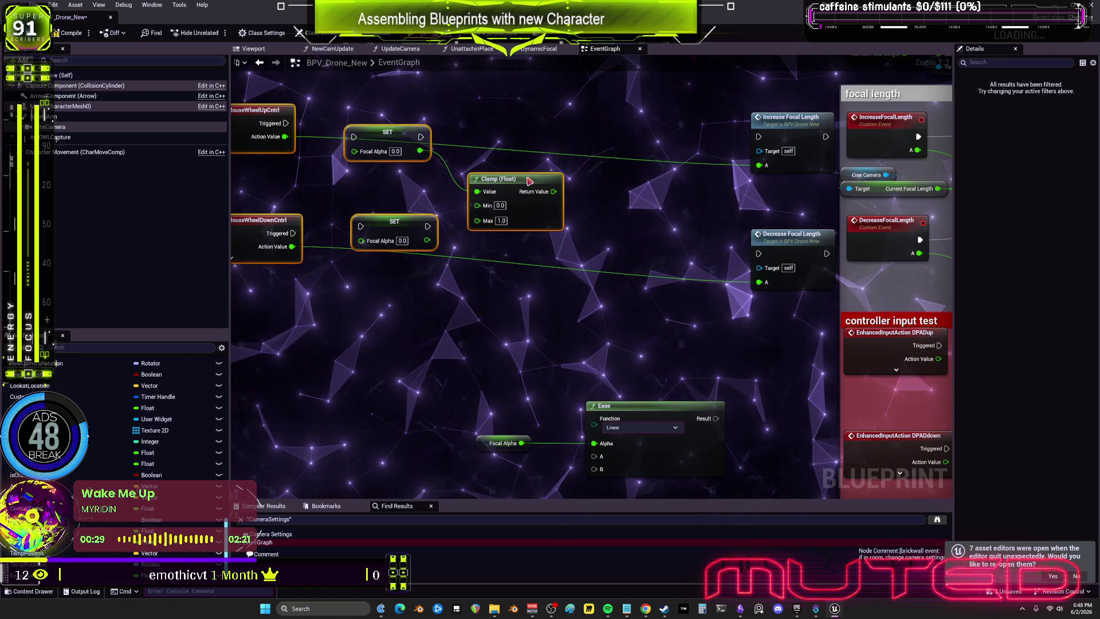
- Delete the Increase and Decrease Focal Length calls from the wheel events
{"action": "left_click_drag", "start_coordinate": [528, 181], "coordinate": [527, 208]}
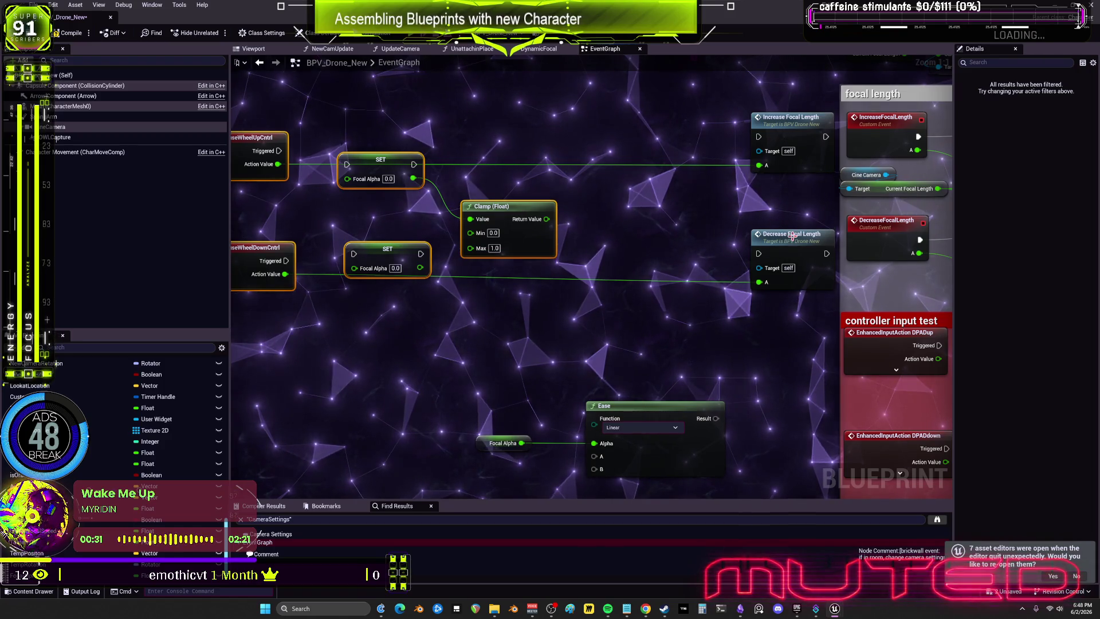
{"action": "left_click_drag", "start_coordinate": [447, 338], "coordinate": [461, 184]}
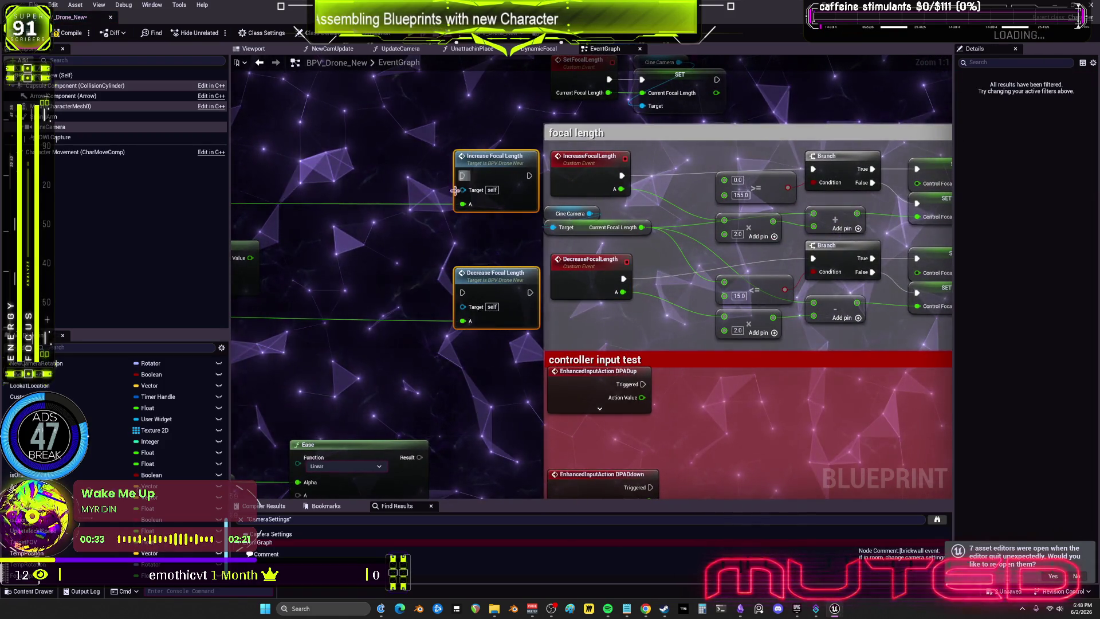
{"action": "key", "text": "Delete"}
{"action": "left_click_drag", "start_coordinate": [542, 281], "coordinate": [698, 295]}
{"action": "mouse_move", "coordinate": [241, 324]}
{"action": "left_mouse_down"}
{"action": "mouse_move", "coordinate": [412, 340]}
{"action": "mouse_move", "coordinate": [460, 301]}
{"action": "left_mouse_up"}
- Line up the upper SET node and Clamp with the wheel-up event and paste a second Clamp (Float)
{"action": "left_click_drag", "start_coordinate": [468, 195], "coordinate": [469, 174]}
{"action": "left_click", "coordinate": [306, 172], "text": "ctrl"}
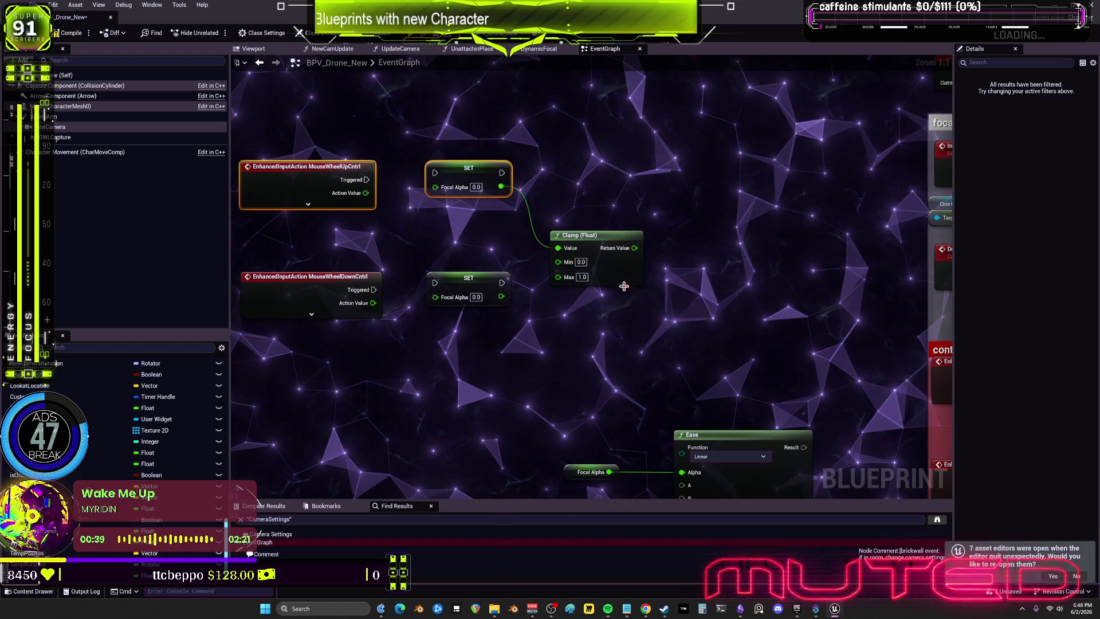
{"action": "left_click_drag", "start_coordinate": [598, 231], "coordinate": [598, 201]}
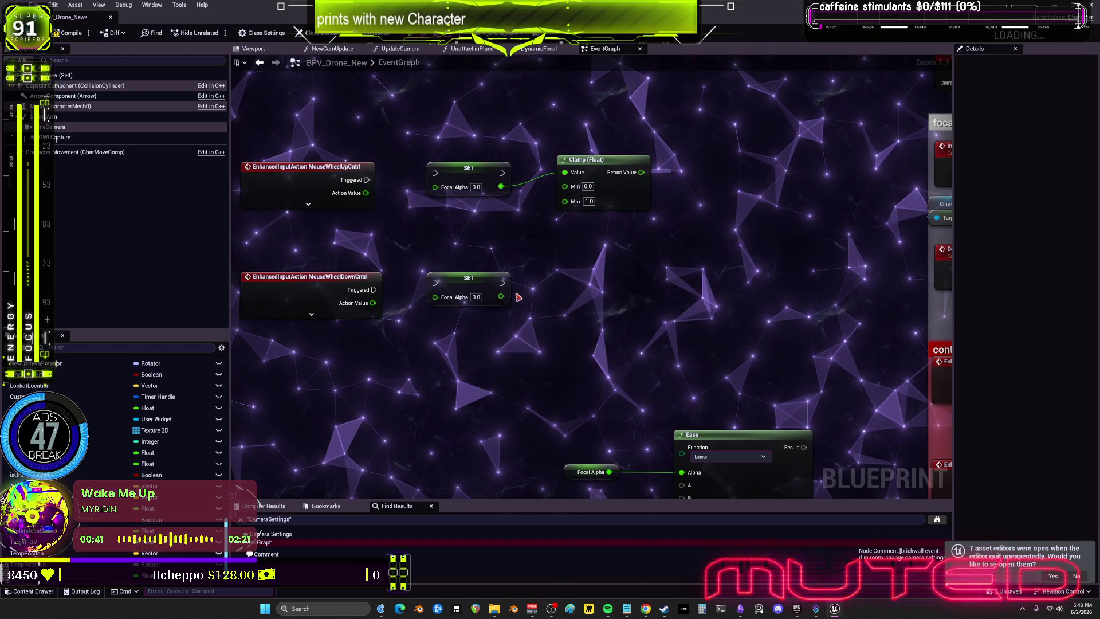
{"action": "key", "text": "ctrl+v"}
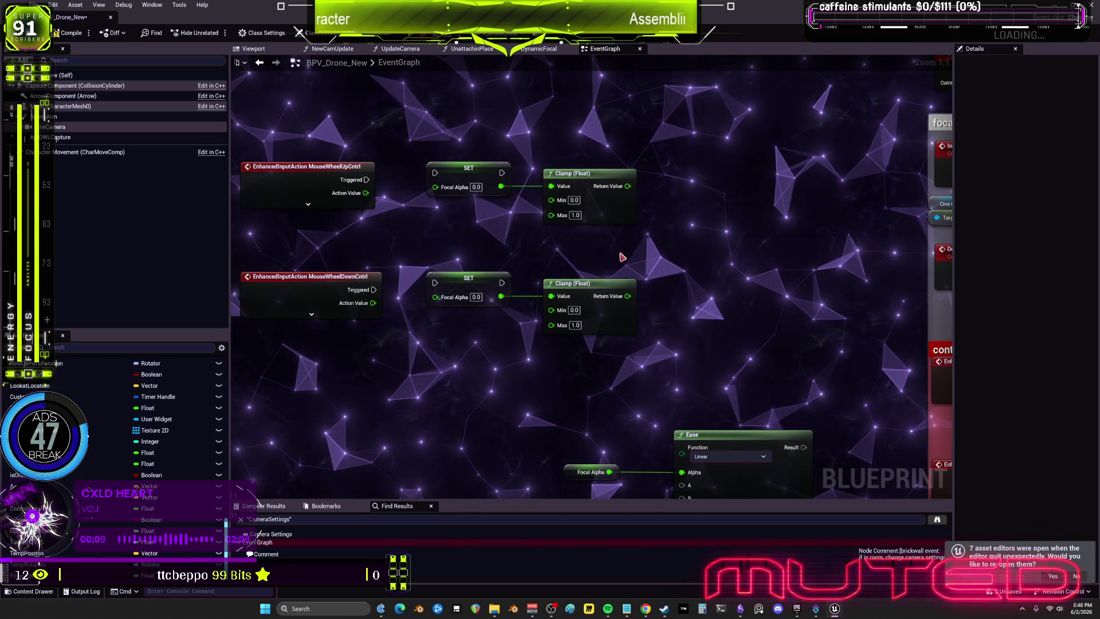
- Delete the Focal Alpha getter beside the Ease node and tidy the wheel-up event
{"action": "left_click_drag", "start_coordinate": [668, 310], "coordinate": [632, 287]}
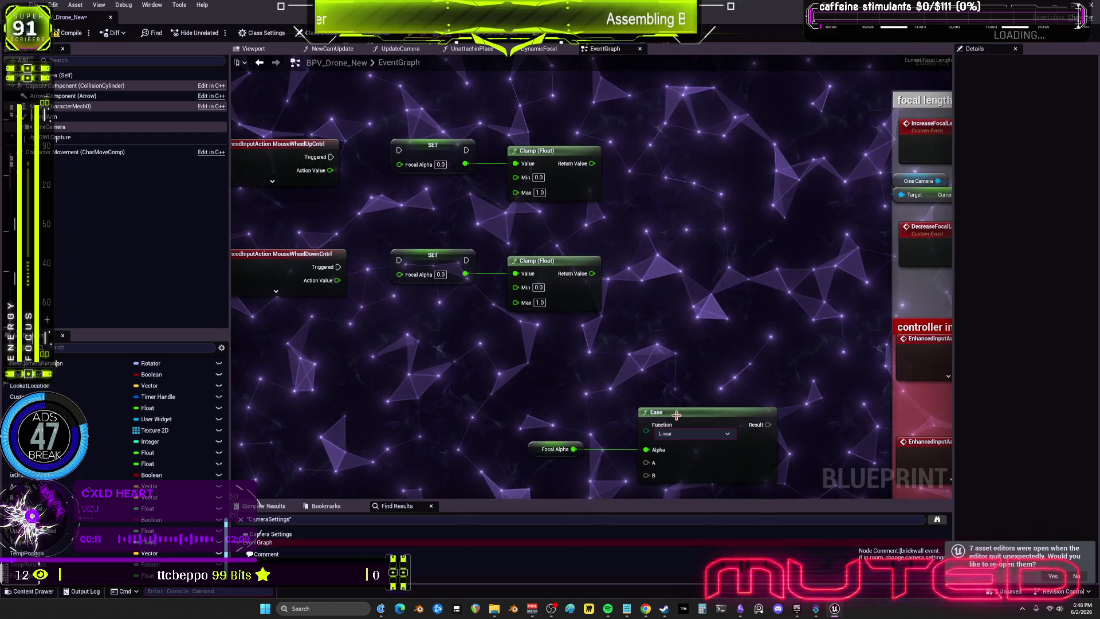
{"action": "mouse_move", "coordinate": [546, 453]}
{"action": "left_mouse_down"}
{"action": "mouse_move", "coordinate": [656, 399]}
{"action": "mouse_move", "coordinate": [662, 346]}
{"action": "left_mouse_up"}
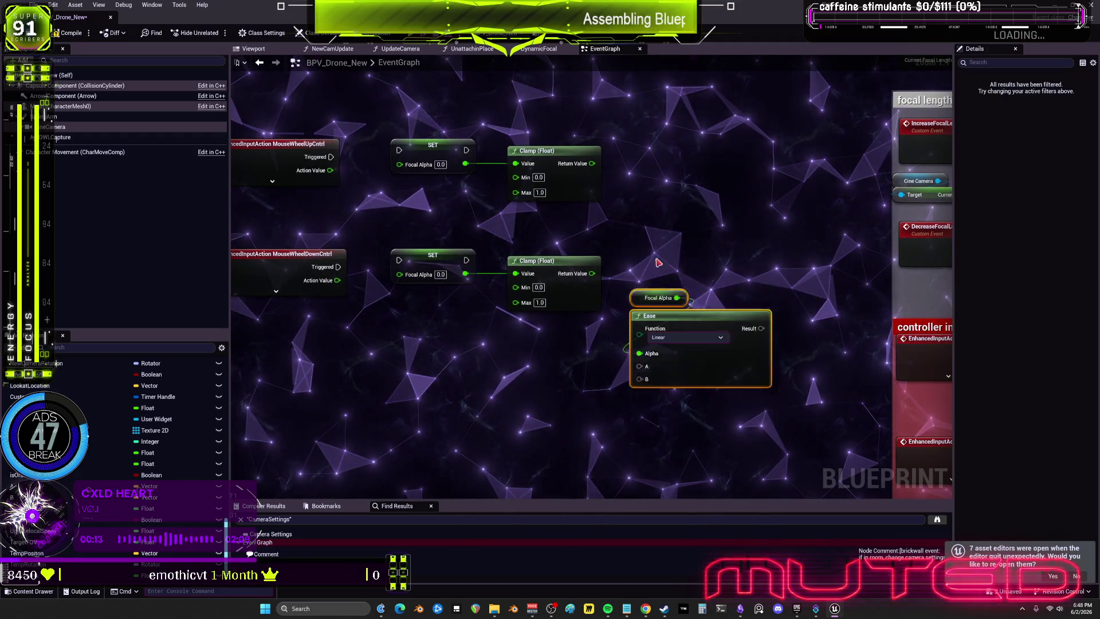
{"action": "key", "text": "ctrl+a"}
{"action": "key", "text": "Home"}
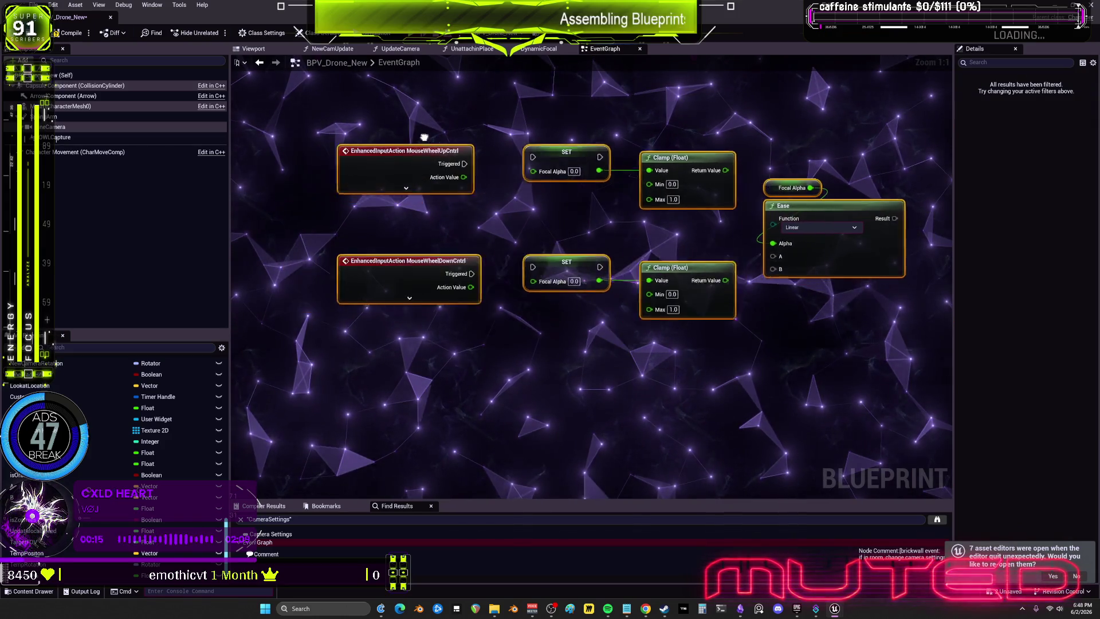
{"action": "left_click", "coordinate": [500, 149]}
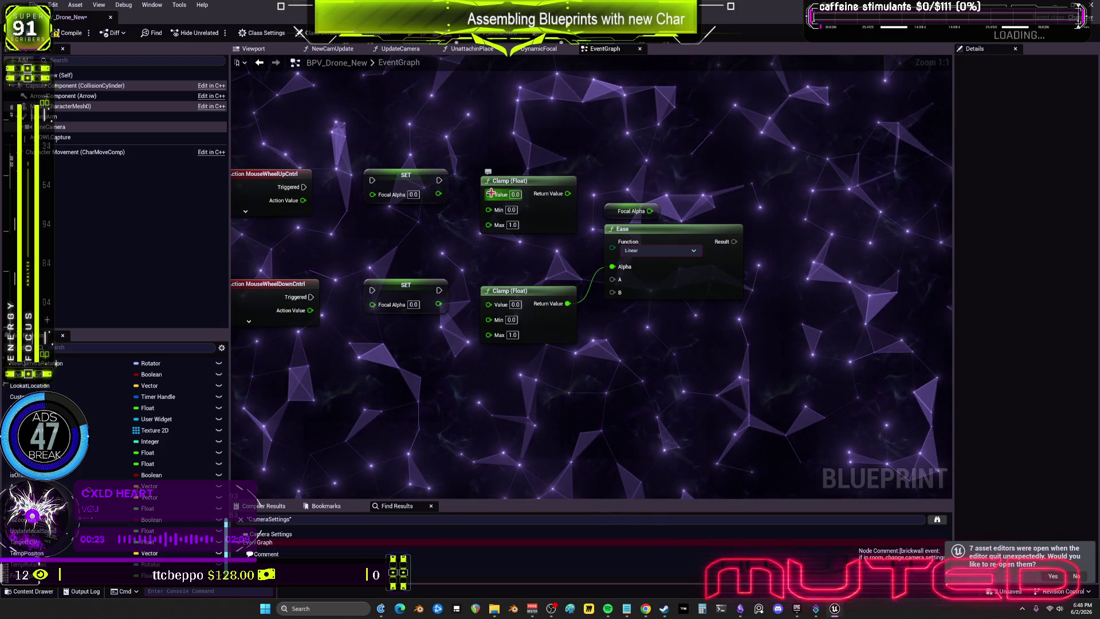
{"action": "key", "text": "Delete"}
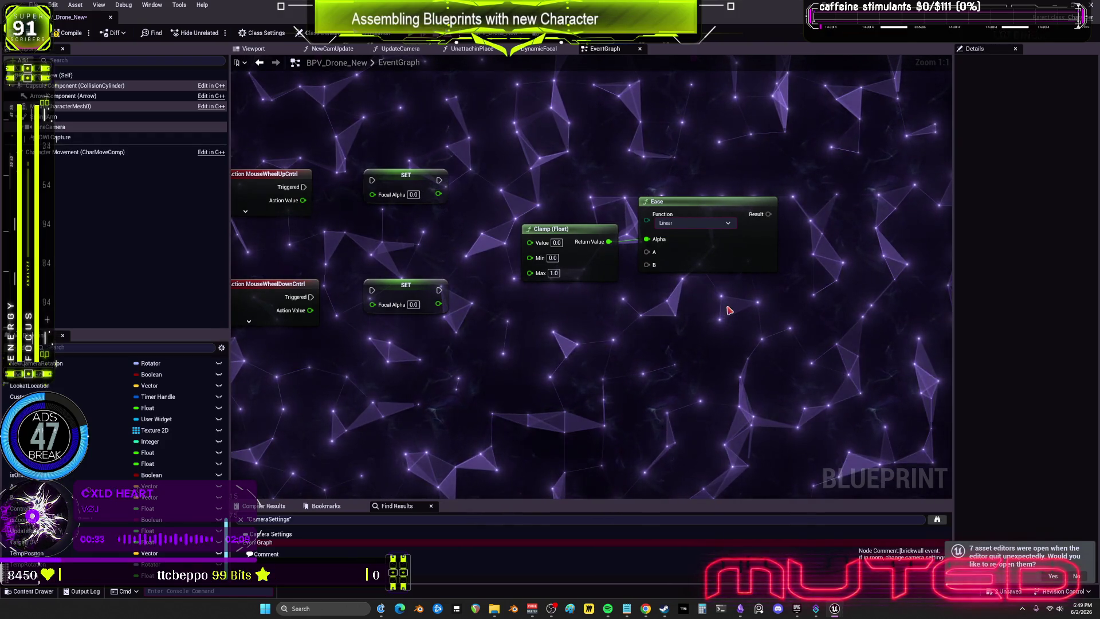
{"action": "left_click_drag", "start_coordinate": [476, 223], "coordinate": [502, 236]}
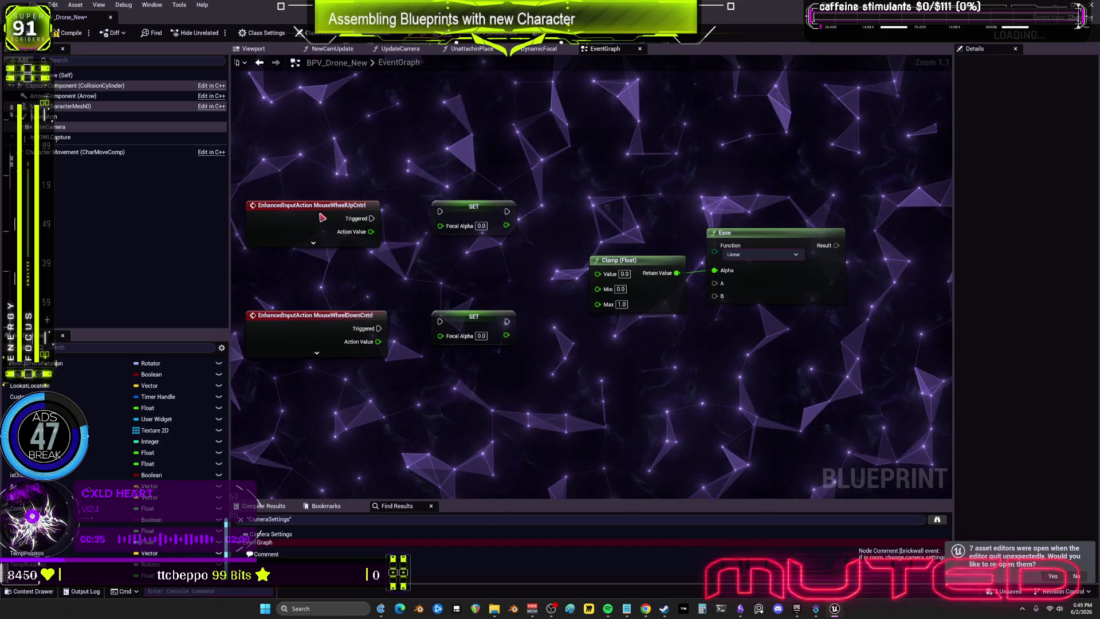
{"action": "left_click_drag", "start_coordinate": [322, 219], "coordinate": [309, 198]}
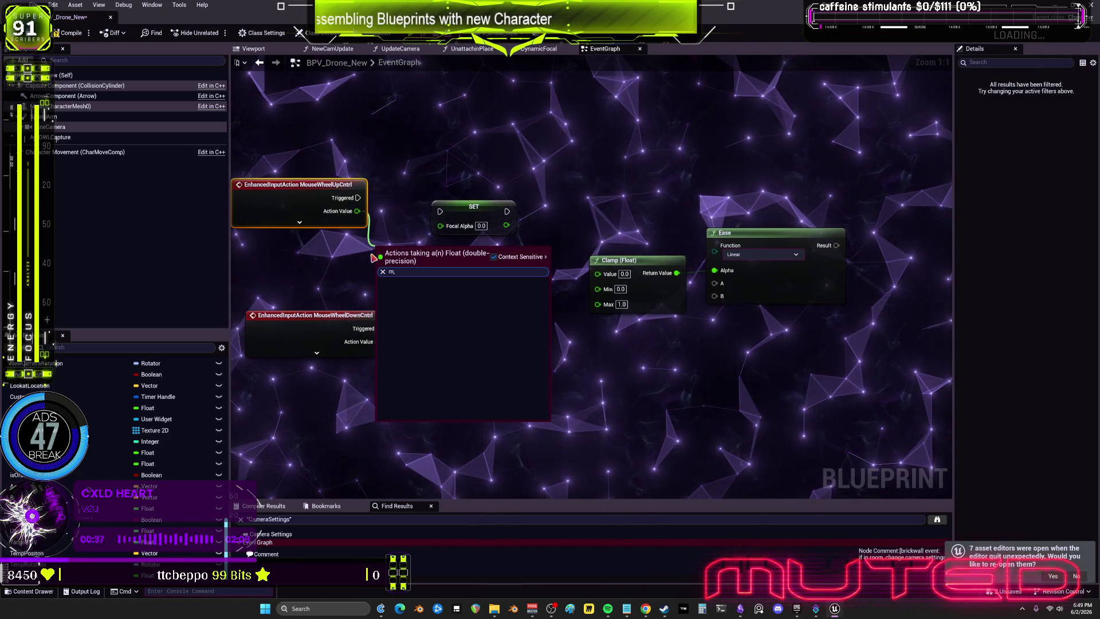
- Multiply each wheel event's Action Value by 0.1, placing the Multiply nodes beside their events
{"action": "left_click", "coordinate": [456, 292]}
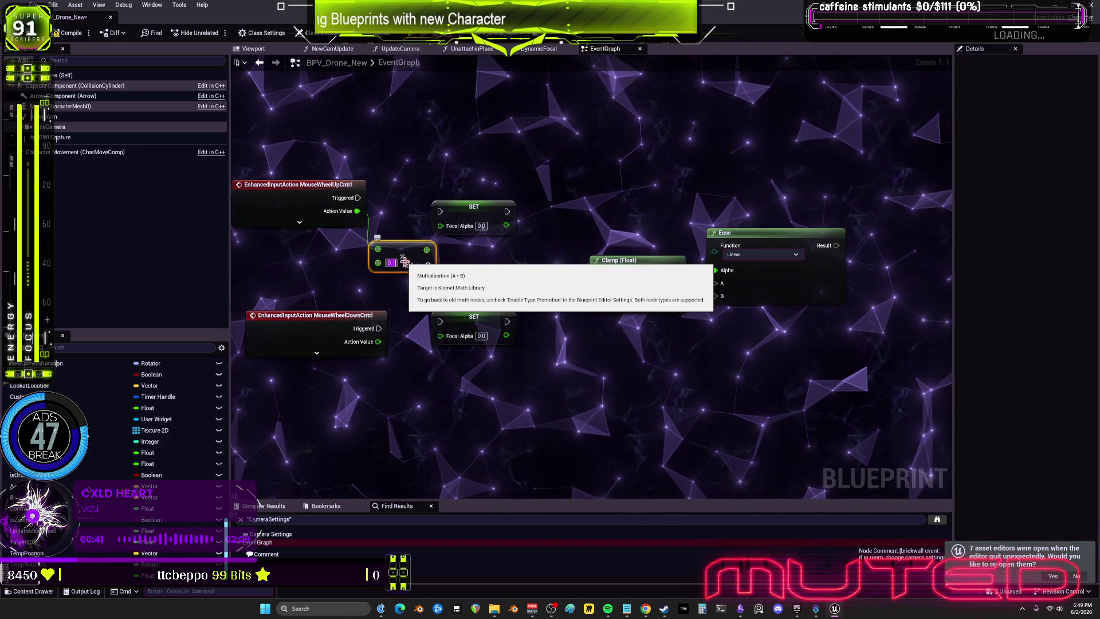
{"action": "left_click_drag", "start_coordinate": [404, 261], "coordinate": [419, 242]}
{"action": "left_click_drag", "start_coordinate": [473, 207], "coordinate": [508, 201]}
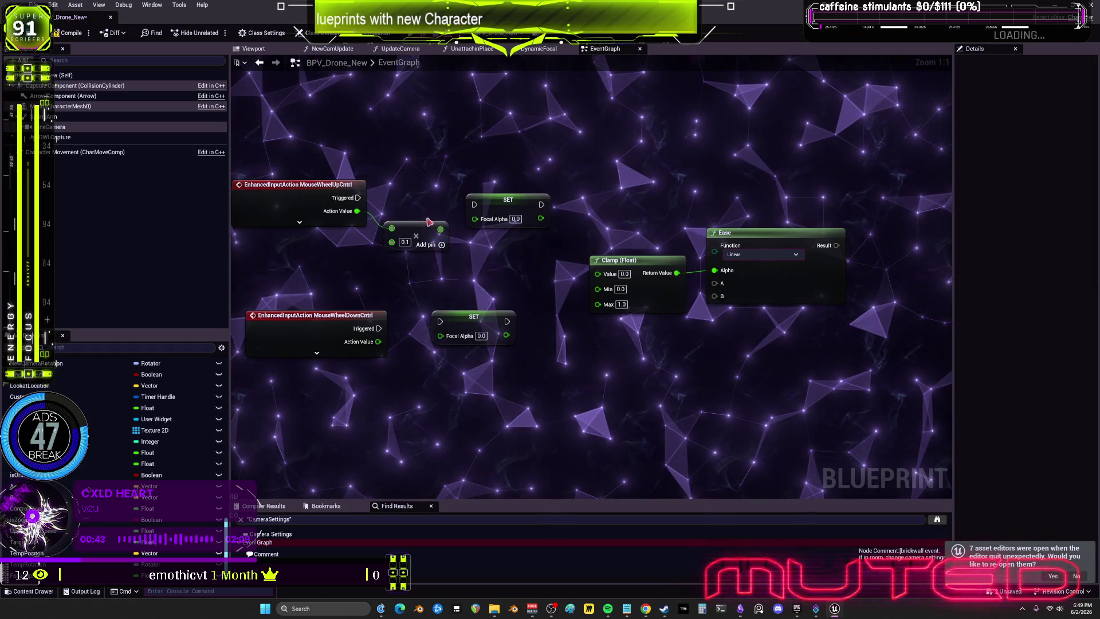
{"action": "left_click", "coordinate": [294, 327]}
{"action": "left_click_drag", "start_coordinate": [426, 290], "coordinate": [392, 339]}
{"action": "left_click_drag", "start_coordinate": [471, 318], "coordinate": [499, 318]}
{"action": "left_click_drag", "start_coordinate": [414, 231], "coordinate": [399, 241]}
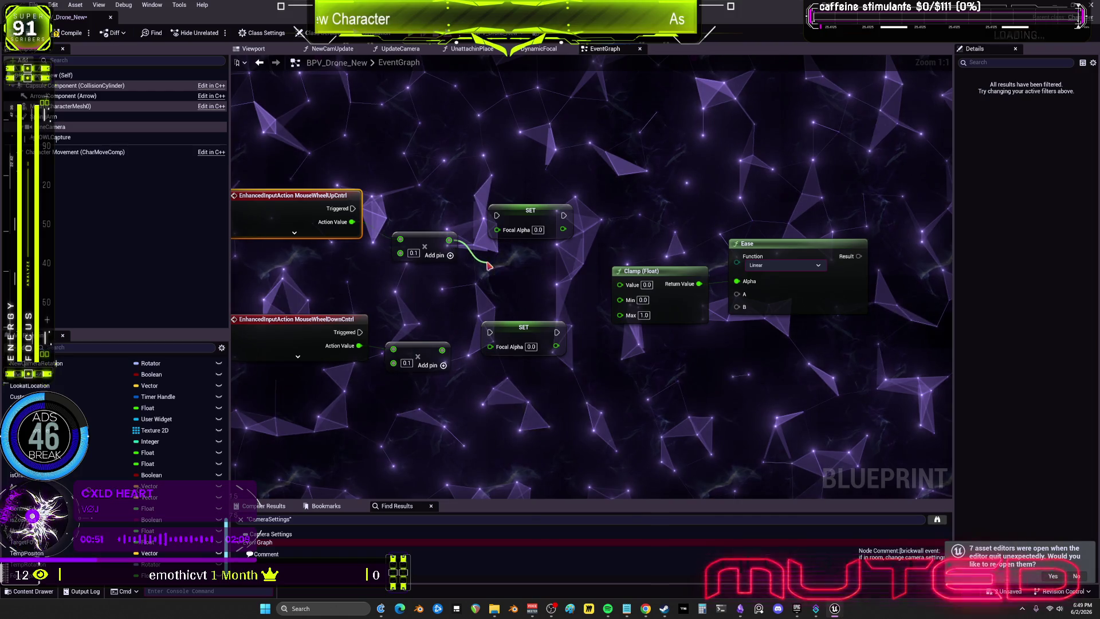
- Feed the upper Multiply into an Add node and the lower Multiply into a Subtract node
{"action": "left_click_drag", "start_coordinate": [488, 265], "coordinate": [489, 267]}
{"action": "left_click", "coordinate": [519, 351]}
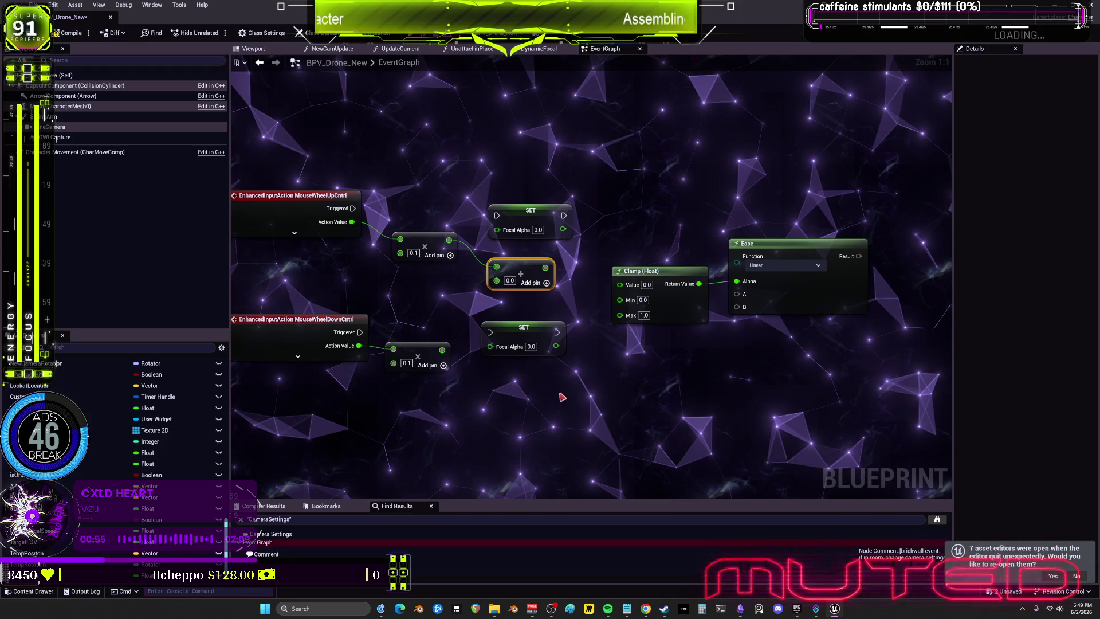
{"action": "left_click_drag", "start_coordinate": [442, 350], "coordinate": [491, 376]}
{"action": "type", "text": "subtra"}
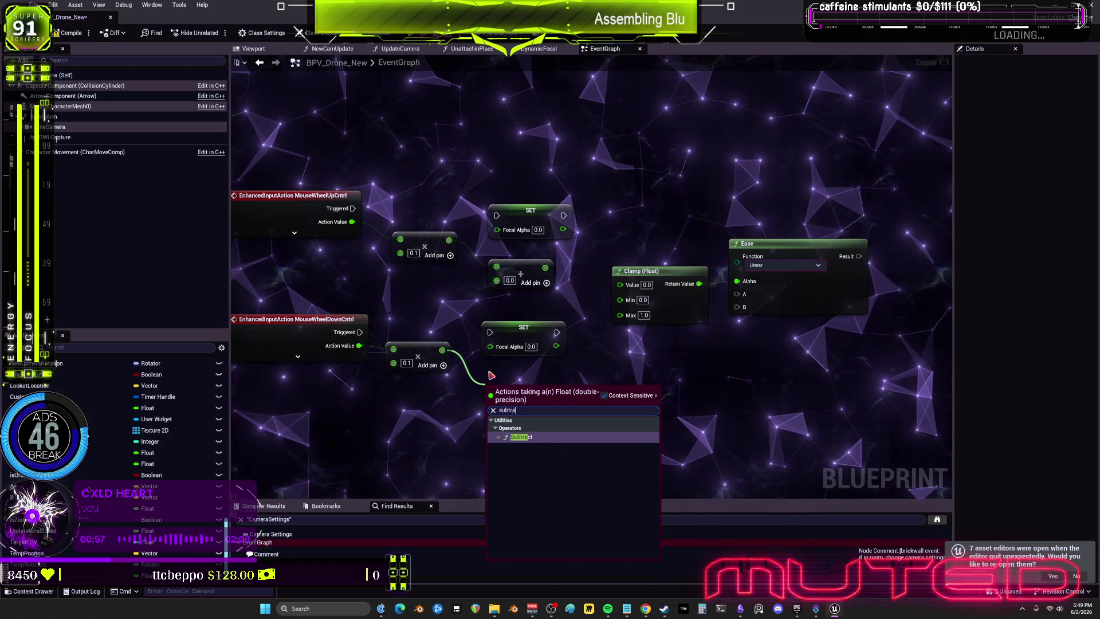
{"action": "key", "text": "Return"}
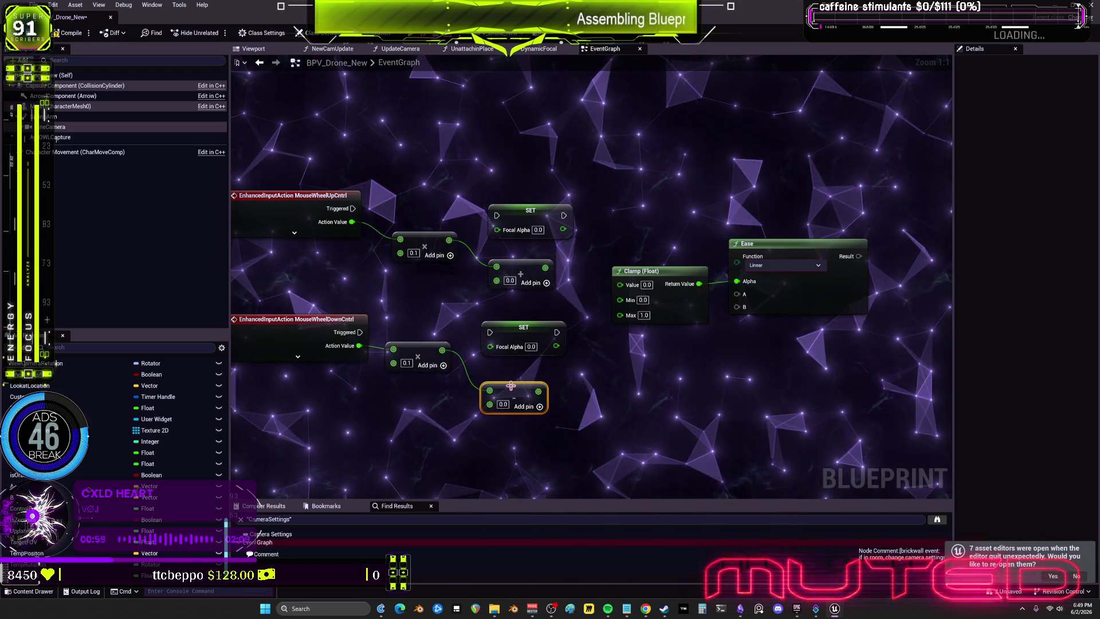
{"action": "left_click_drag", "start_coordinate": [486, 411], "coordinate": [487, 409]}
{"action": "key", "text": "Escape"}
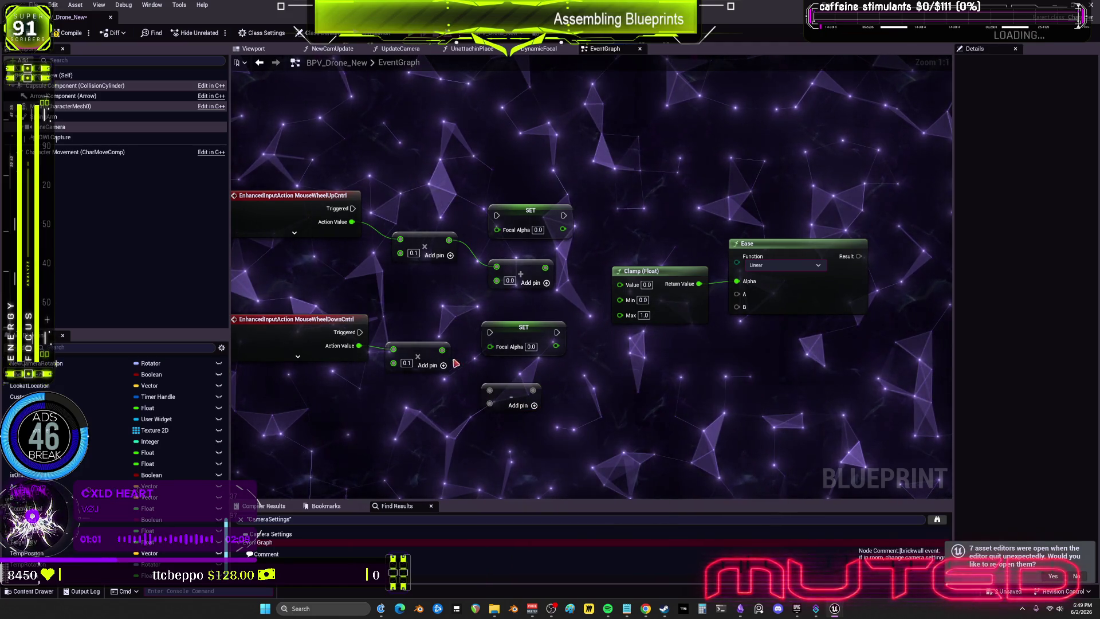
{"action": "left_click_drag", "start_coordinate": [442, 350], "coordinate": [490, 405]}
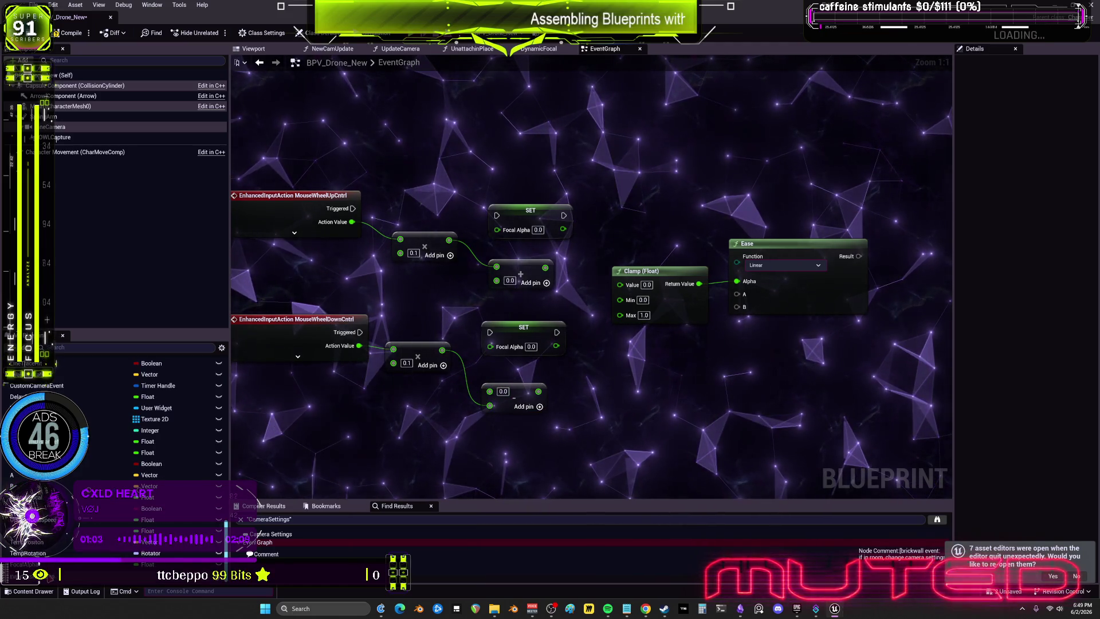
- Wire Focal Alpha getters into the Add node's lower input and Subtract's top input
{"action": "left_click_drag", "start_coordinate": [25, 564], "coordinate": [492, 171]}
{"action": "left_click", "coordinate": [501, 177]}
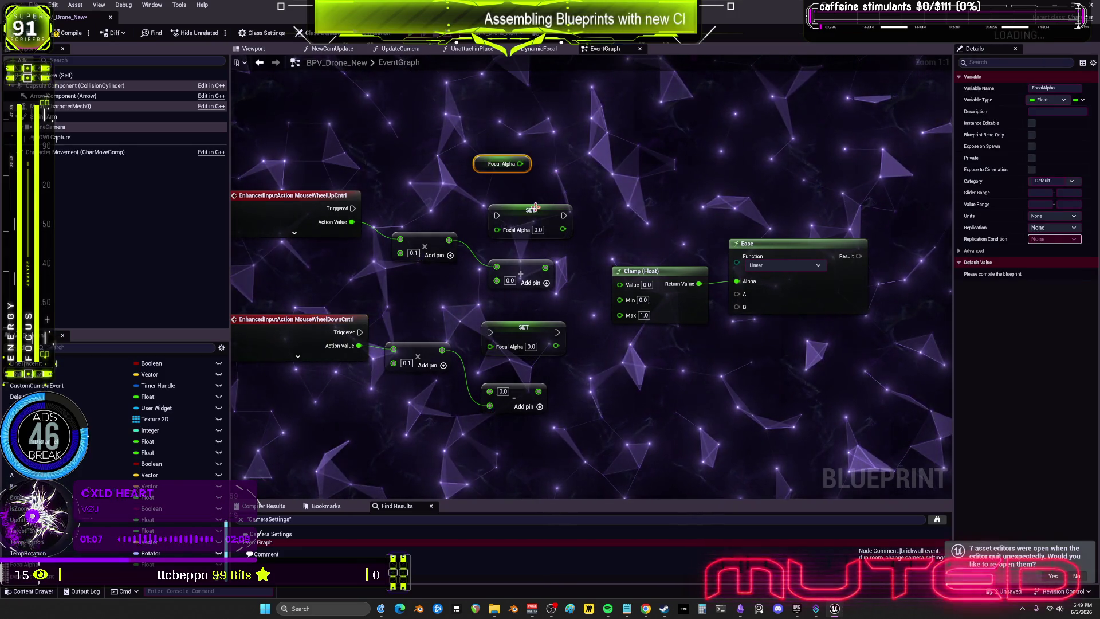
{"action": "mouse_move", "coordinate": [477, 184]}
{"action": "left_mouse_down"}
{"action": "mouse_move", "coordinate": [401, 269]}
{"action": "mouse_move", "coordinate": [496, 279]}
{"action": "left_mouse_up"}
{"action": "left_click_drag", "start_coordinate": [401, 269], "coordinate": [415, 281]}
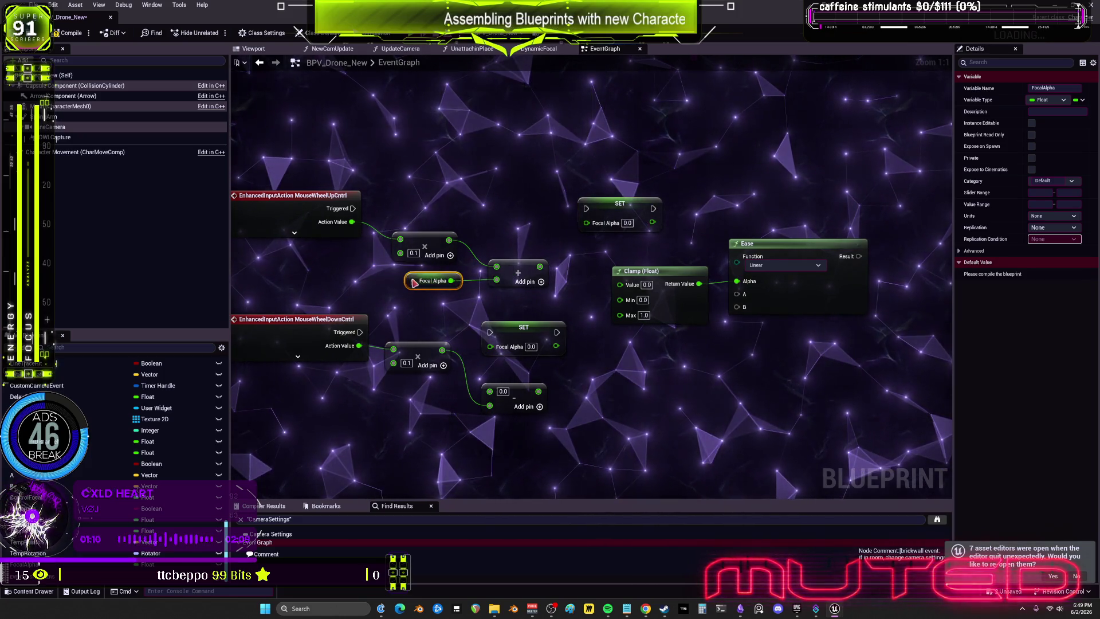
{"action": "left_click", "coordinate": [421, 323]}
{"action": "key", "text": "ctrl+v"}
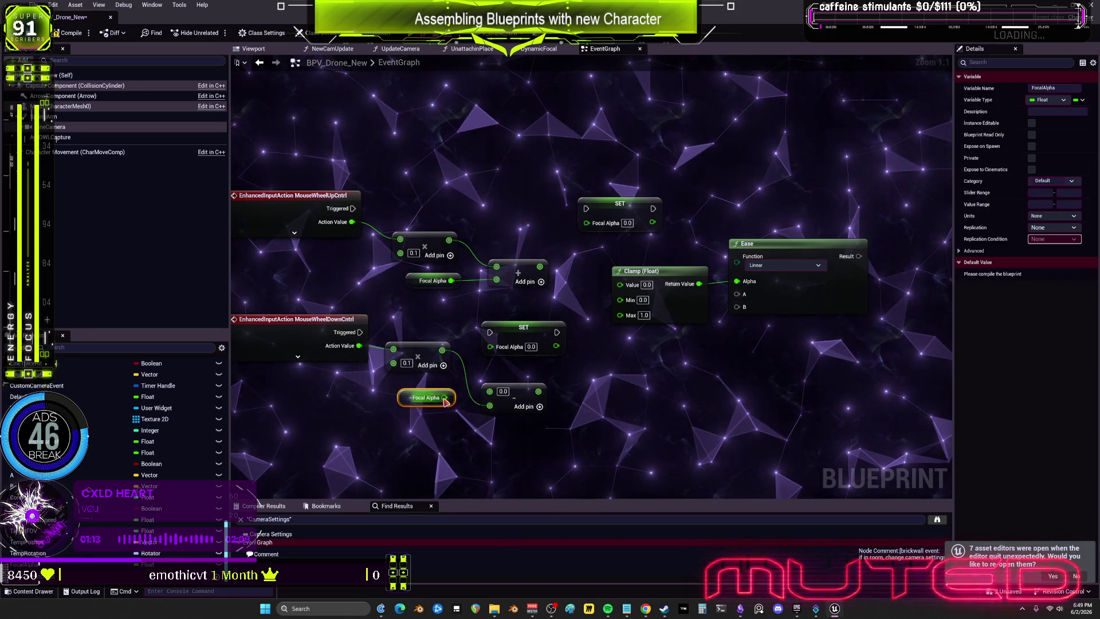
{"action": "left_click_drag", "start_coordinate": [444, 390], "coordinate": [490, 391]}
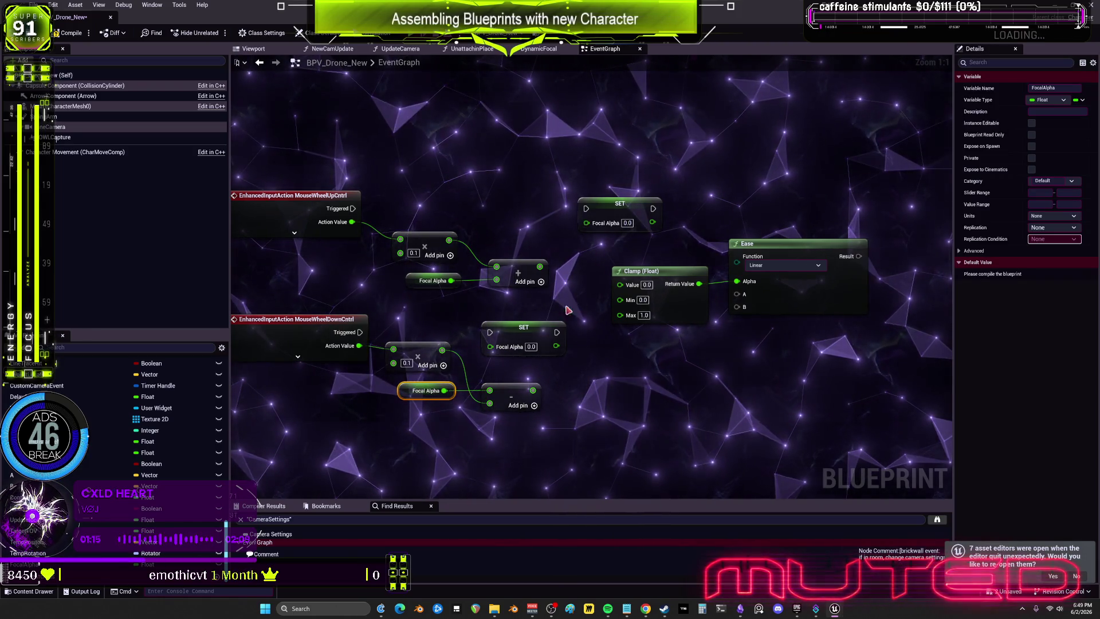
- Arrange Clamp, SET Focal Alpha and Ease in a row and delete the redundant upper SET node
{"action": "mouse_move", "coordinate": [531, 324]}
{"action": "left_mouse_down"}
{"action": "mouse_move", "coordinate": [538, 342]}
{"action": "mouse_move", "coordinate": [651, 365]}
{"action": "mouse_move", "coordinate": [623, 350]}
{"action": "left_mouse_up"}
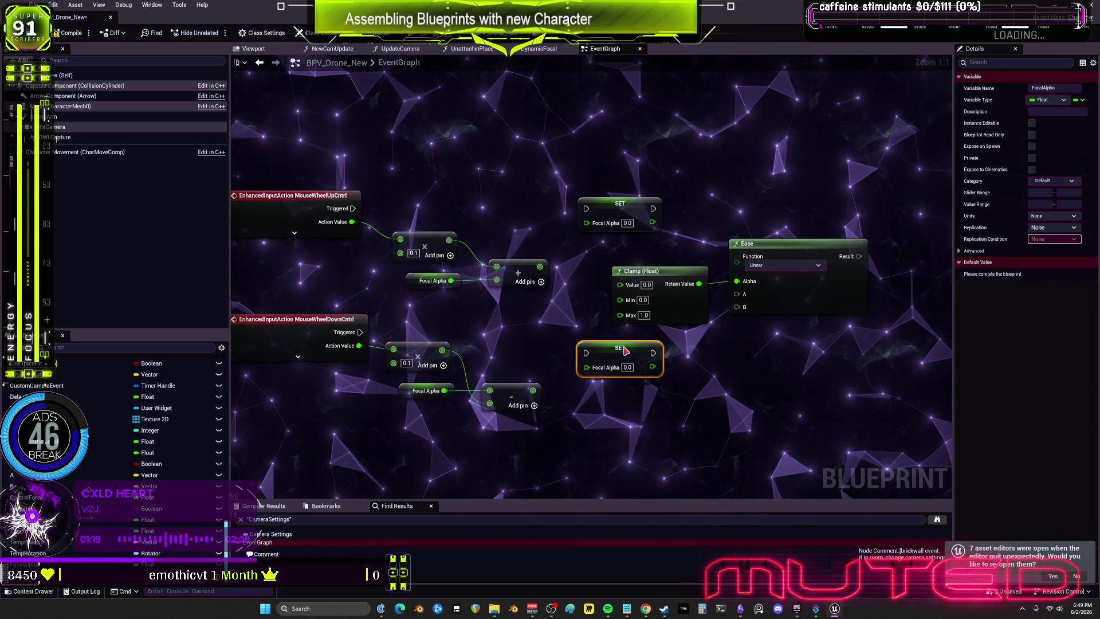
{"action": "left_click_drag", "start_coordinate": [677, 310], "coordinate": [502, 340]}
{"action": "left_click_drag", "start_coordinate": [441, 363], "coordinate": [497, 266]}
{"action": "left_click_drag", "start_coordinate": [630, 262], "coordinate": [671, 262]}
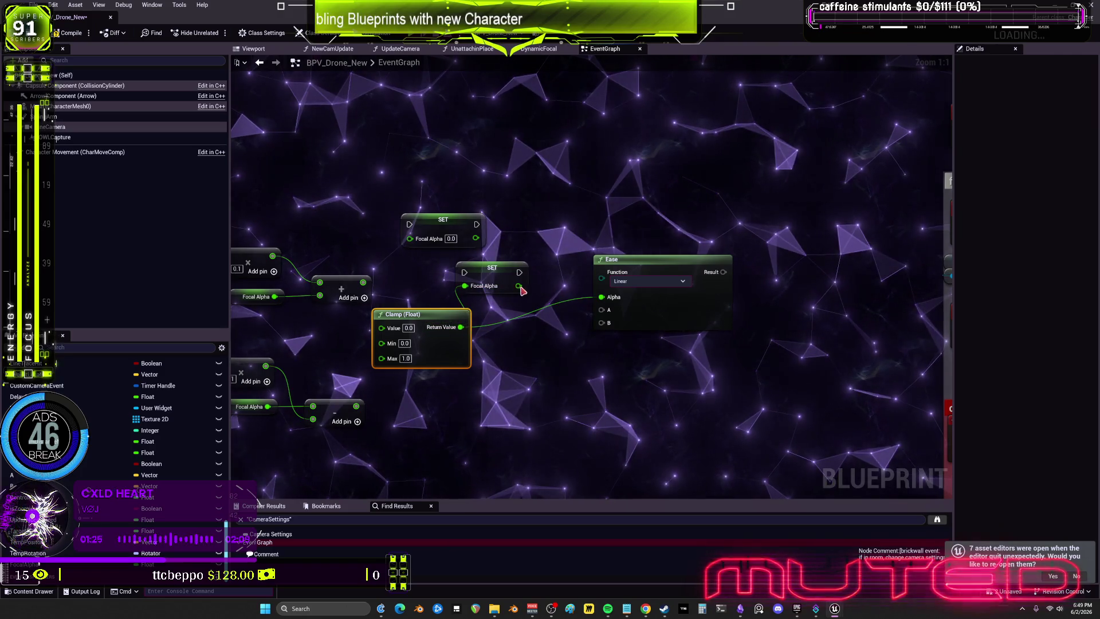
{"action": "left_click_drag", "start_coordinate": [495, 290], "coordinate": [544, 290]}
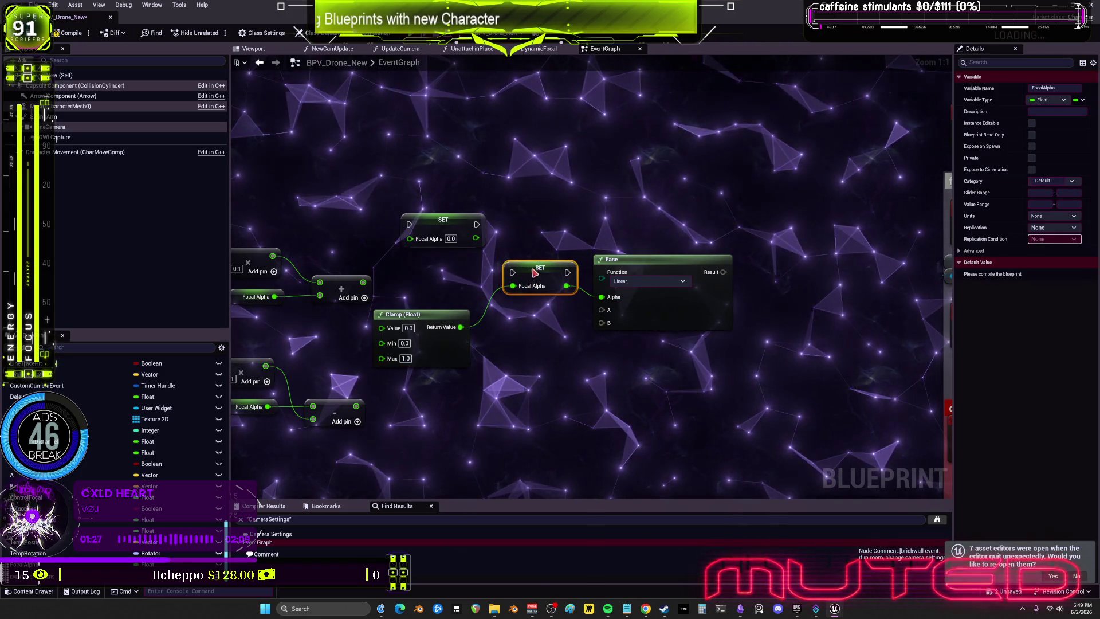
{"action": "left_click_drag", "start_coordinate": [437, 317], "coordinate": [471, 316]}
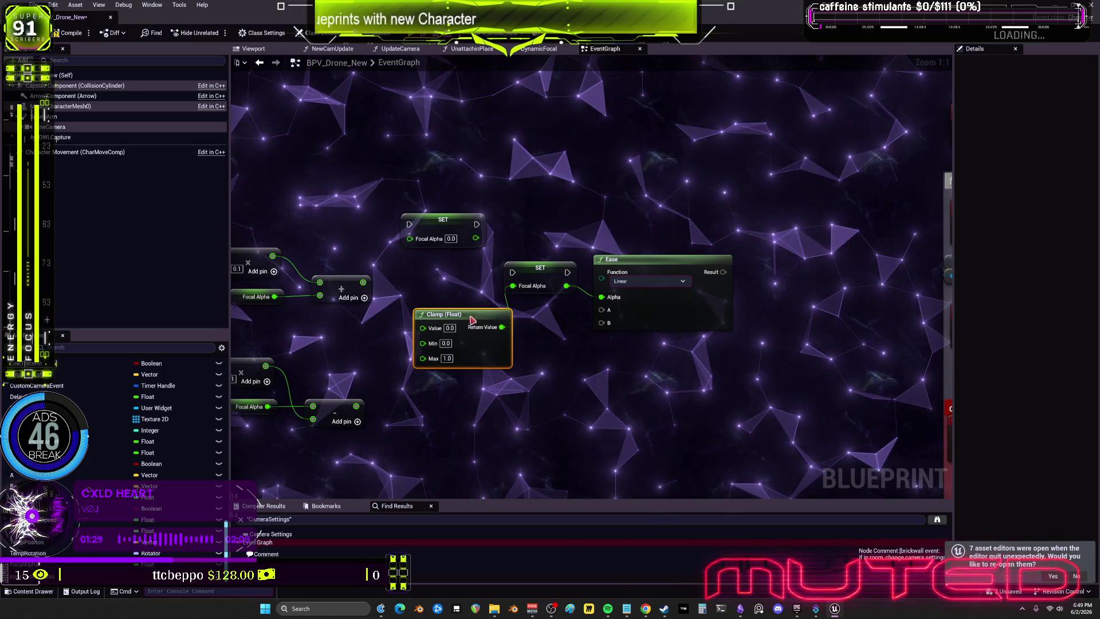
{"action": "left_click", "coordinate": [444, 211]}
{"action": "key", "text": "Delete"}
{"action": "scroll", "coordinate": [513, 322], "scroll_direction": "down", "scroll_amount": 2}
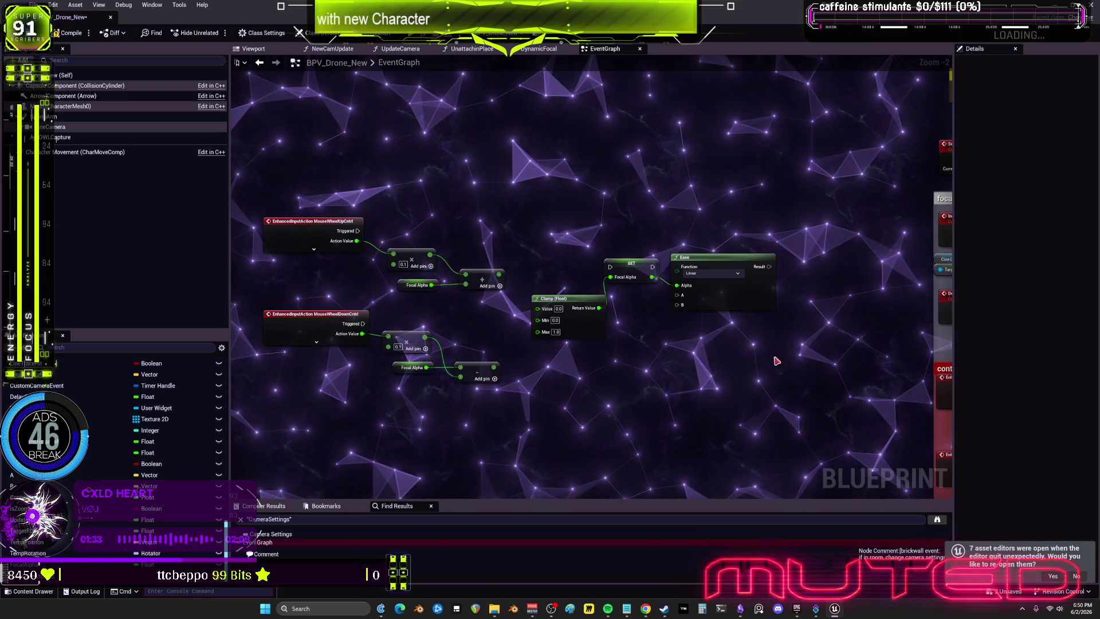
- Collapse the Clamp, SET Focal Alpha and Ease nodes into a new function
{"action": "left_click_drag", "start_coordinate": [755, 369], "coordinate": [741, 392]}
{"action": "mouse_move", "coordinate": [777, 306]}
{"action": "left_mouse_down"}
{"action": "mouse_move", "coordinate": [707, 307]}
{"action": "mouse_move", "coordinate": [724, 283]}
{"action": "mouse_move", "coordinate": [505, 321]}
{"action": "left_mouse_up"}
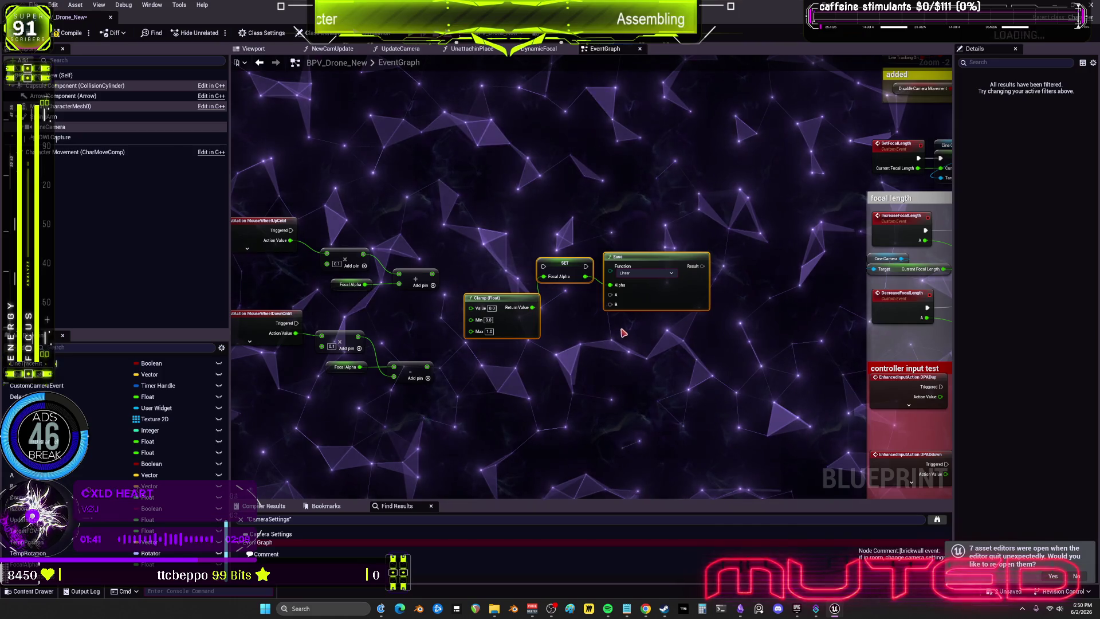
{"action": "right_click", "coordinate": [574, 268]}
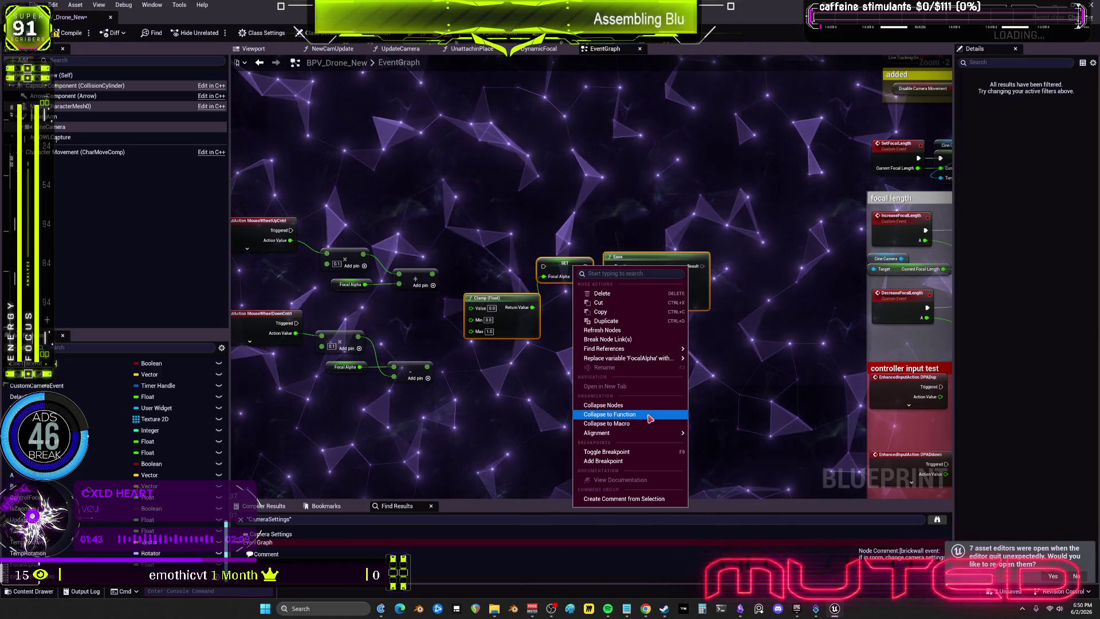
{"action": "left_click", "coordinate": [624, 414]}
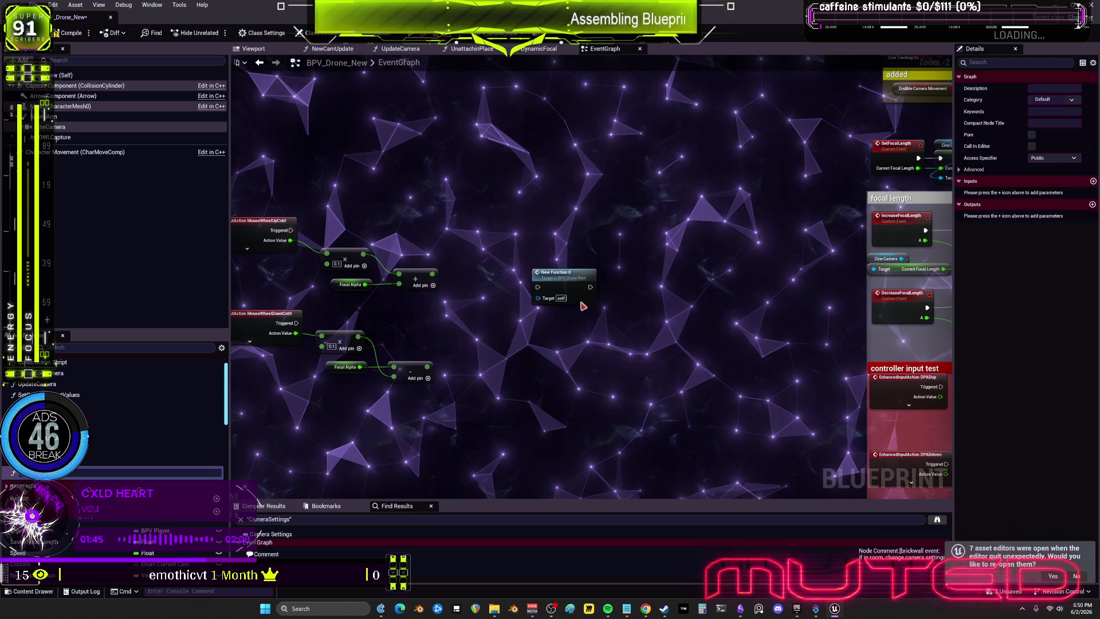
- Rename the new function in My Blueprint to ClampedFocalRemap
{"action": "right_click", "coordinate": [560, 286]}
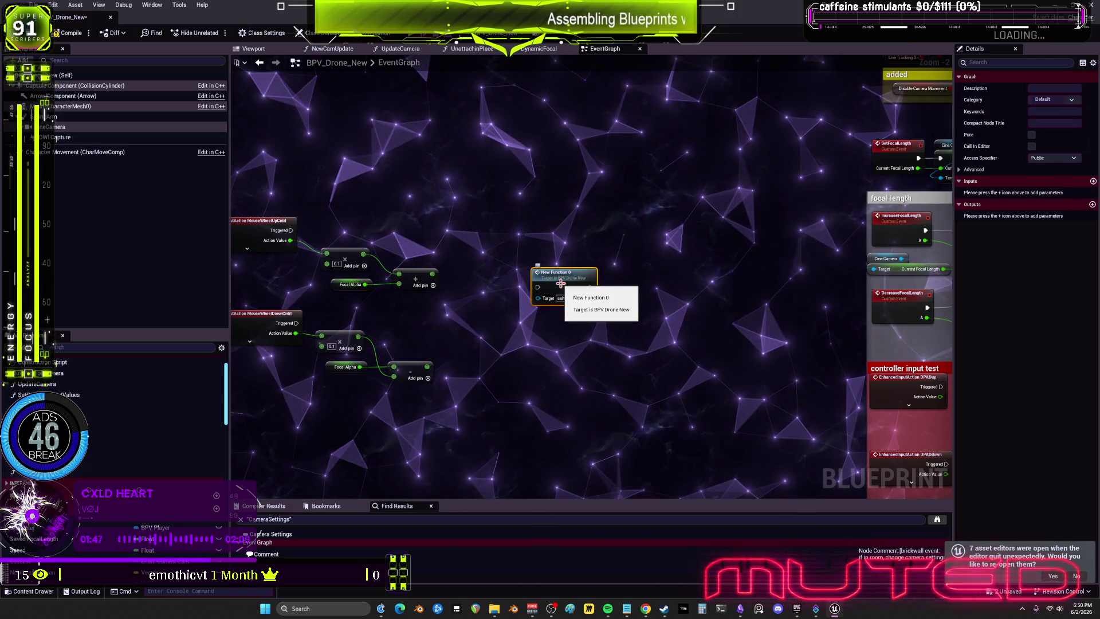
{"action": "key", "text": "Escape"}
{"action": "left_click", "coordinate": [61, 472]}
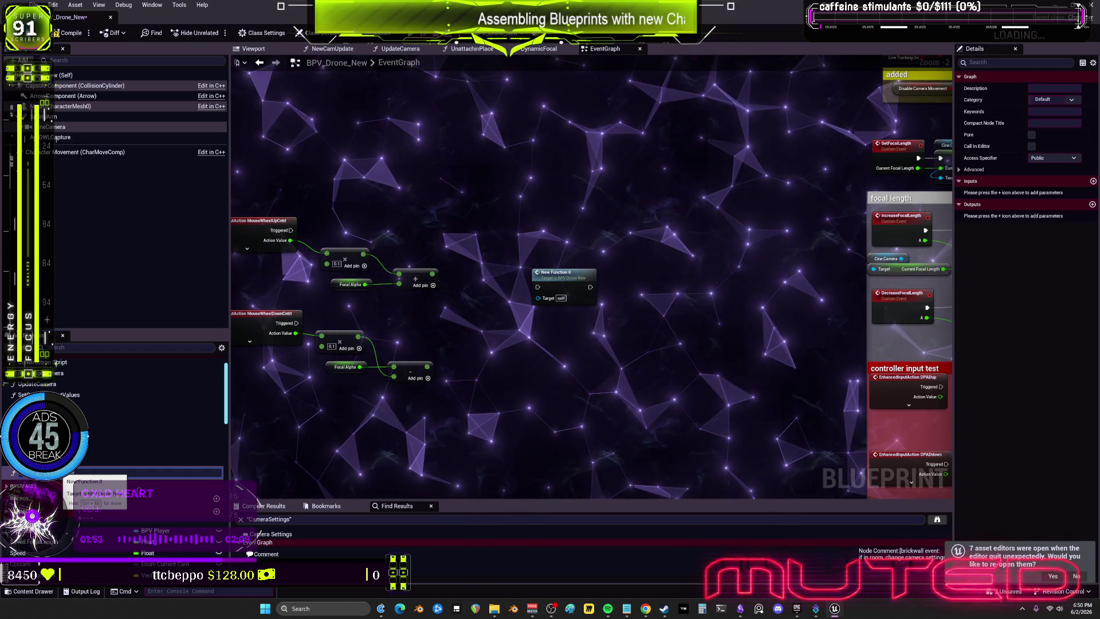
{"action": "type", "text": "ResetFocal"}
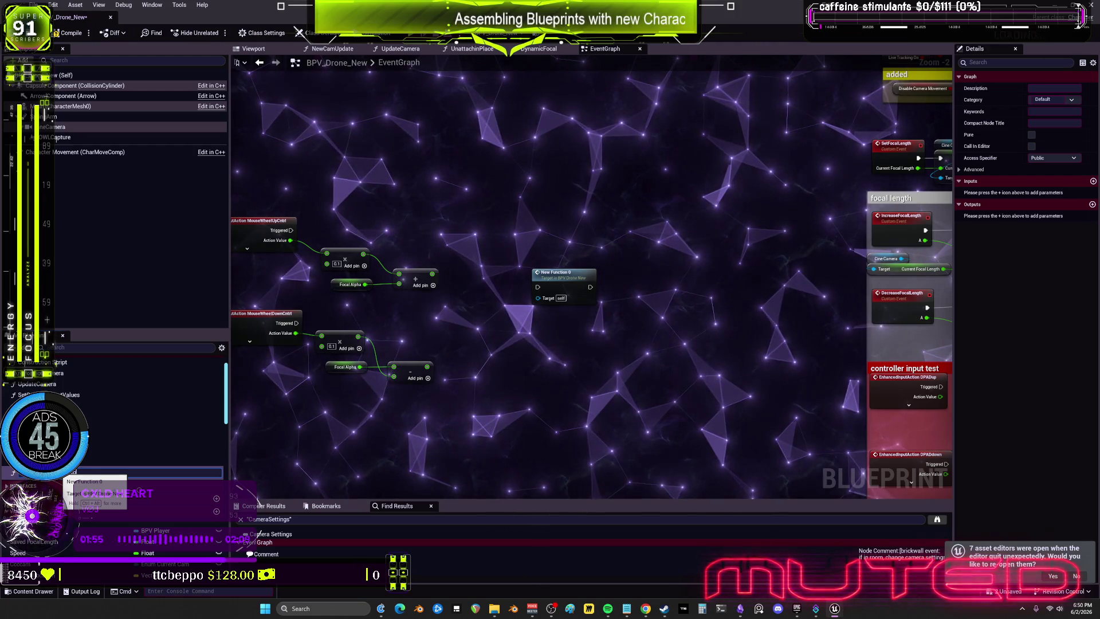
{"action": "key", "text": "Return"}
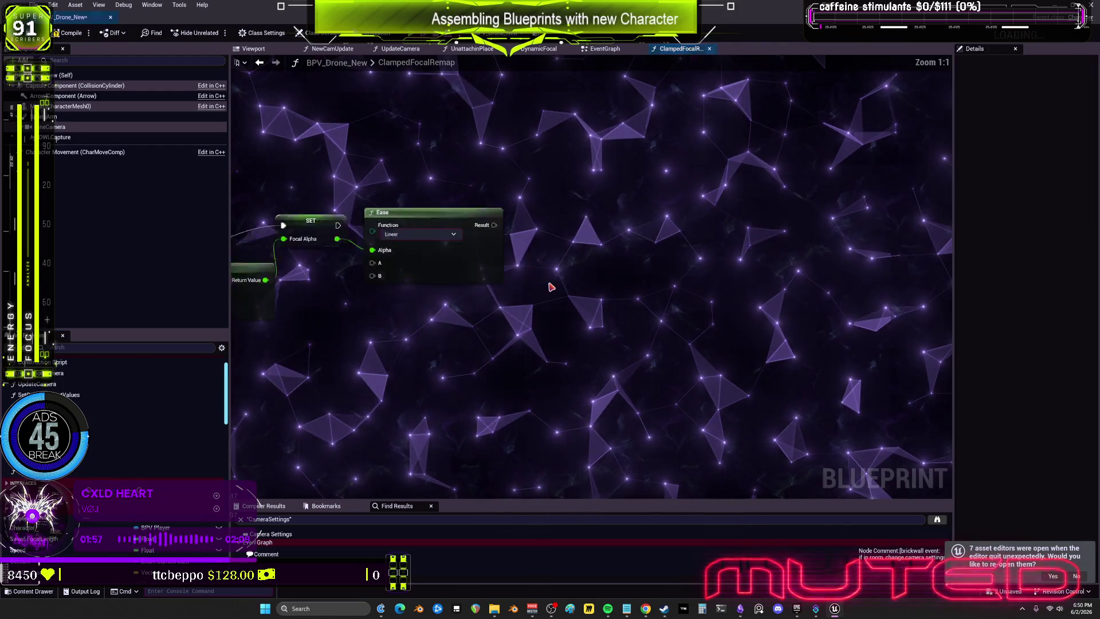
- Inside ClampedFocalRemap, feed a Value input into Clamp and connect Ease to the Return Node
{"action": "key", "text": "ctrl+v"}
{"action": "mouse_move", "coordinate": [472, 293]}
{"action": "left_mouse_down"}
{"action": "mouse_move", "coordinate": [395, 238]}
{"action": "mouse_move", "coordinate": [383, 244]}
{"action": "left_mouse_up"}
{"action": "left_click_drag", "start_coordinate": [703, 230], "coordinate": [723, 271]}
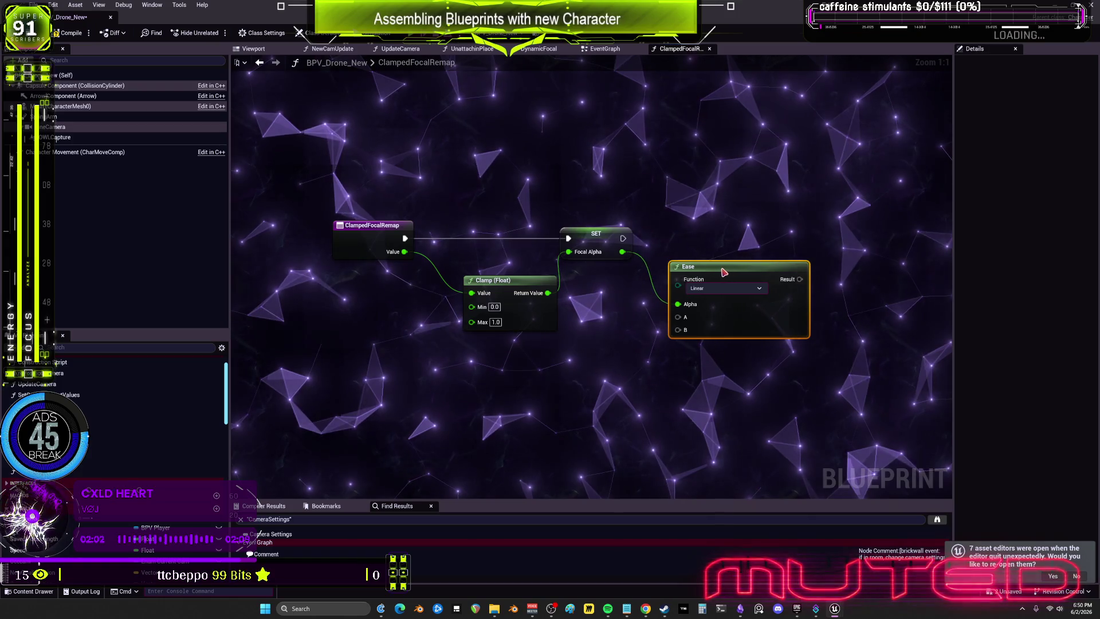
{"action": "left_click", "coordinate": [623, 265]}
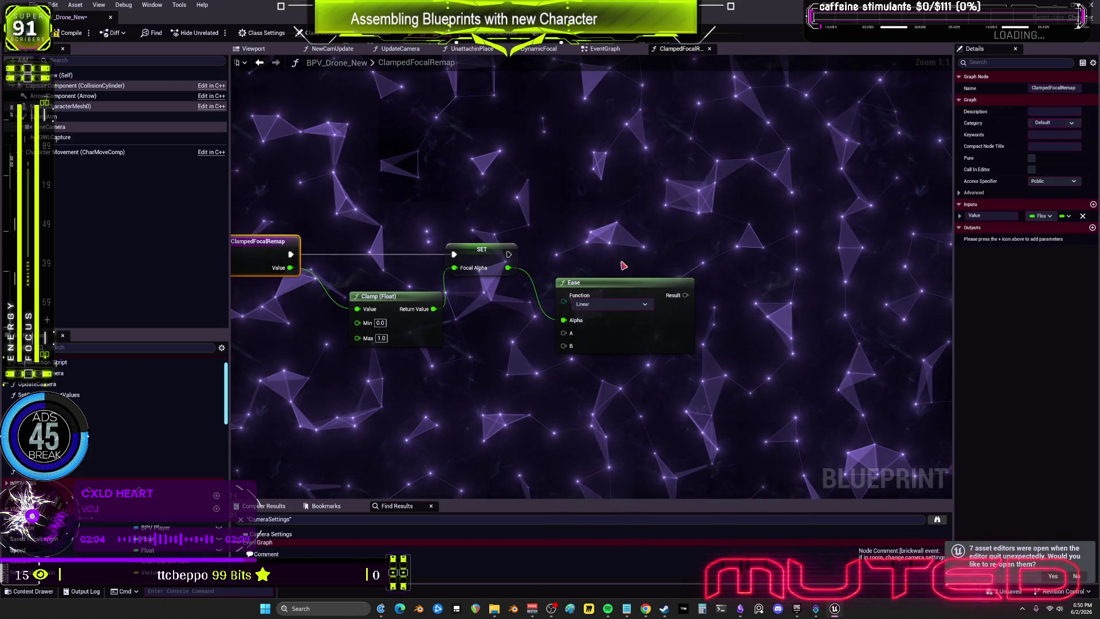
{"action": "left_click", "coordinate": [1092, 228]}
{"action": "left_click_drag", "start_coordinate": [361, 226], "coordinate": [730, 227]}
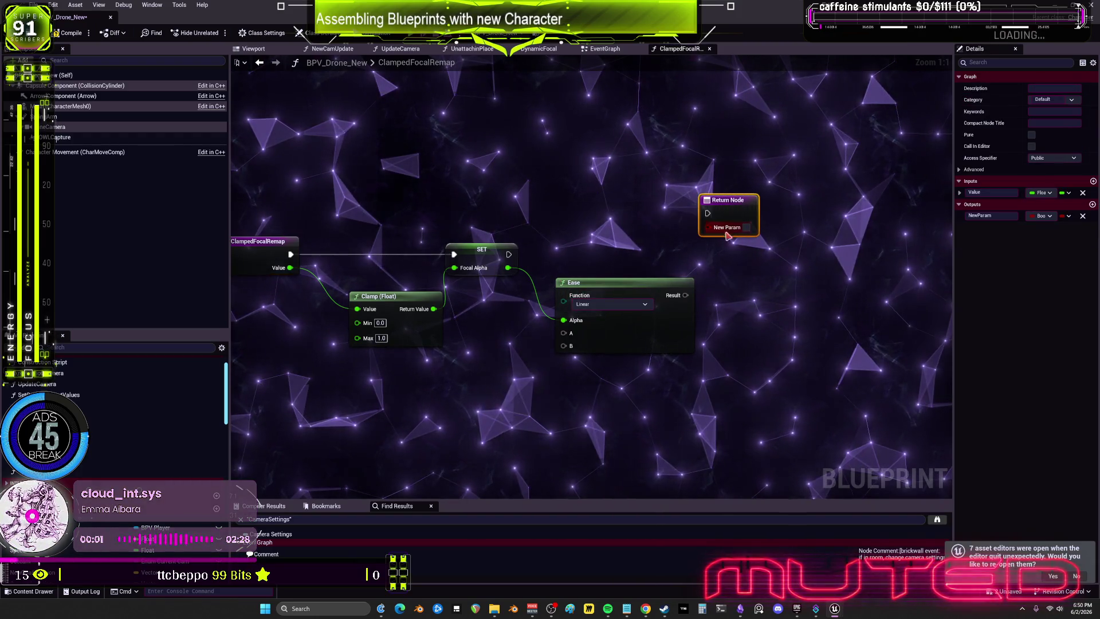
{"action": "left_click_drag", "start_coordinate": [688, 294], "coordinate": [727, 217]}
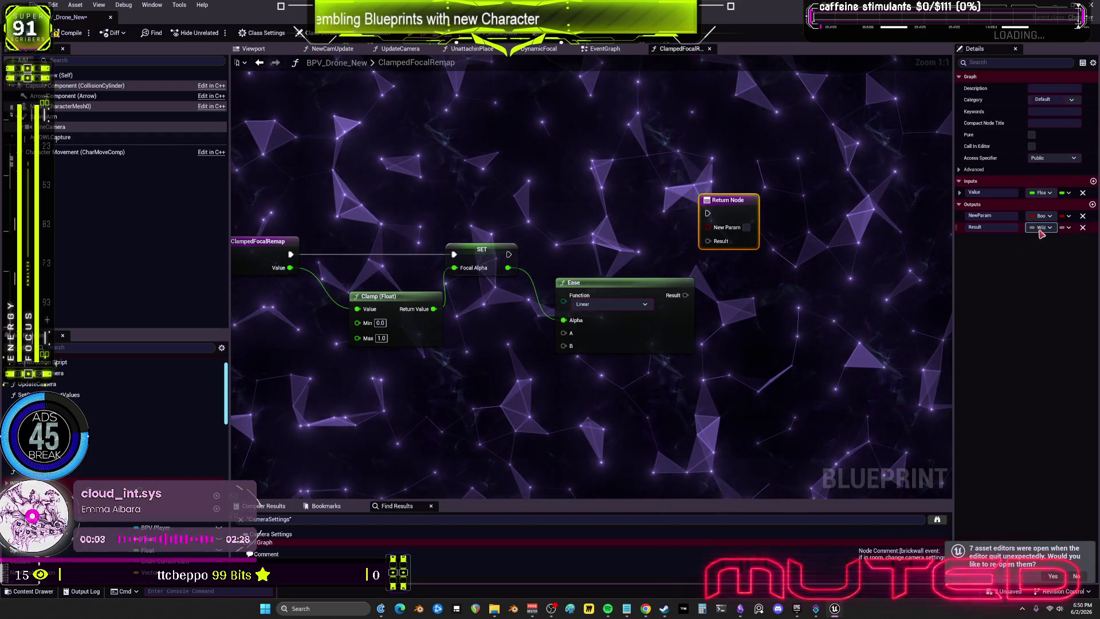
- Replace the Boolean NewParam output with a float Result driven by Ease's Result
{"action": "left_click", "coordinate": [1082, 216]}
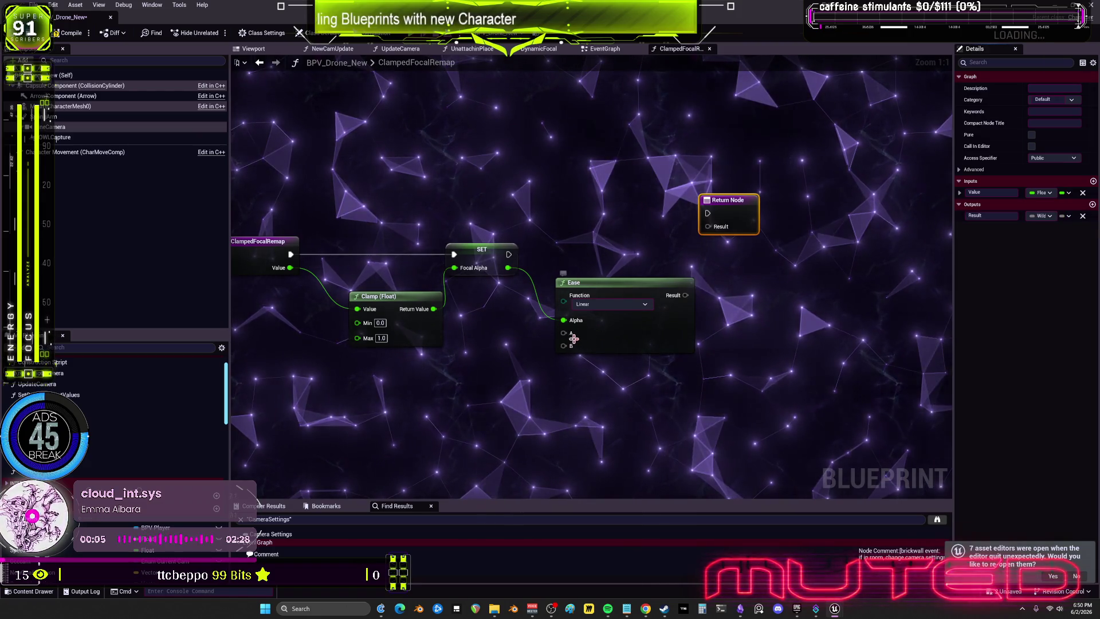
{"action": "left_click", "coordinate": [1041, 215]}
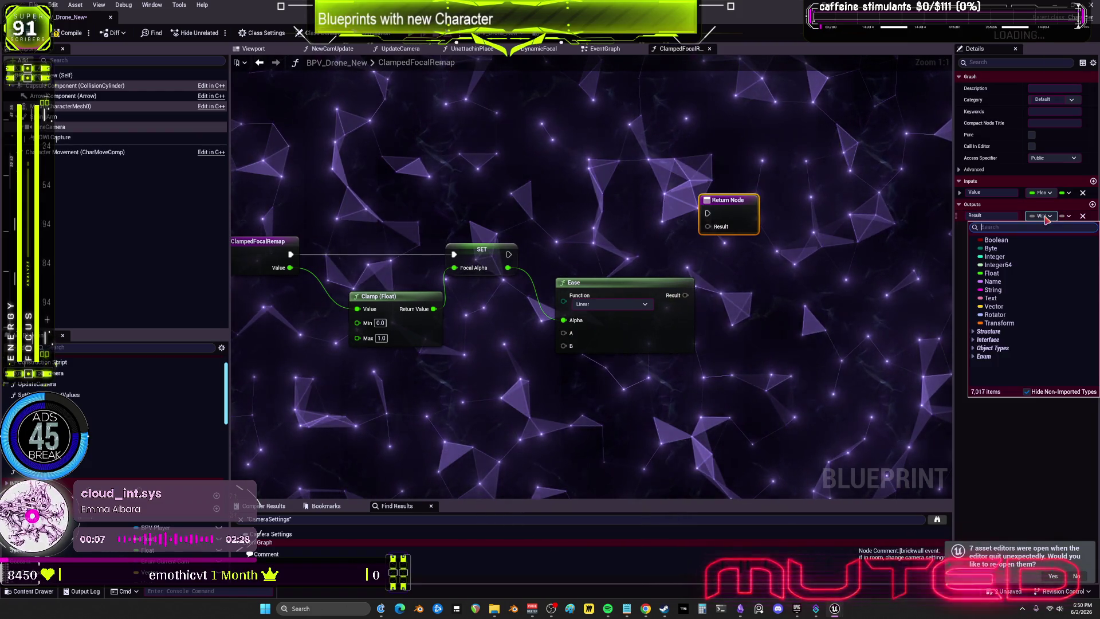
{"action": "left_click", "coordinate": [1021, 271]}
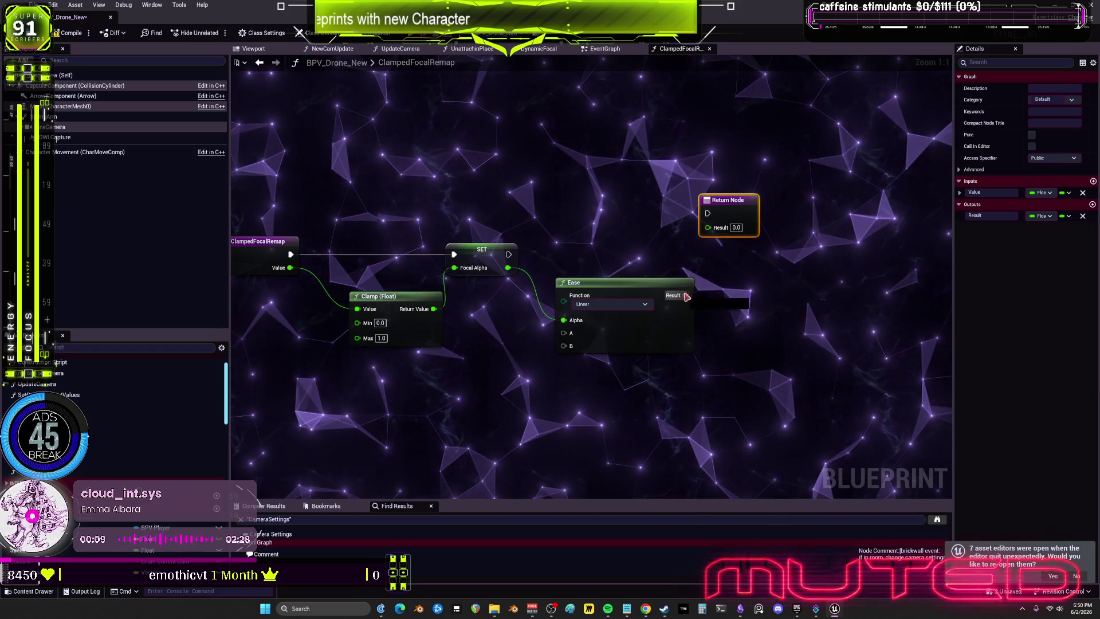
{"action": "left_click_drag", "start_coordinate": [686, 296], "coordinate": [708, 232]}
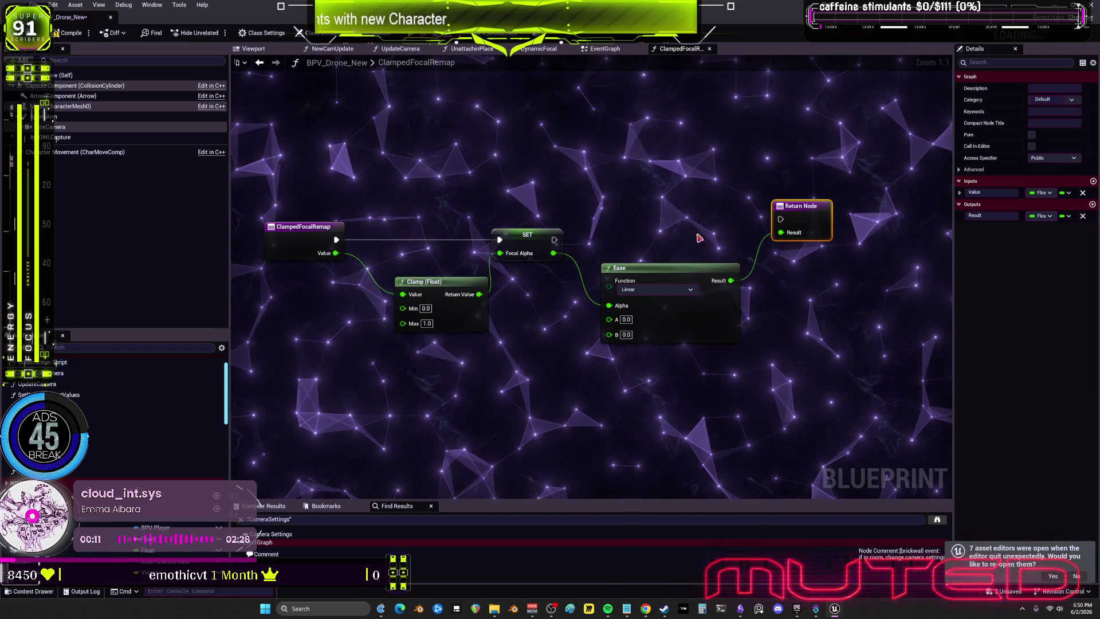
{"action": "left_click", "coordinate": [726, 195]}
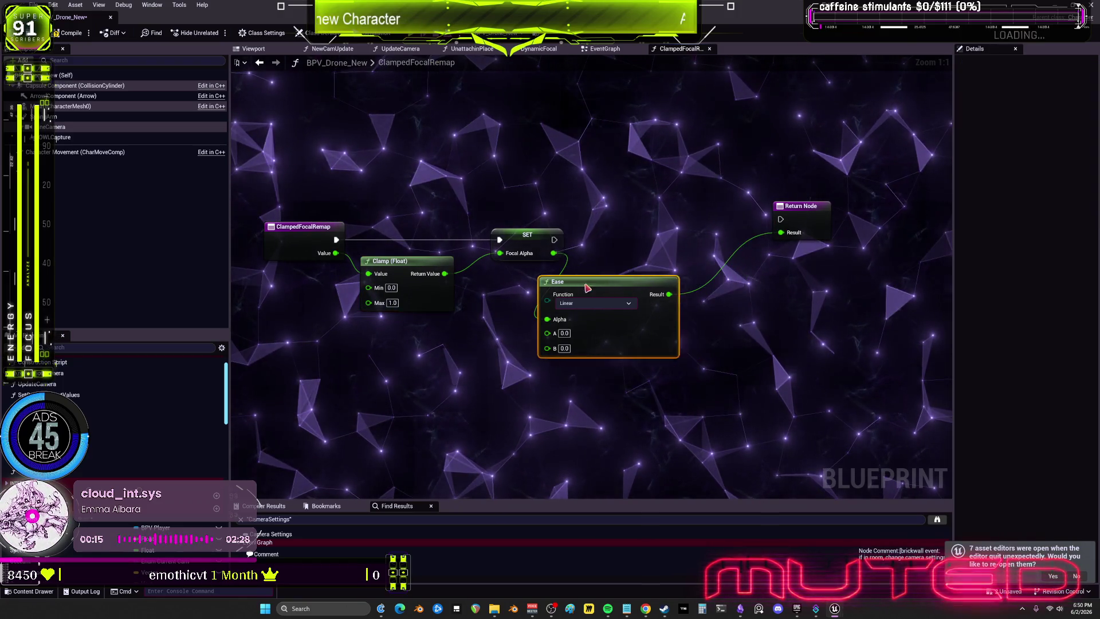
- Remove the SET Focal Alpha node from the ClampedFocalRemap graph
{"action": "left_click_drag", "start_coordinate": [588, 288], "coordinate": [582, 288]}
{"action": "left_click_drag", "start_coordinate": [531, 236], "coordinate": [503, 238]}
{"action": "left_click_drag", "start_coordinate": [777, 214], "coordinate": [784, 239]}
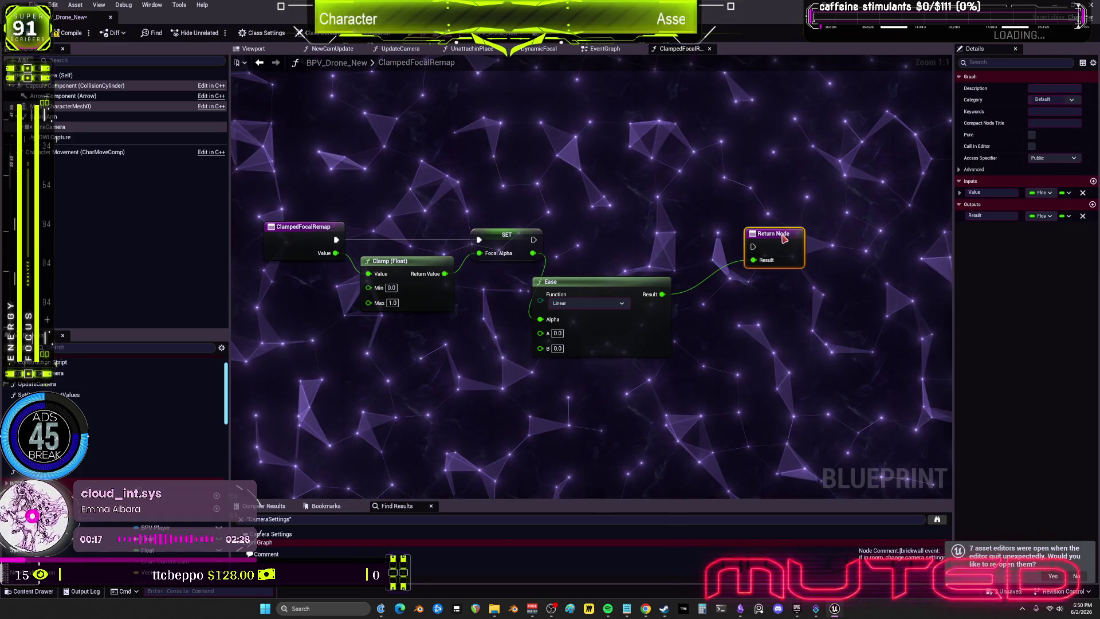
{"action": "left_click_drag", "start_coordinate": [533, 239], "coordinate": [752, 246]}
{"action": "left_click_drag", "start_coordinate": [776, 250], "coordinate": [769, 244]}
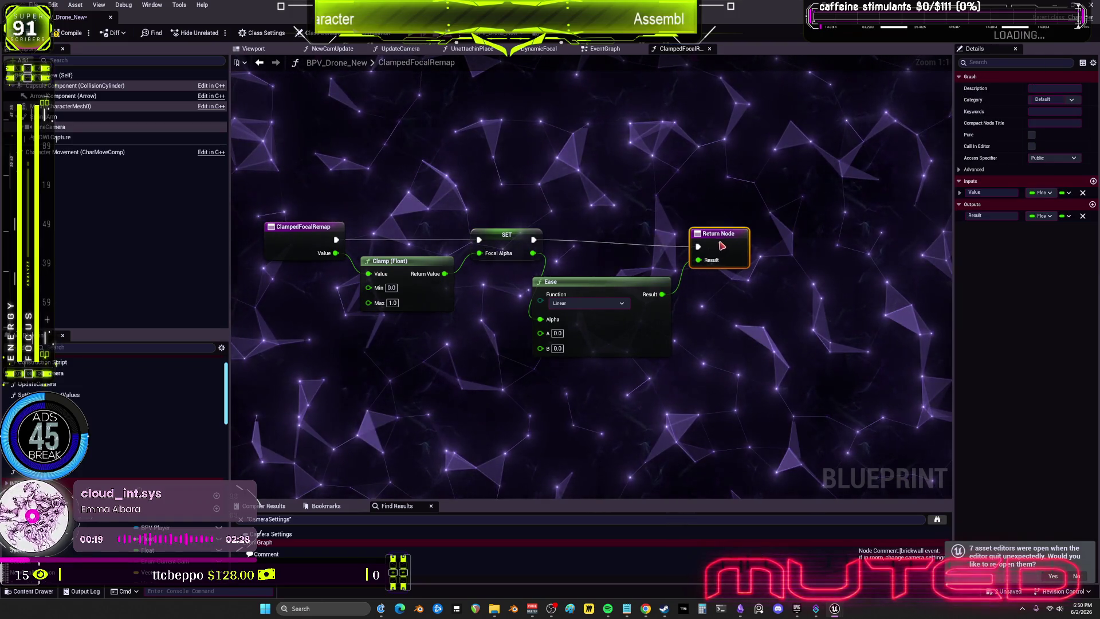
{"action": "left_click", "coordinate": [419, 306]}
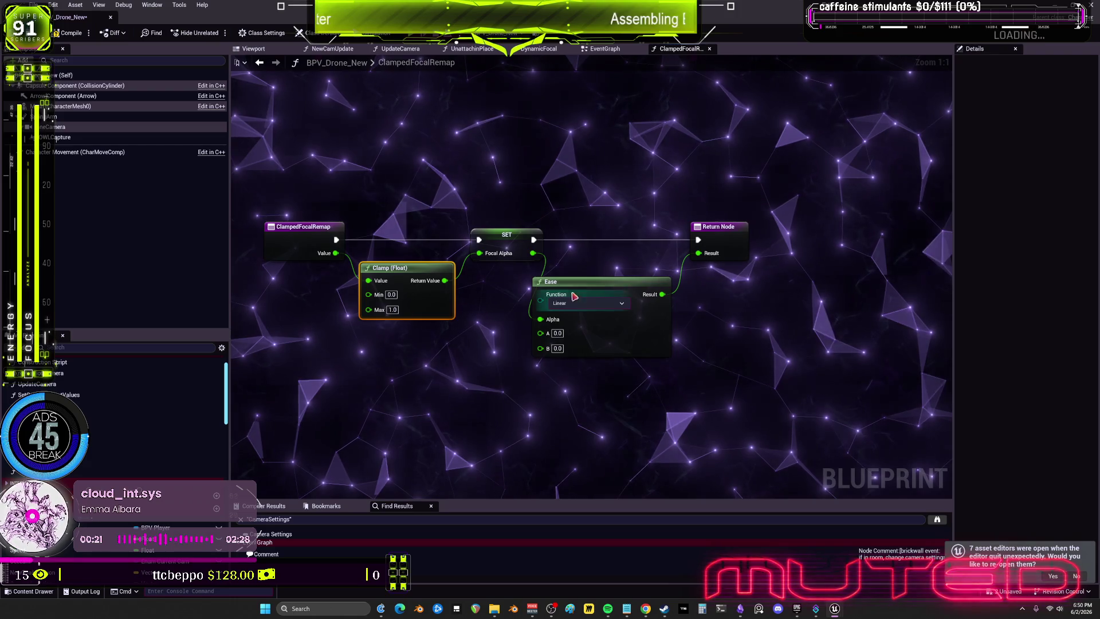
{"action": "left_click", "coordinate": [488, 244]}
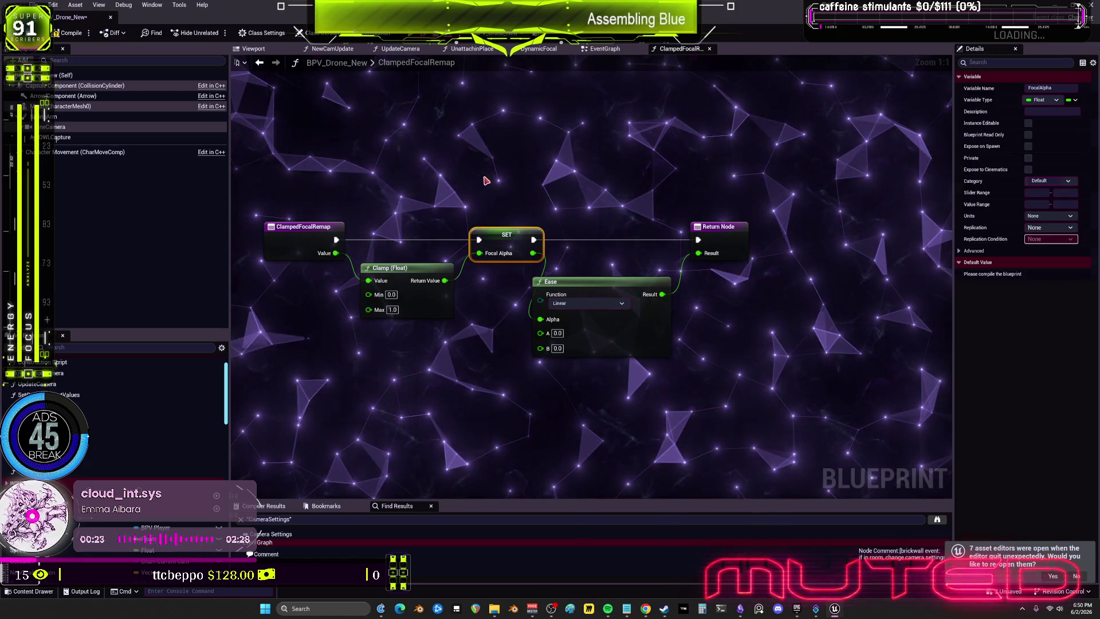
{"action": "key", "text": "Delete"}
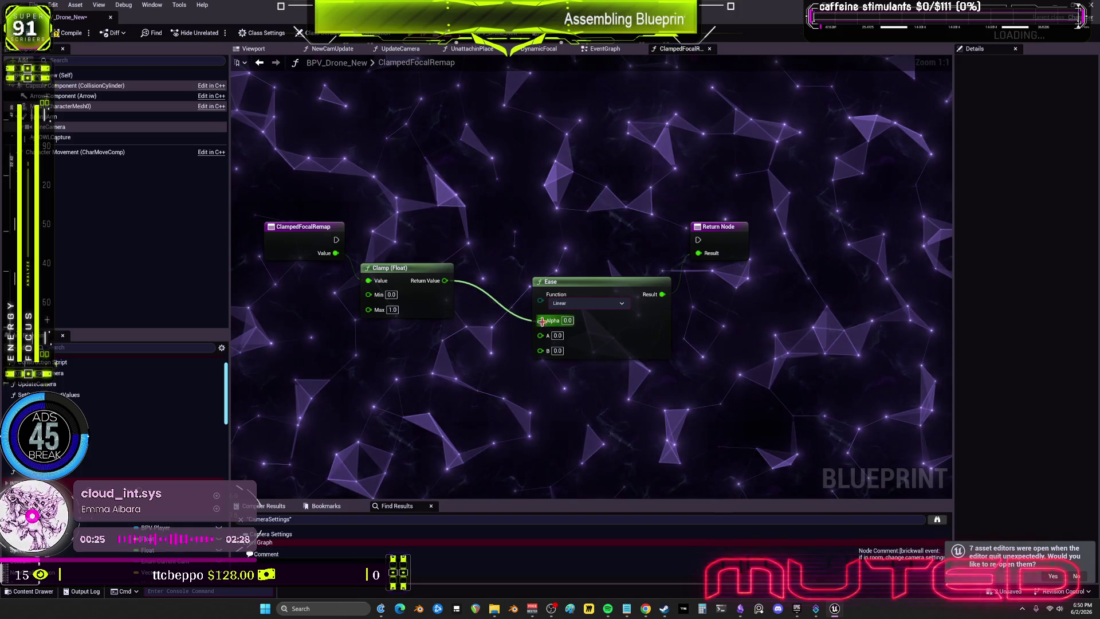
- Wire Clamp's Return Value into Ease's Alpha and run the entry execution straight to the Return Node
{"action": "left_click_drag", "start_coordinate": [542, 325], "coordinate": [542, 324]}
{"action": "left_click_drag", "start_coordinate": [627, 342], "coordinate": [571, 328]}
{"action": "left_click_drag", "start_coordinate": [726, 239], "coordinate": [678, 240]}
{"action": "left_click_drag", "start_coordinate": [337, 240], "coordinate": [652, 246]}
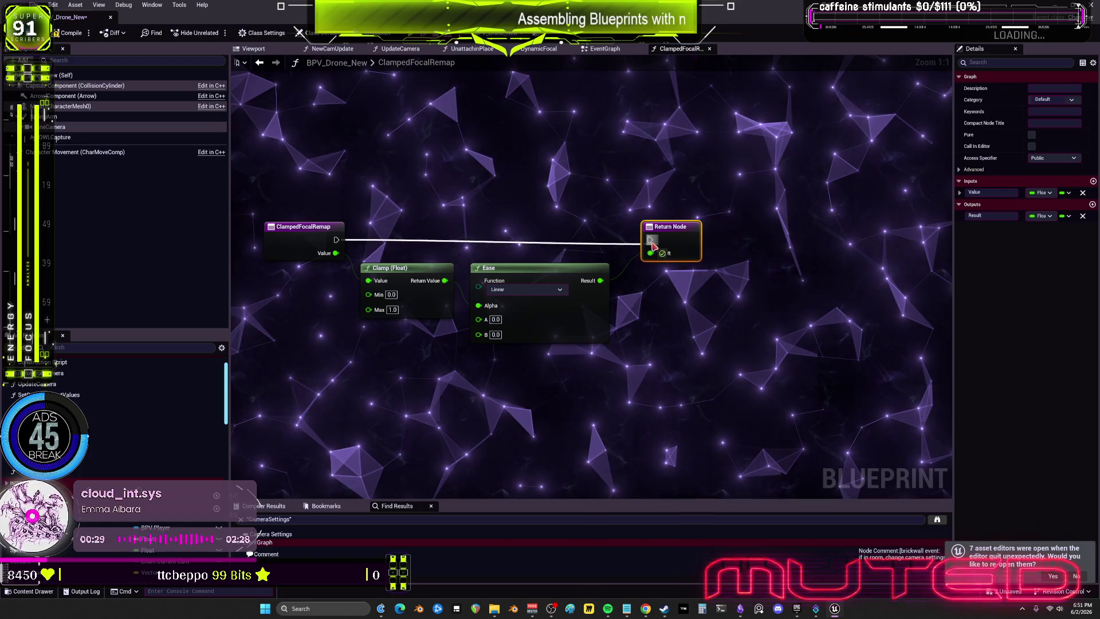
{"action": "left_click_drag", "start_coordinate": [318, 239], "coordinate": [318, 246]}
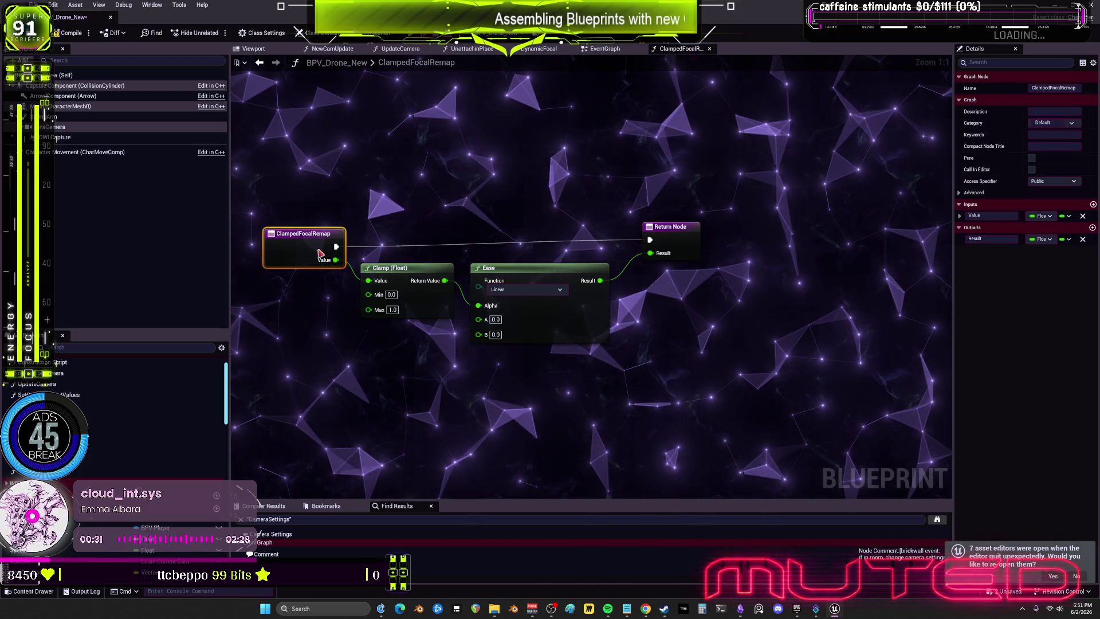
{"action": "left_click_drag", "start_coordinate": [662, 253], "coordinate": [646, 259]}
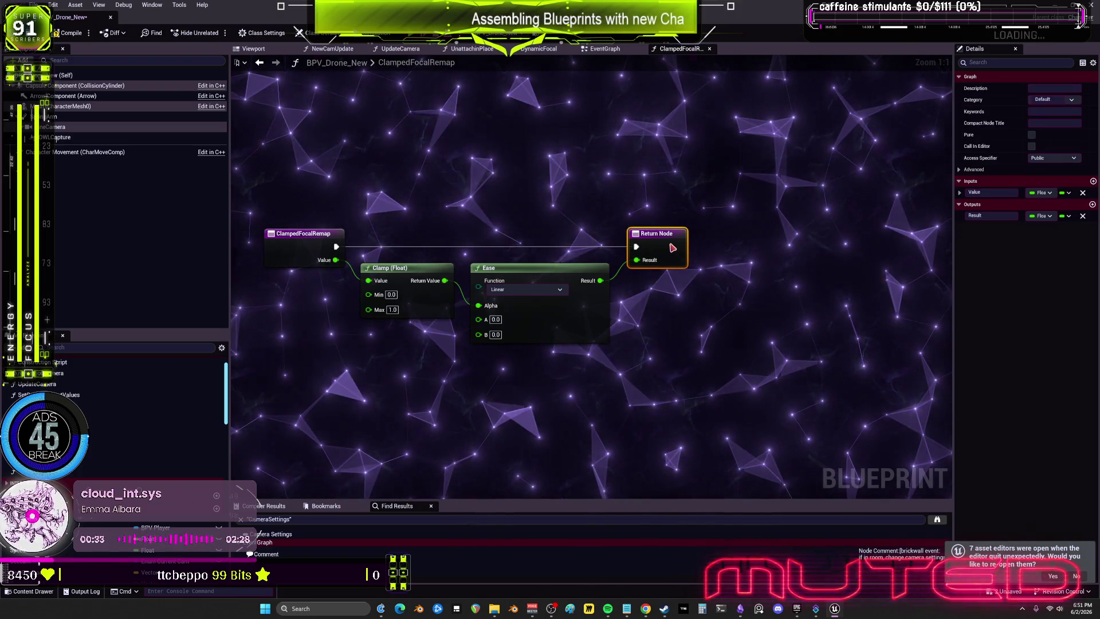
- Set the Ease node's A to 8.0 and B to 155.0
{"action": "left_click", "coordinate": [442, 204]}
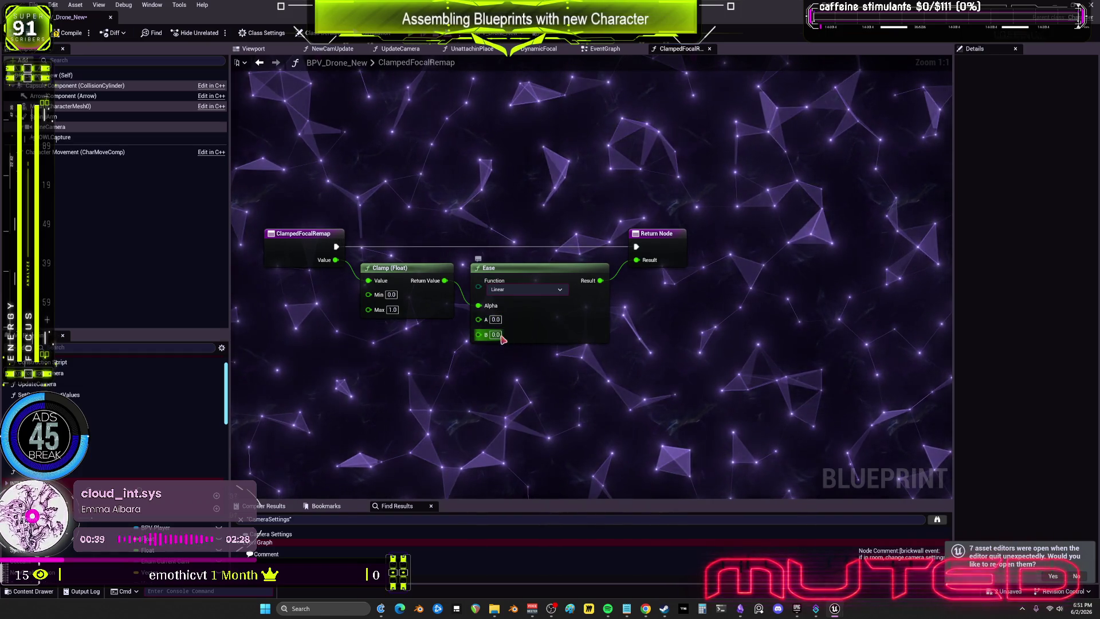
{"action": "left_click", "coordinate": [498, 320]}
{"action": "type", "text": "8"}
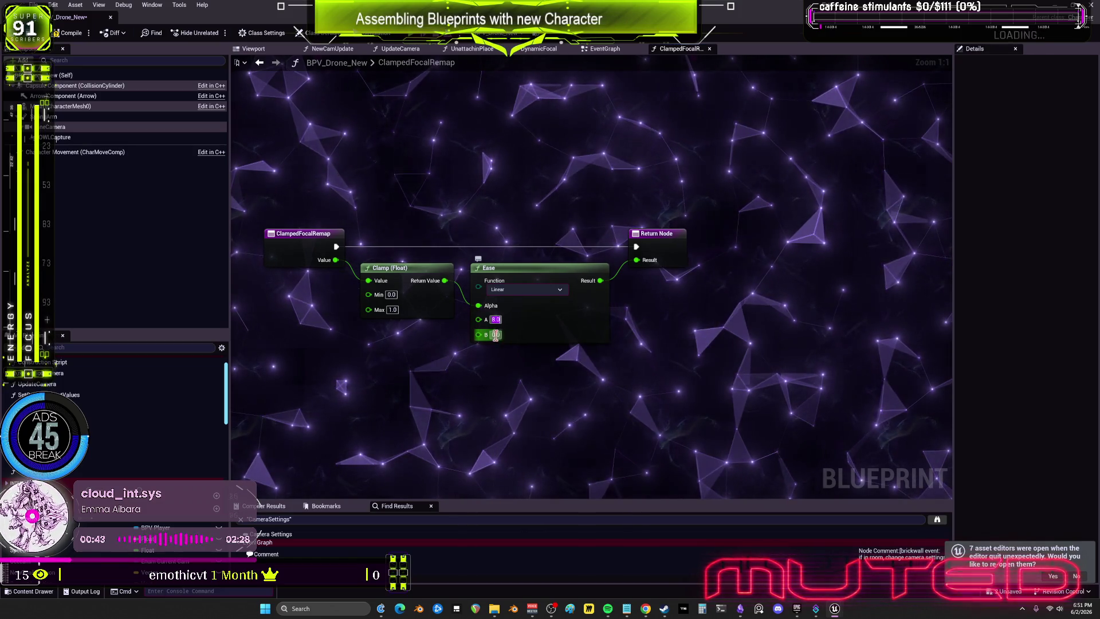
{"action": "type", "text": "155"}
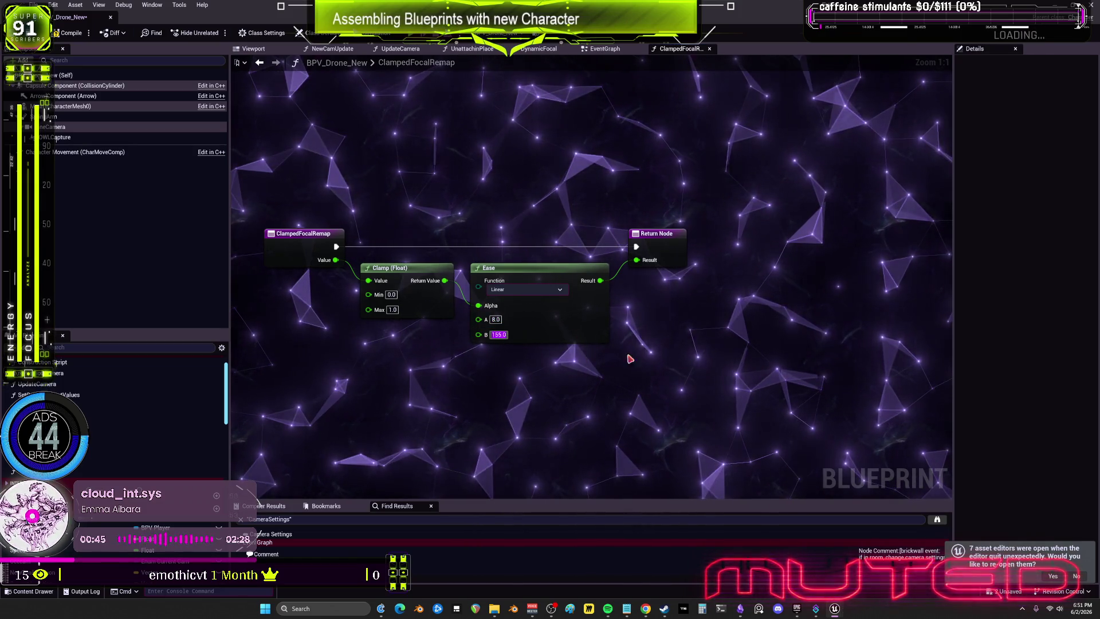
{"action": "left_click", "coordinate": [604, 360]}
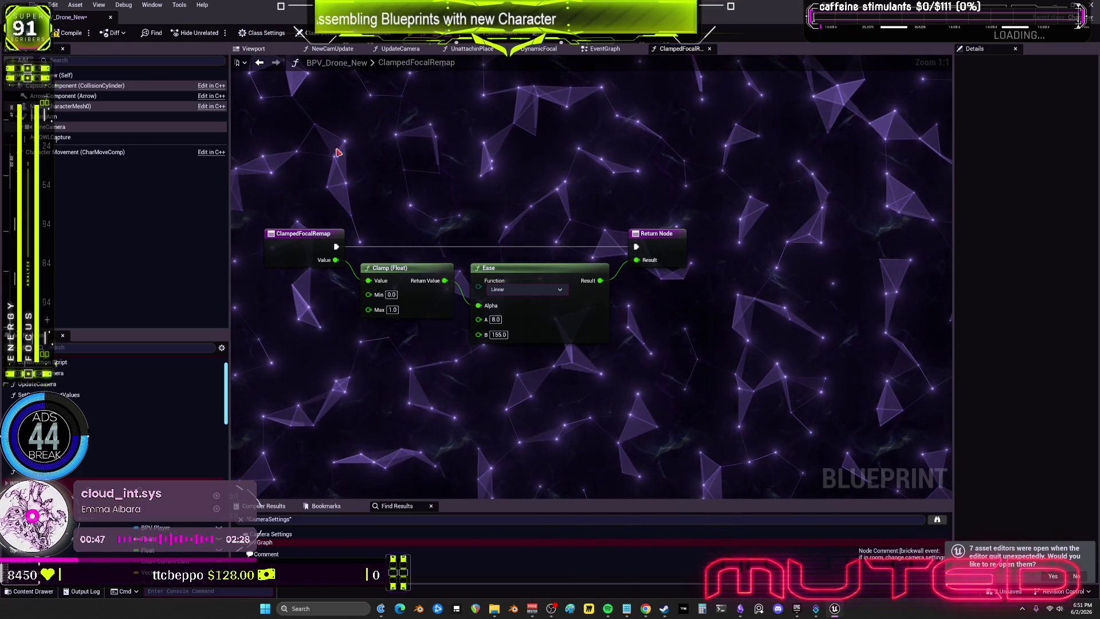
{"action": "left_click", "coordinate": [324, 232]}
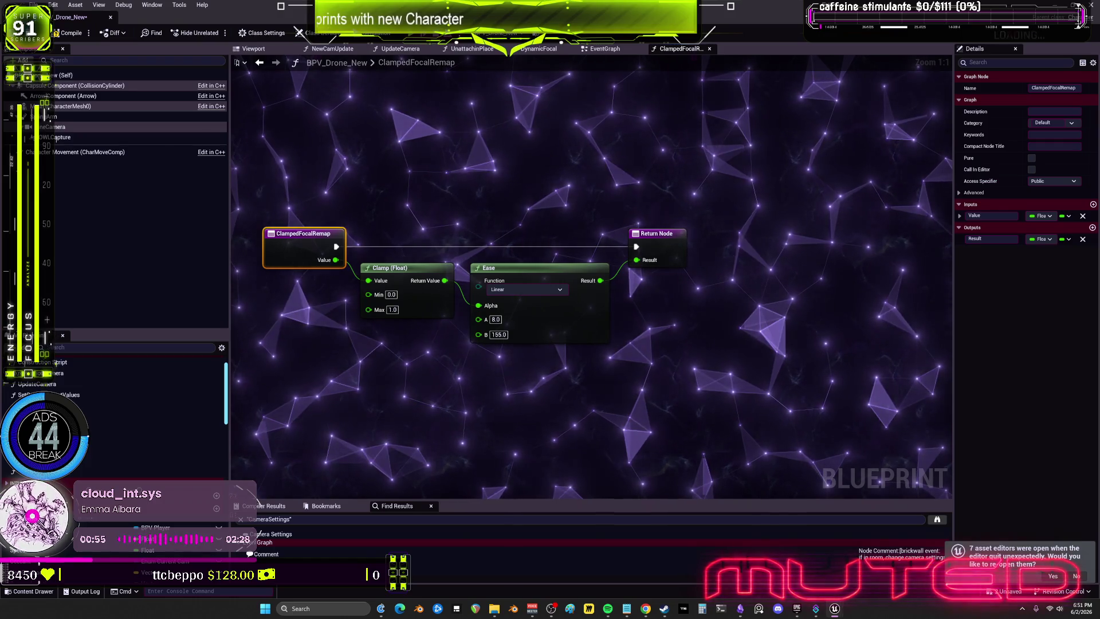
{"action": "left_click", "coordinate": [505, 334]}
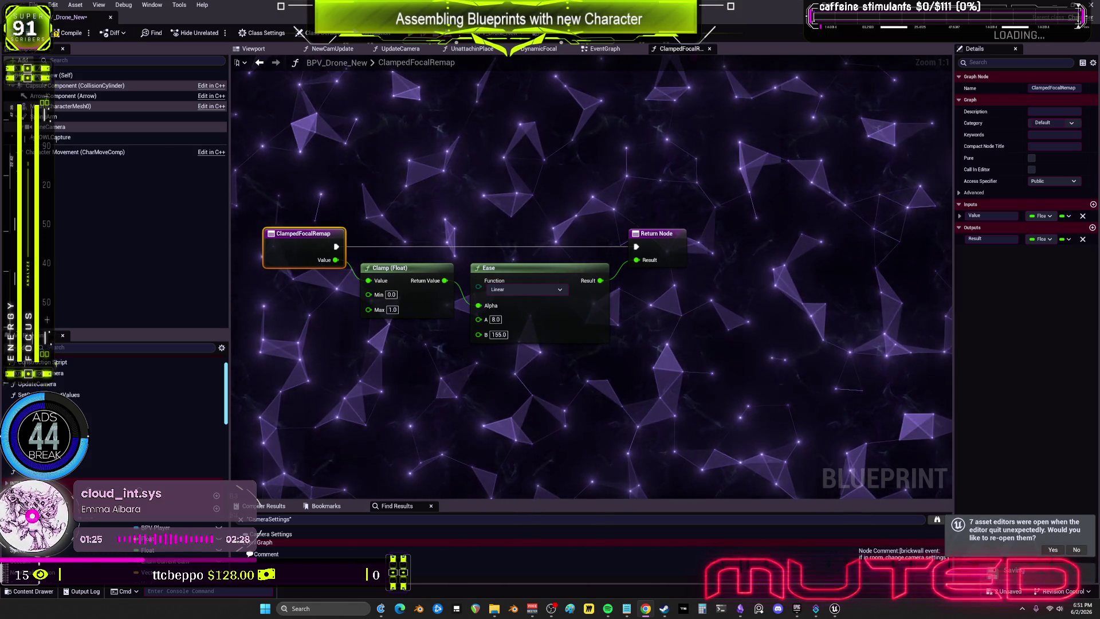
- Mark the ClampedFocalRemap function as Pure, then return to the EventGraph
{"action": "left_click_drag", "start_coordinate": [662, 385], "coordinate": [712, 392]}
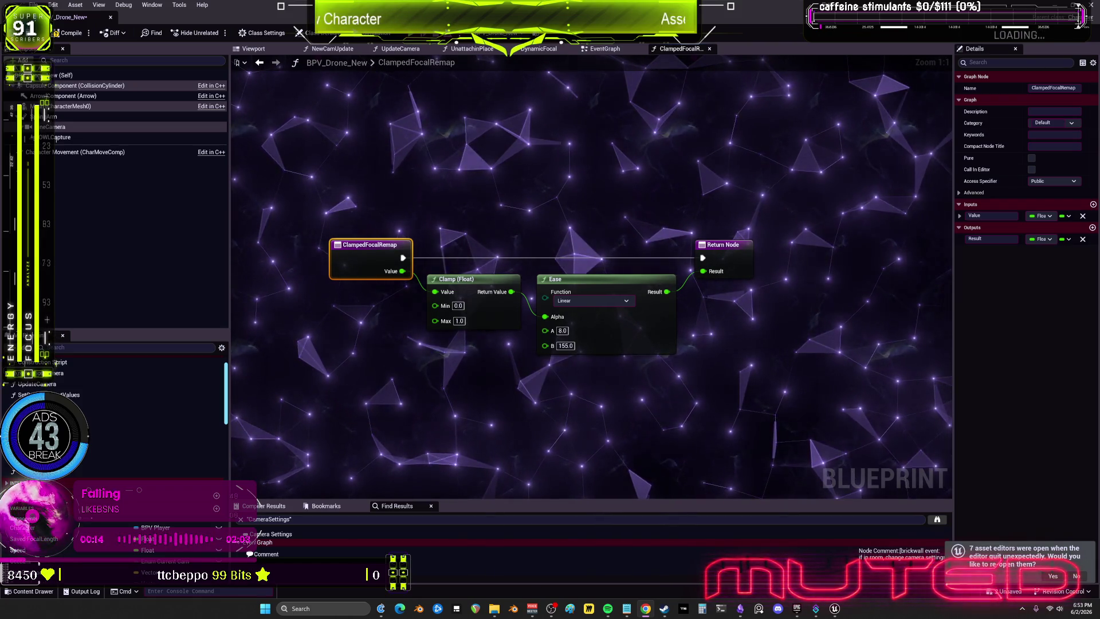
{"action": "left_click", "coordinate": [611, 392]}
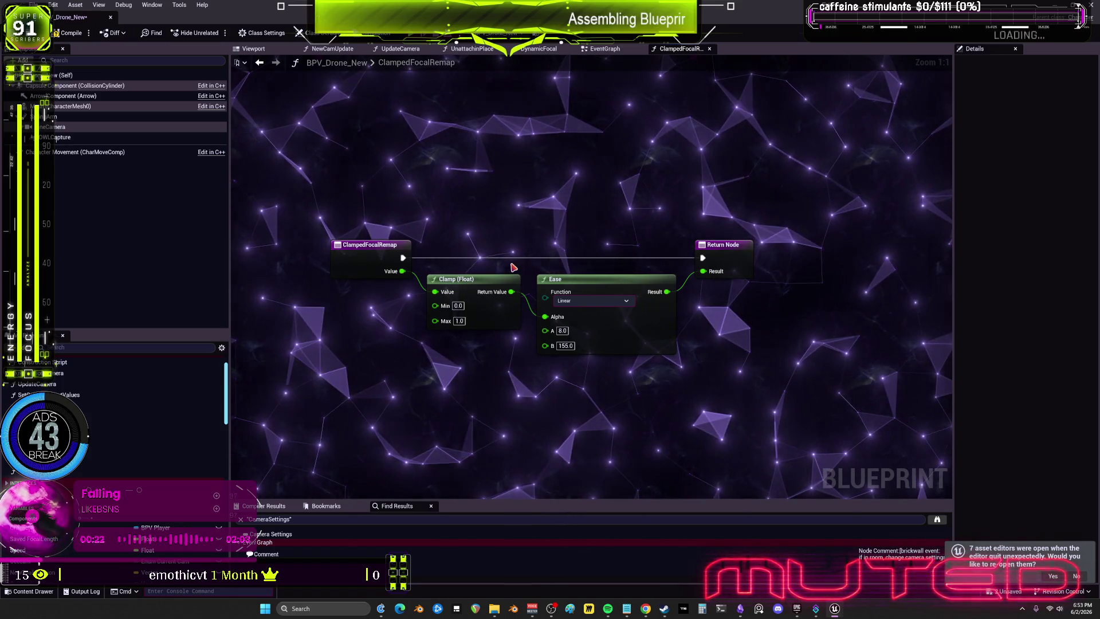
{"action": "left_click", "coordinate": [370, 247]}
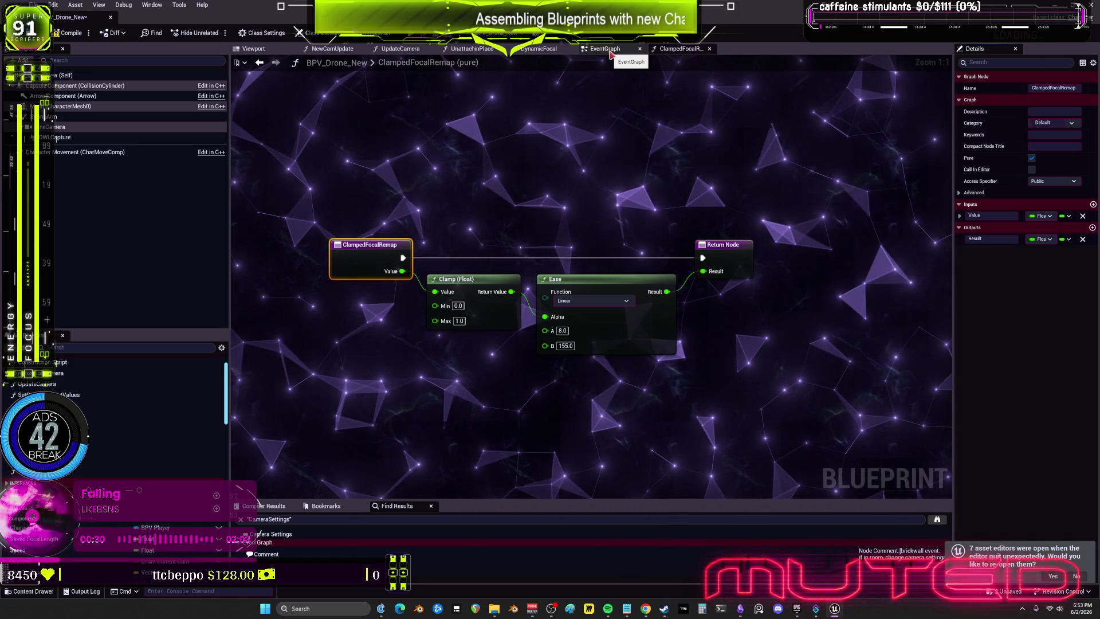
{"action": "key", "text": "alt+Left"}
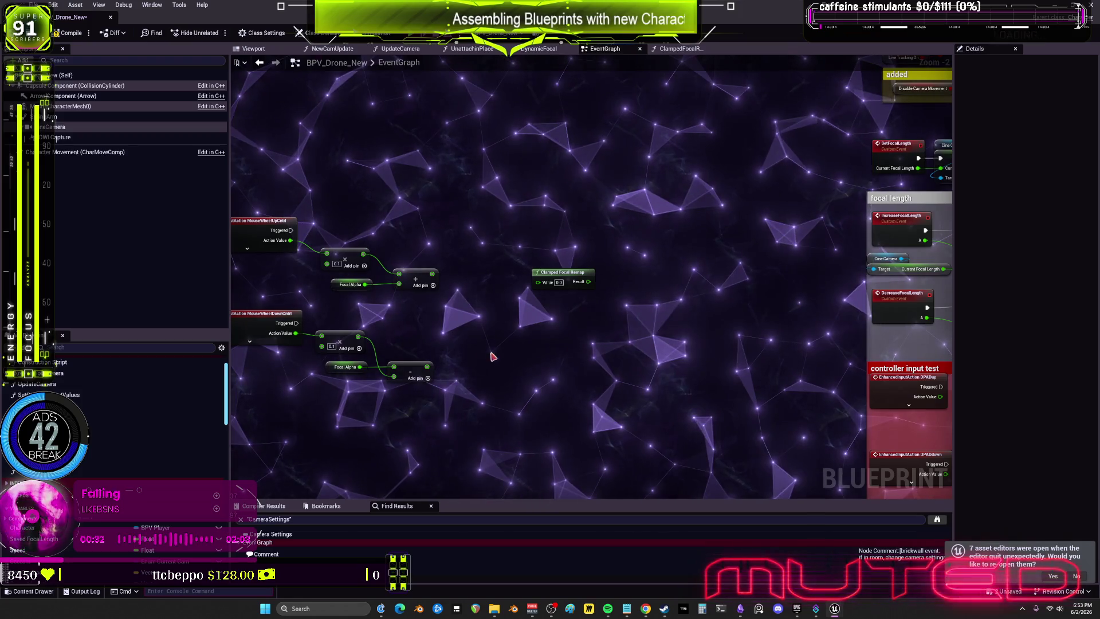
- Add a SET Focal Alpha node and feed its output into the upper Clamped Focal Remap's Value
{"action": "left_click", "coordinate": [559, 282]}
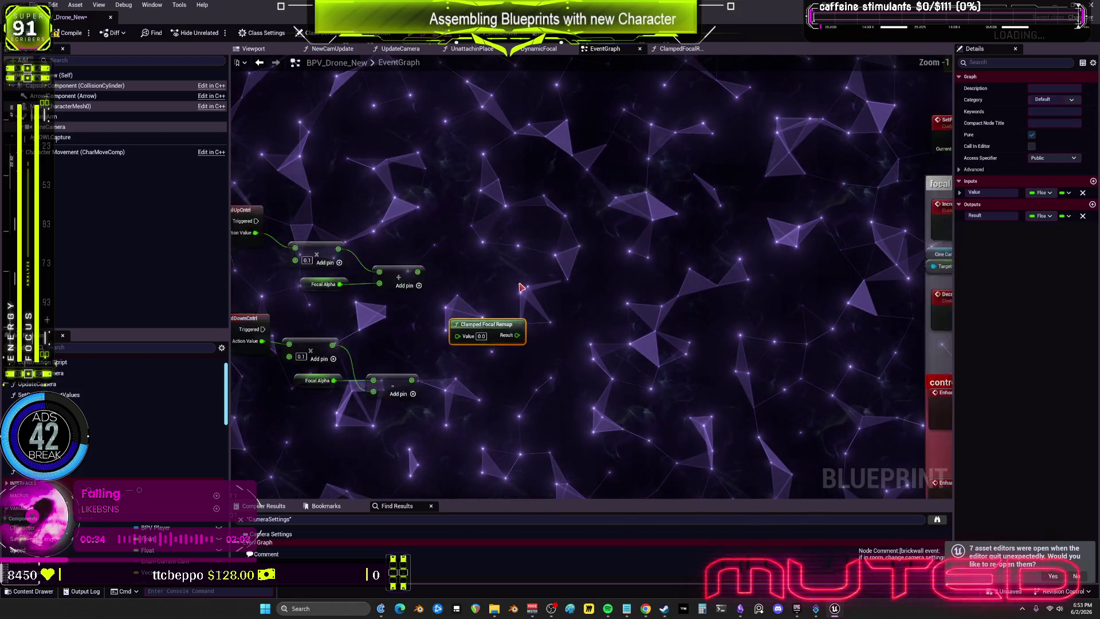
{"action": "scroll", "coordinate": [638, 235], "scroll_direction": "up", "scroll_amount": 2}
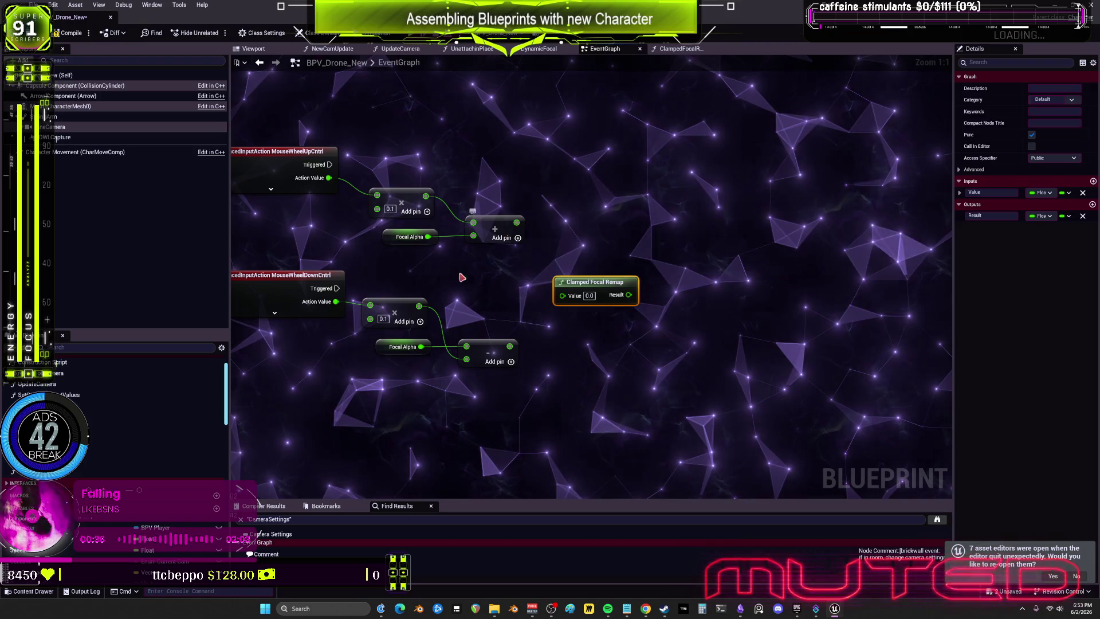
{"action": "scroll", "coordinate": [114, 435], "scroll_direction": "down", "scroll_amount": 8}
{"action": "scroll", "coordinate": [70, 557], "scroll_direction": "down", "scroll_amount": 5}
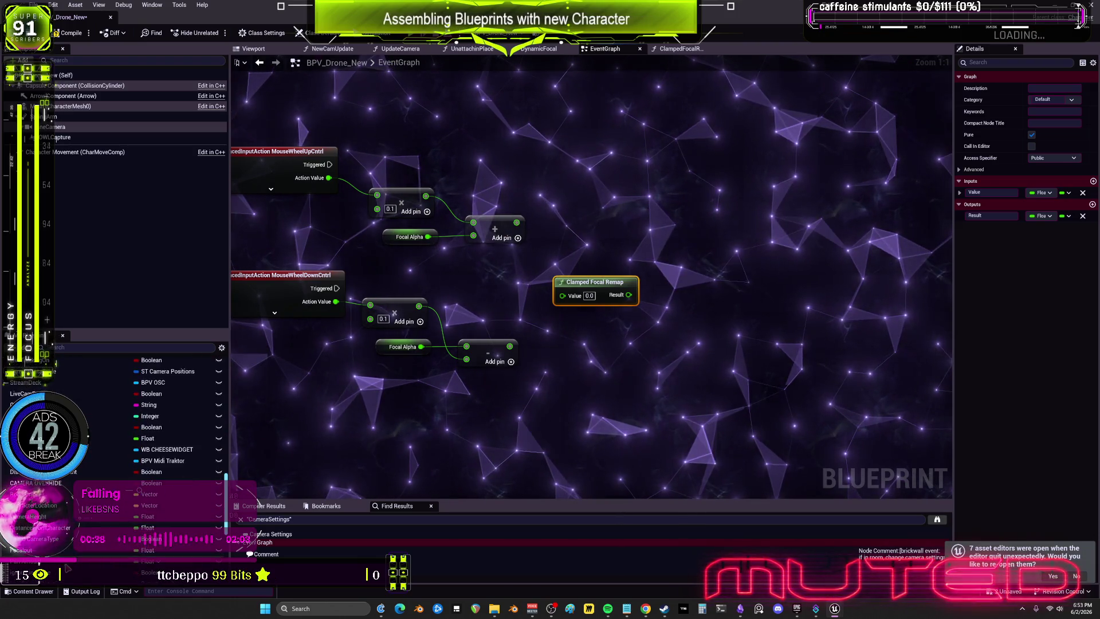
{"action": "left_click_drag", "start_coordinate": [26, 564], "coordinate": [500, 264]}
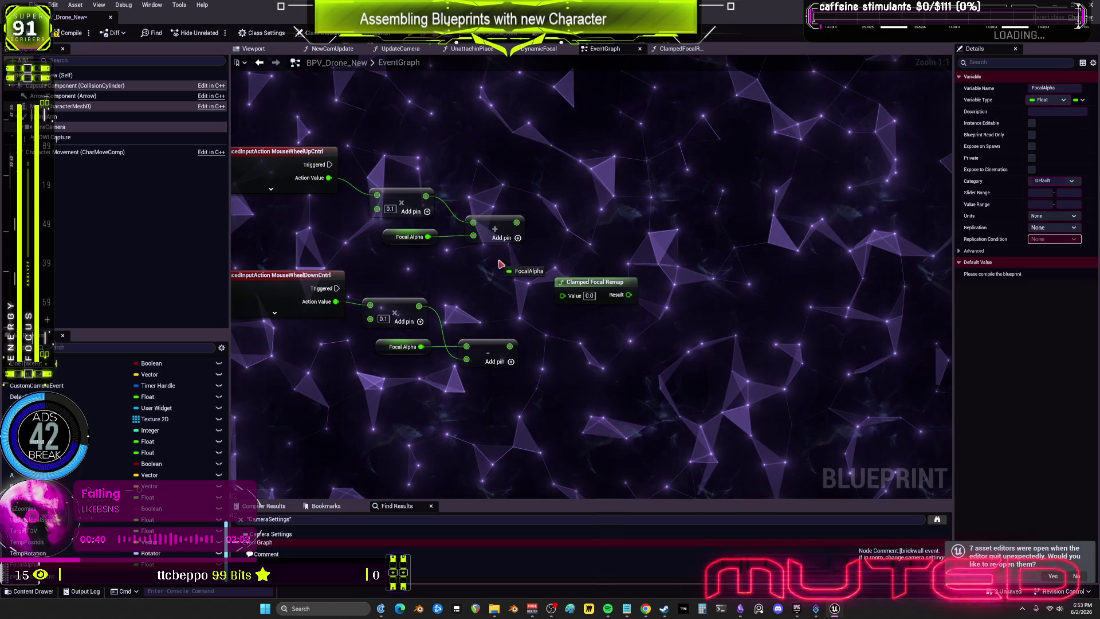
{"action": "left_click", "coordinate": [567, 215]}
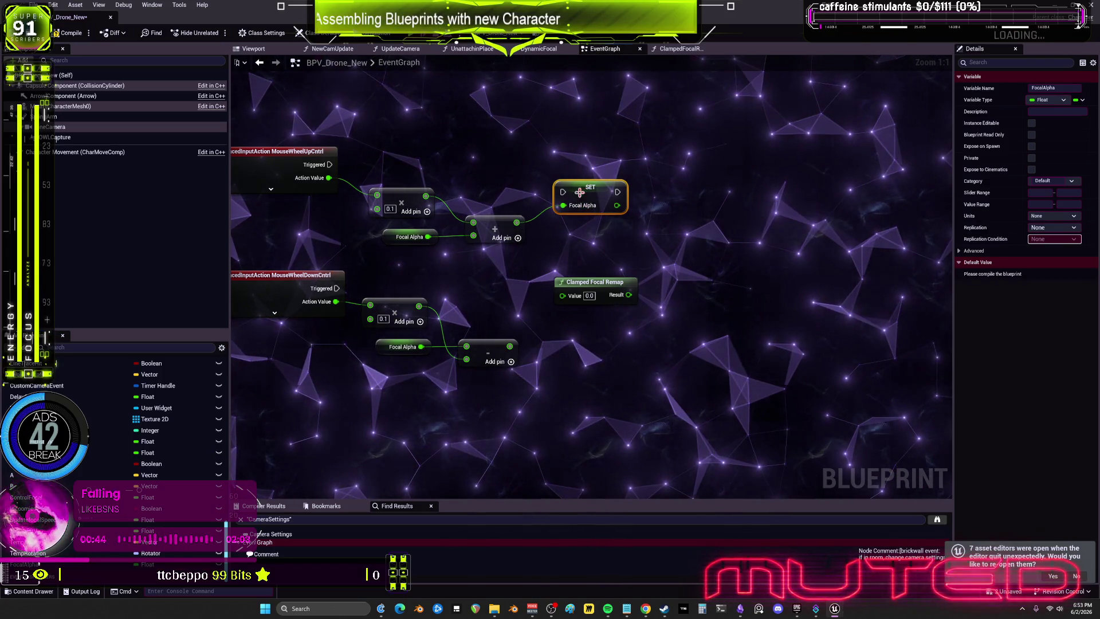
{"action": "key", "text": "ctrl+v"}
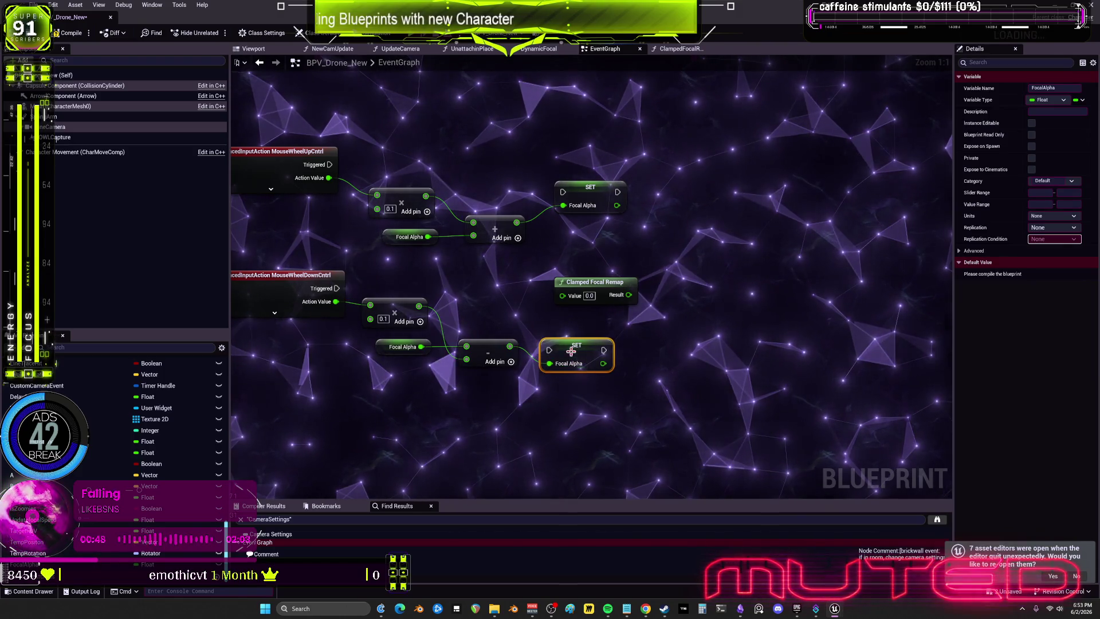
{"action": "left_click_drag", "start_coordinate": [617, 283], "coordinate": [686, 270]}
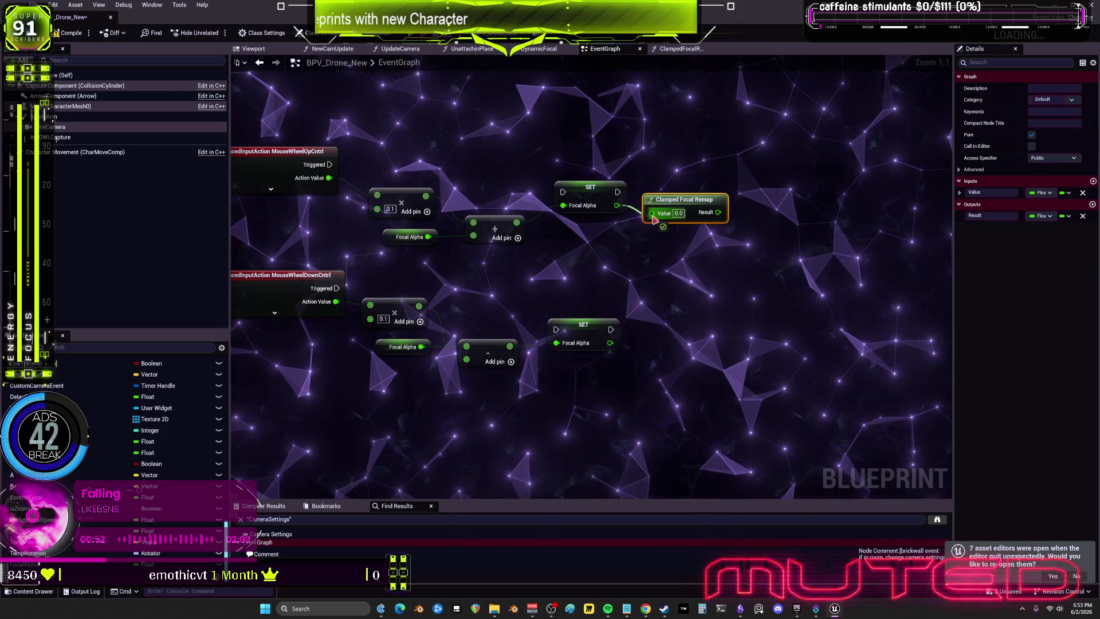
{"action": "left_click_drag", "start_coordinate": [653, 219], "coordinate": [652, 214]}
- Paste a second Clamped Focal Remap for the lower SET and place each remap under its SET node
{"action": "left_click", "coordinate": [641, 318]}
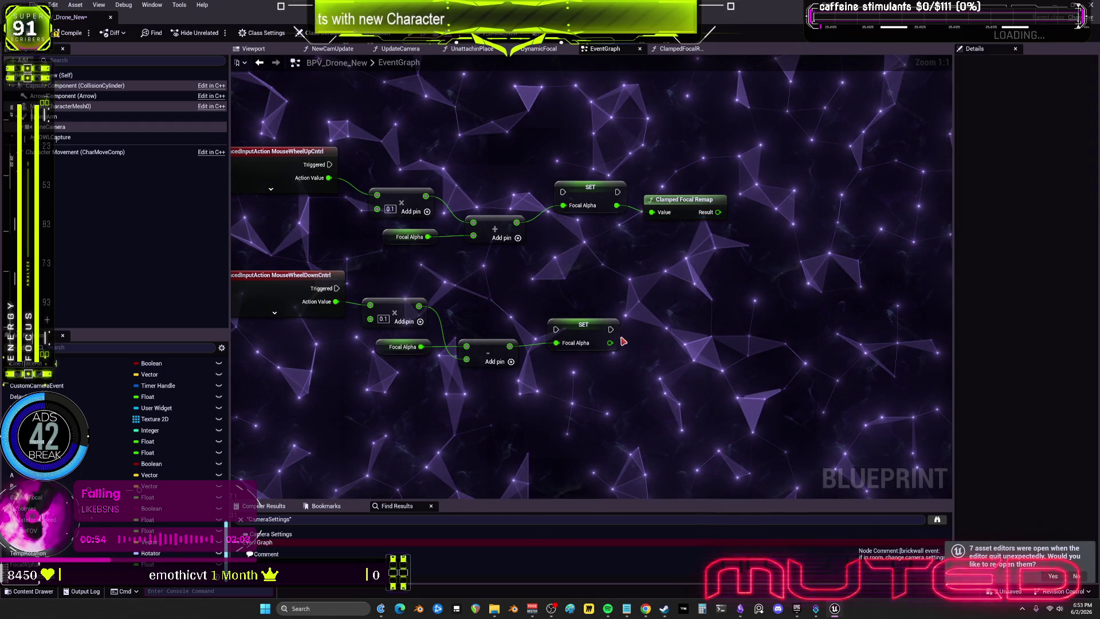
{"action": "key", "text": "ctrl+v"}
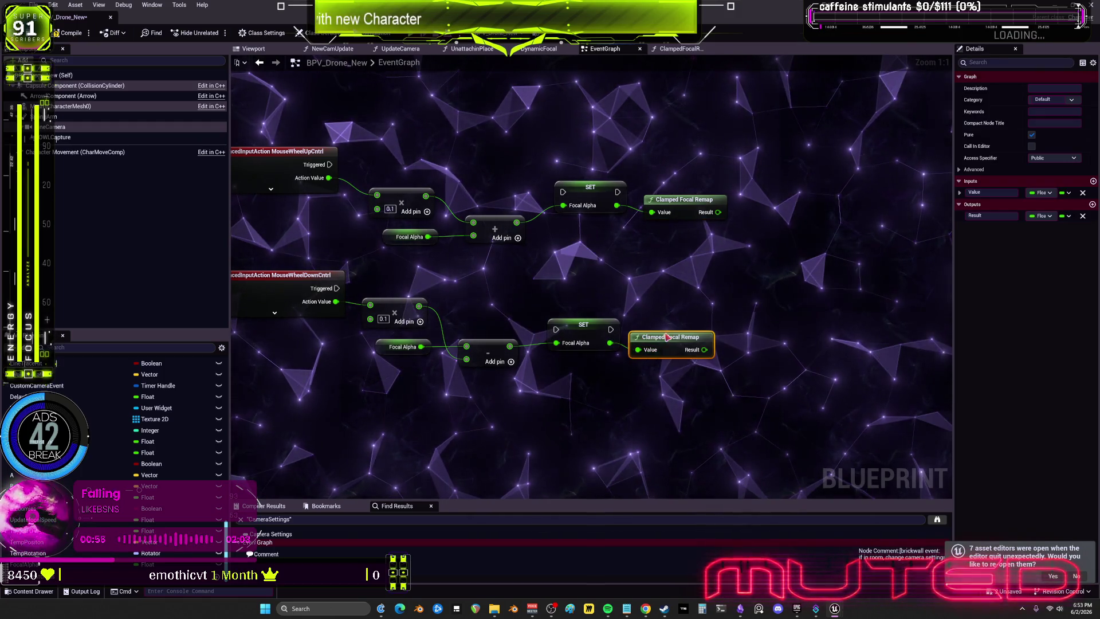
{"action": "left_click_drag", "start_coordinate": [665, 339], "coordinate": [673, 332]}
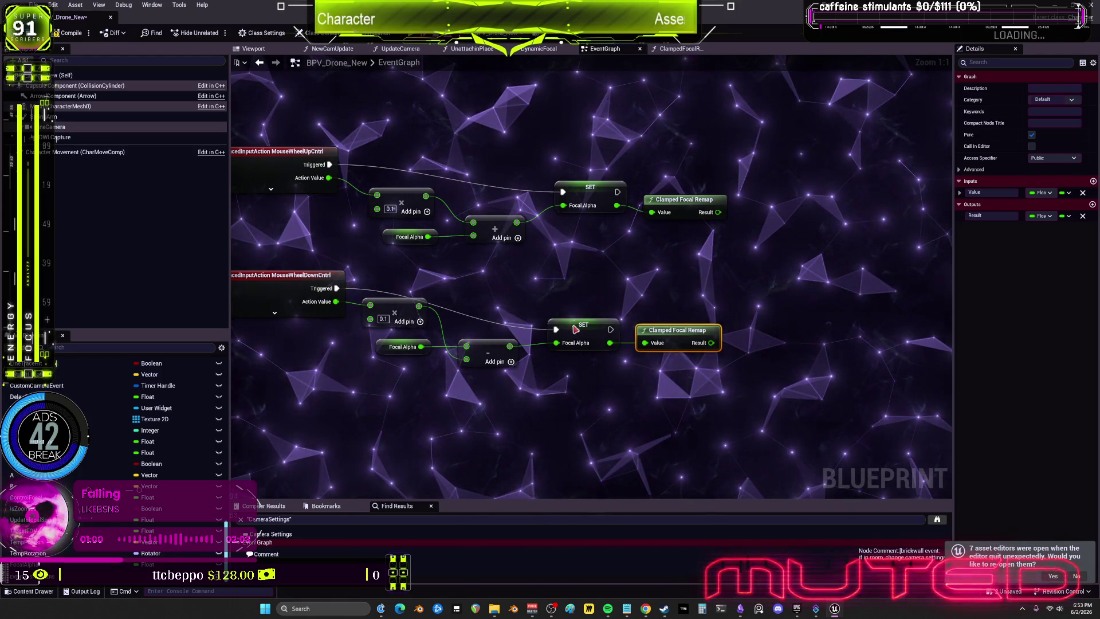
{"action": "left_click_drag", "start_coordinate": [575, 330], "coordinate": [549, 295]}
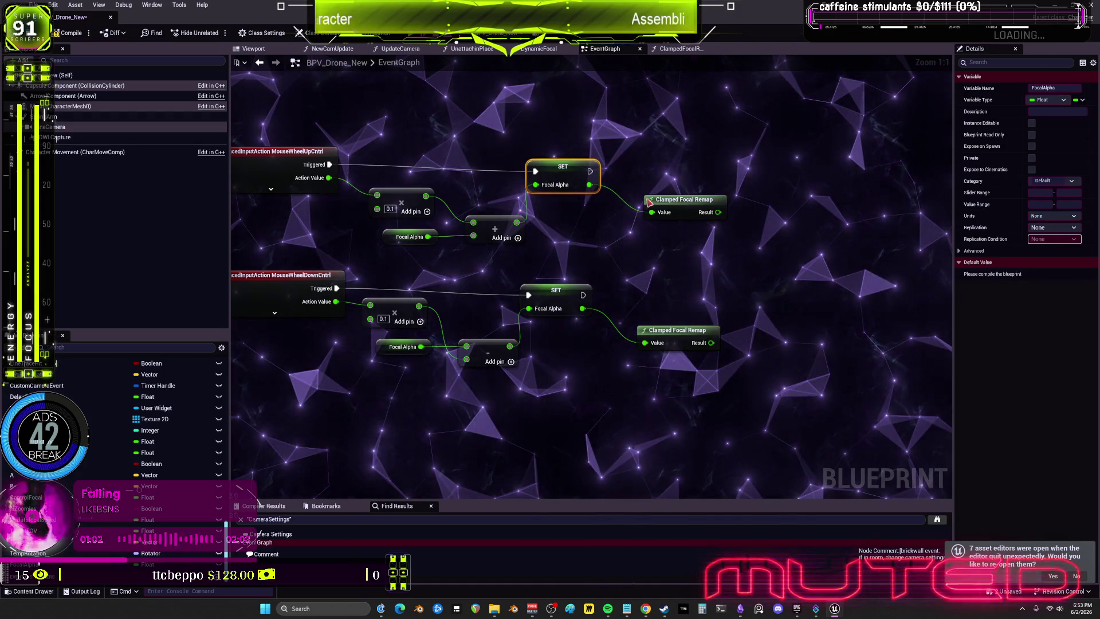
{"action": "left_click_drag", "start_coordinate": [665, 206], "coordinate": [638, 193]}
{"action": "left_click_drag", "start_coordinate": [582, 213], "coordinate": [562, 211]}
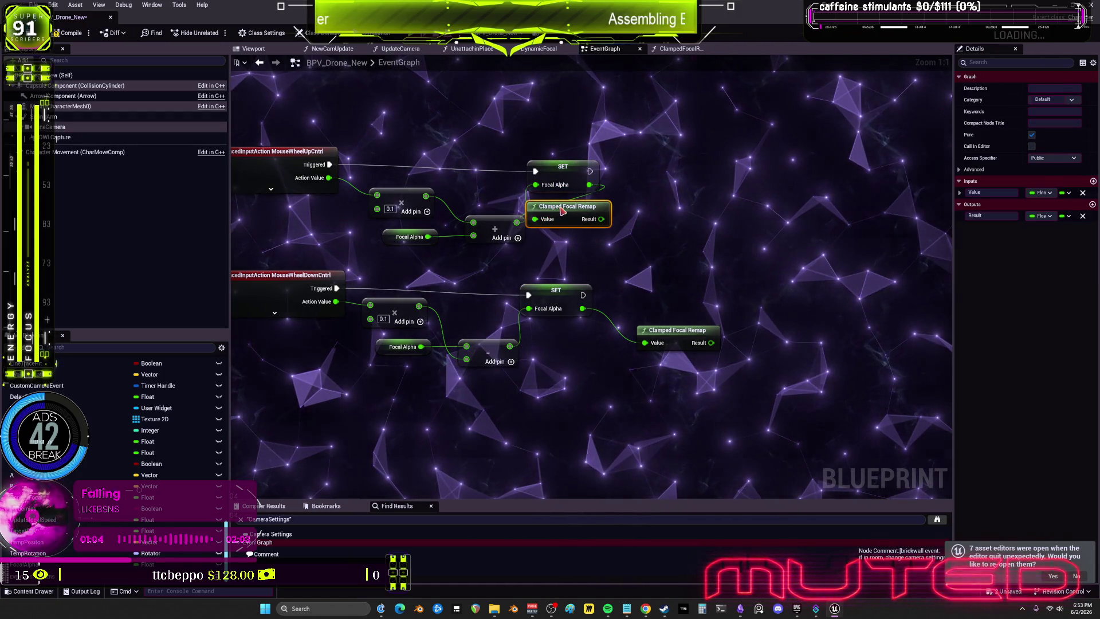
{"action": "left_click_drag", "start_coordinate": [552, 334], "coordinate": [562, 336]}
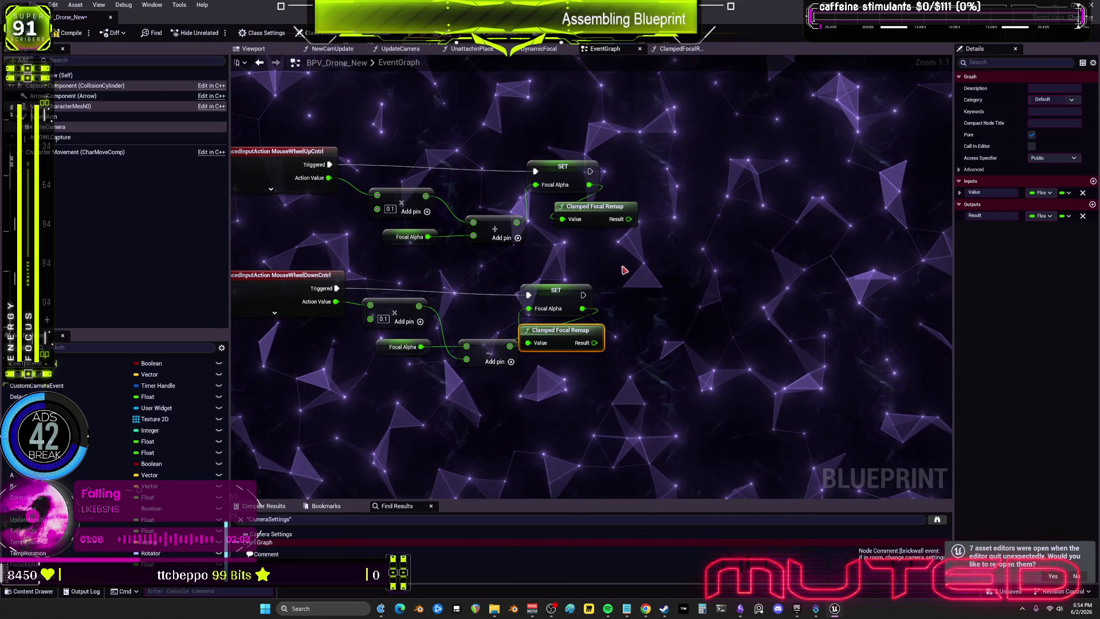
- Align and straighten both mouse-wheel chains so the SET nodes line up with Triggered
{"action": "key", "text": "shift+a"}
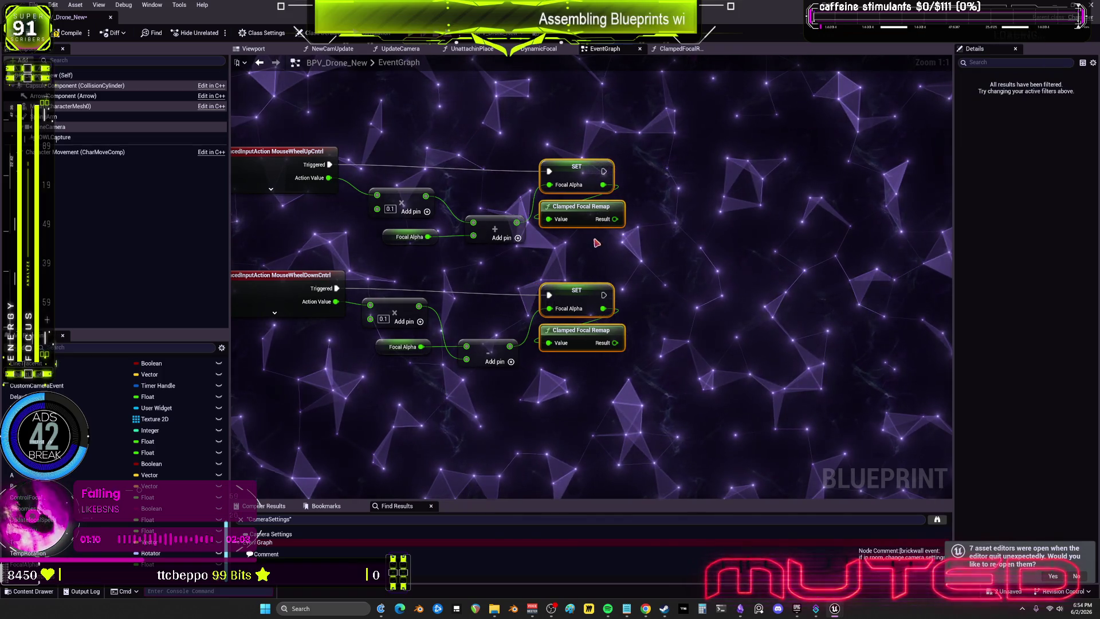
{"action": "left_click", "coordinate": [581, 290]}
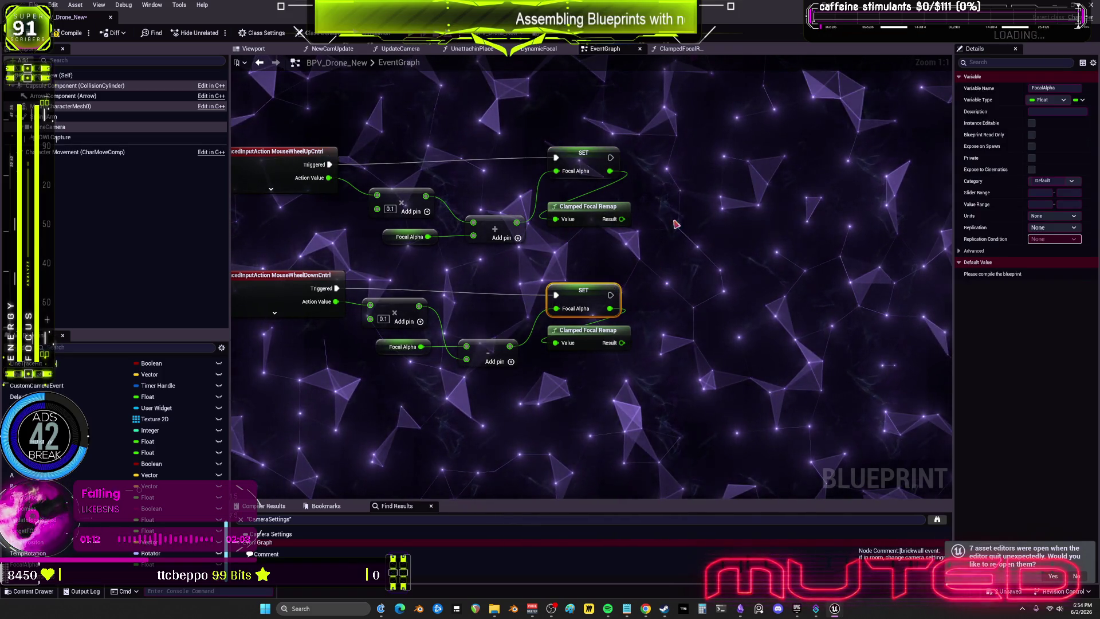
{"action": "key", "text": "q"}
{"action": "key", "text": "q"}
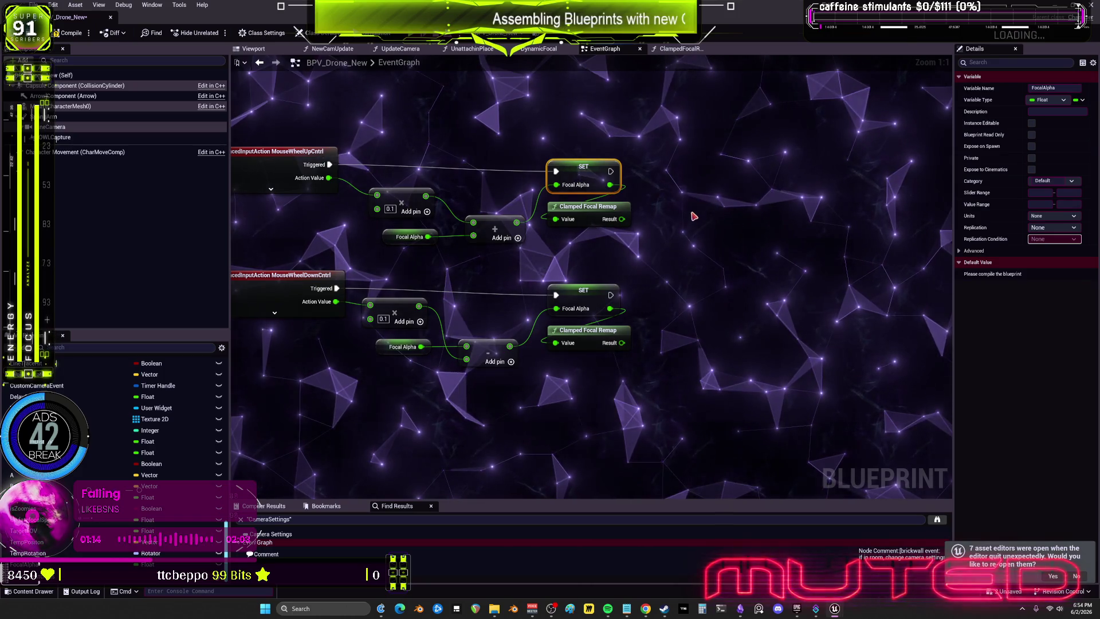
{"action": "left_click_drag", "start_coordinate": [584, 275], "coordinate": [609, 282]}
{"action": "key", "text": "q"}
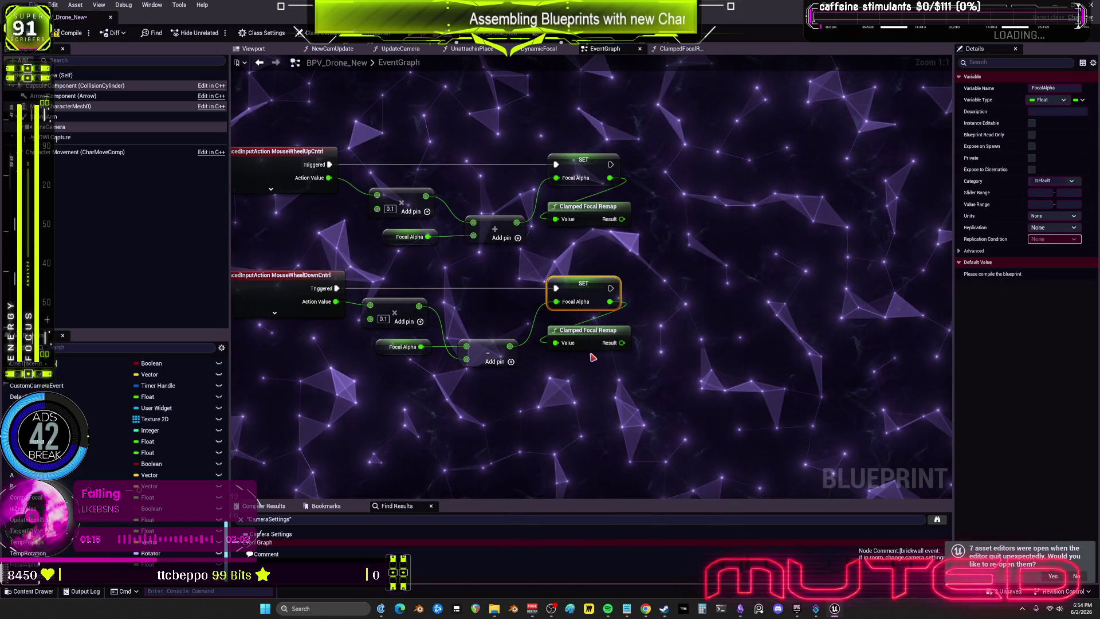
{"action": "scroll", "coordinate": [617, 293], "scroll_direction": "down", "scroll_amount": 3}
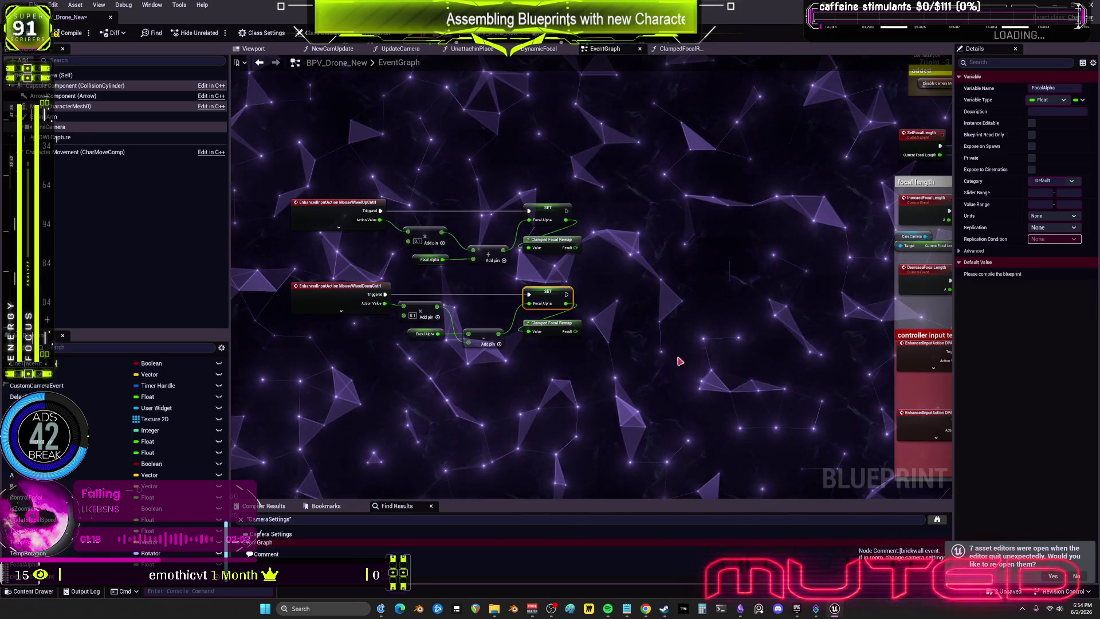
- Add a SET Control Focal node after the upper SET Focal Alpha and wire its exec
{"action": "left_click_drag", "start_coordinate": [275, 179], "coordinate": [643, 359]}
{"action": "left_click_drag", "start_coordinate": [540, 168], "coordinate": [650, 178]}
{"action": "scroll", "coordinate": [651, 178], "scroll_direction": "up", "scroll_amount": 2}
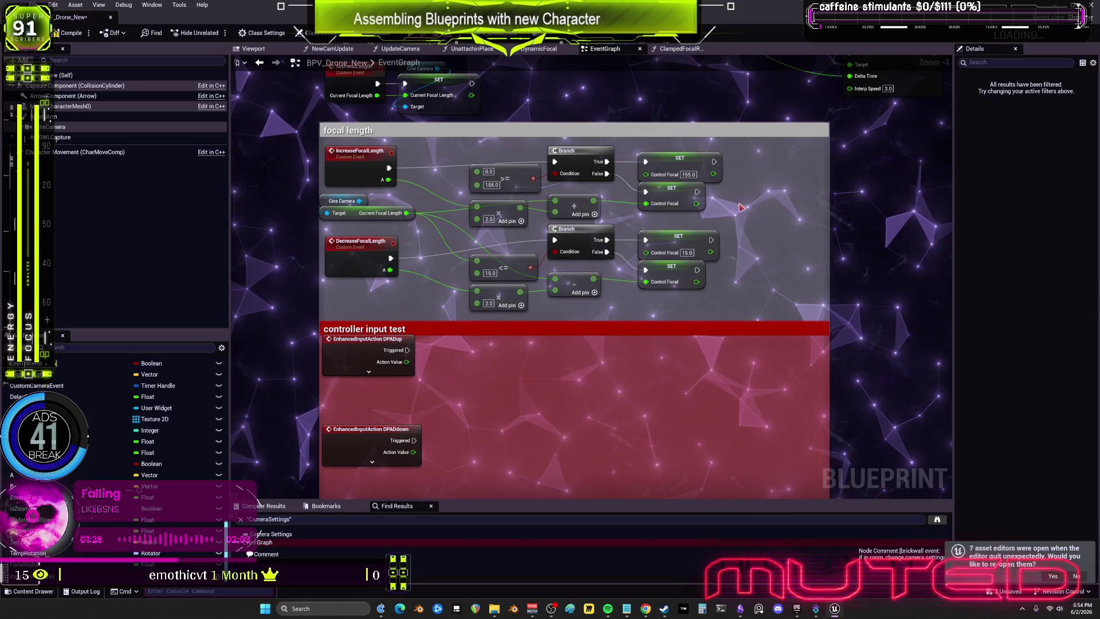
{"action": "left_click_drag", "start_coordinate": [235, 232], "coordinate": [607, 240]}
{"action": "mouse_move", "coordinate": [673, 344]}
{"action": "left_mouse_down"}
{"action": "mouse_move", "coordinate": [535, 258]}
{"action": "mouse_move", "coordinate": [229, 143]}
{"action": "left_mouse_up"}
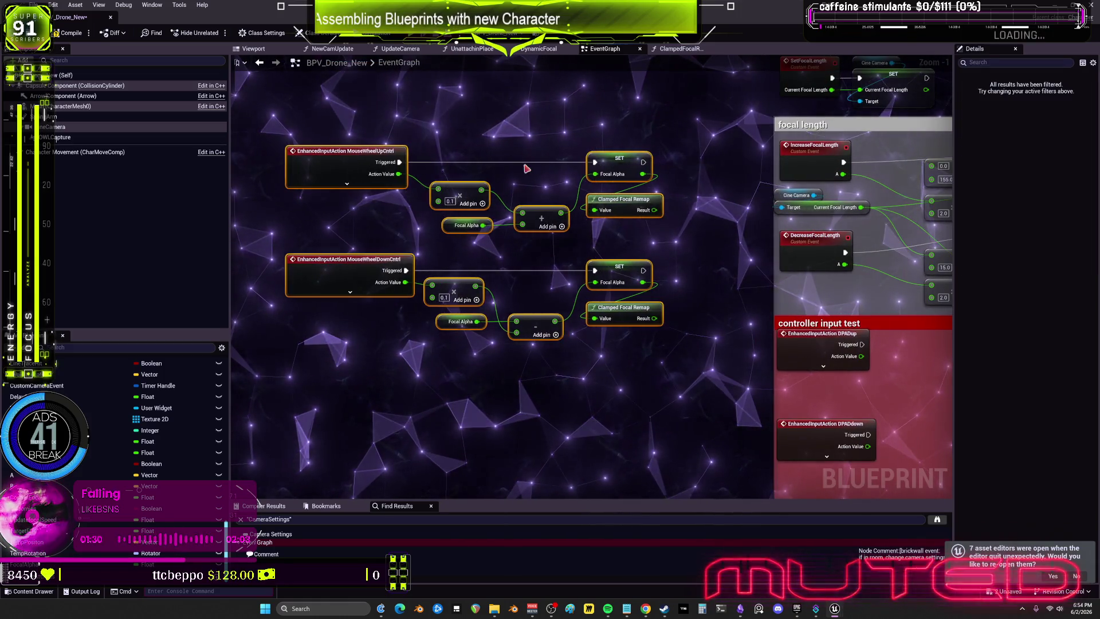
{"action": "left_click", "coordinate": [610, 239]}
{"action": "key", "text": "ctrl+v"}
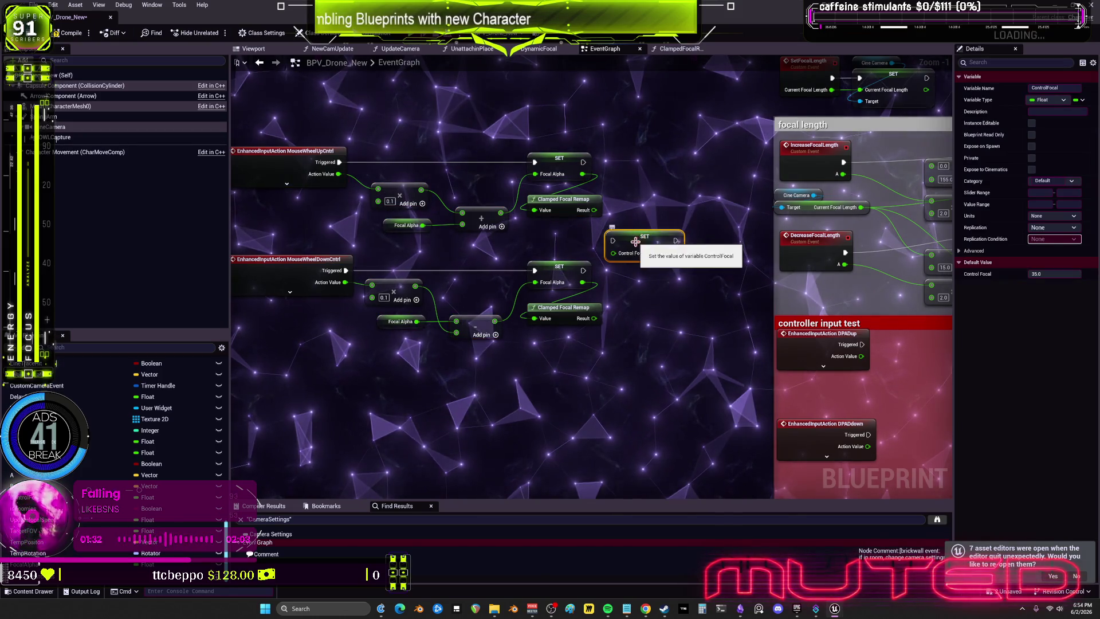
{"action": "left_click_drag", "start_coordinate": [659, 247], "coordinate": [676, 172]}
{"action": "left_click_drag", "start_coordinate": [583, 162], "coordinate": [643, 174]}
- Feed Clamped Focal Remap's Result into Control Focal and add a second SET Control Focal on the lower chain
{"action": "mouse_move", "coordinate": [598, 209]}
{"action": "left_mouse_down"}
{"action": "mouse_move", "coordinate": [644, 186]}
{"action": "mouse_move", "coordinate": [646, 163]}
{"action": "left_mouse_up"}
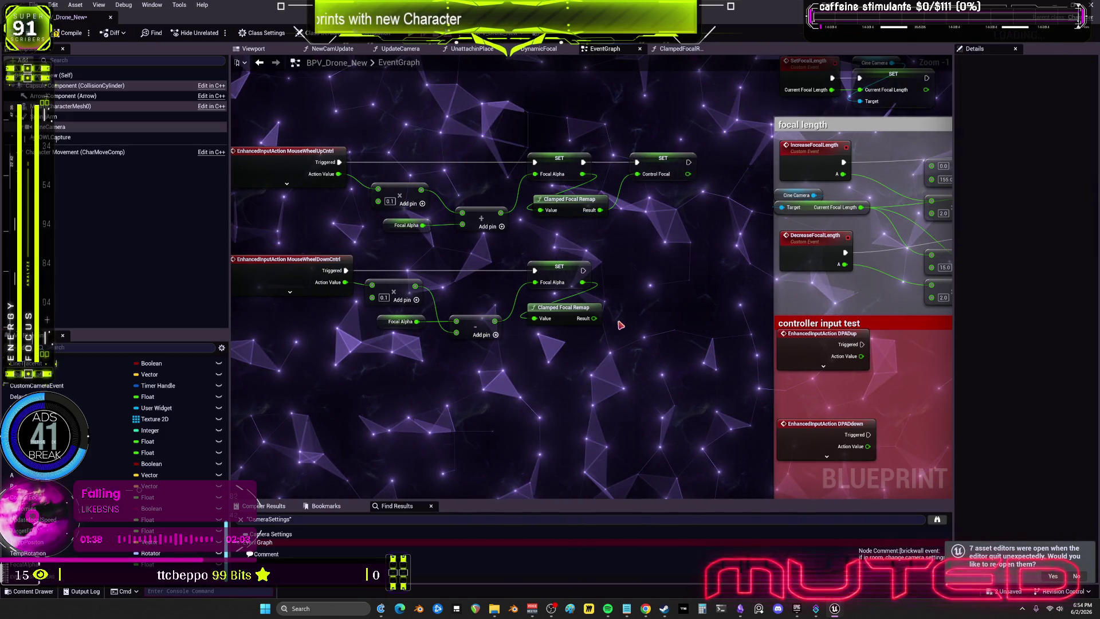
{"action": "key", "text": "ctrl+v"}
{"action": "left_click_drag", "start_coordinate": [594, 319], "coordinate": [638, 295]}
{"action": "mouse_move", "coordinate": [583, 270]}
{"action": "left_mouse_down"}
{"action": "mouse_move", "coordinate": [636, 282]}
{"action": "mouse_move", "coordinate": [650, 274]}
{"action": "left_mouse_up"}
{"action": "scroll", "coordinate": [653, 272], "scroll_direction": "down", "scroll_amount": 2}
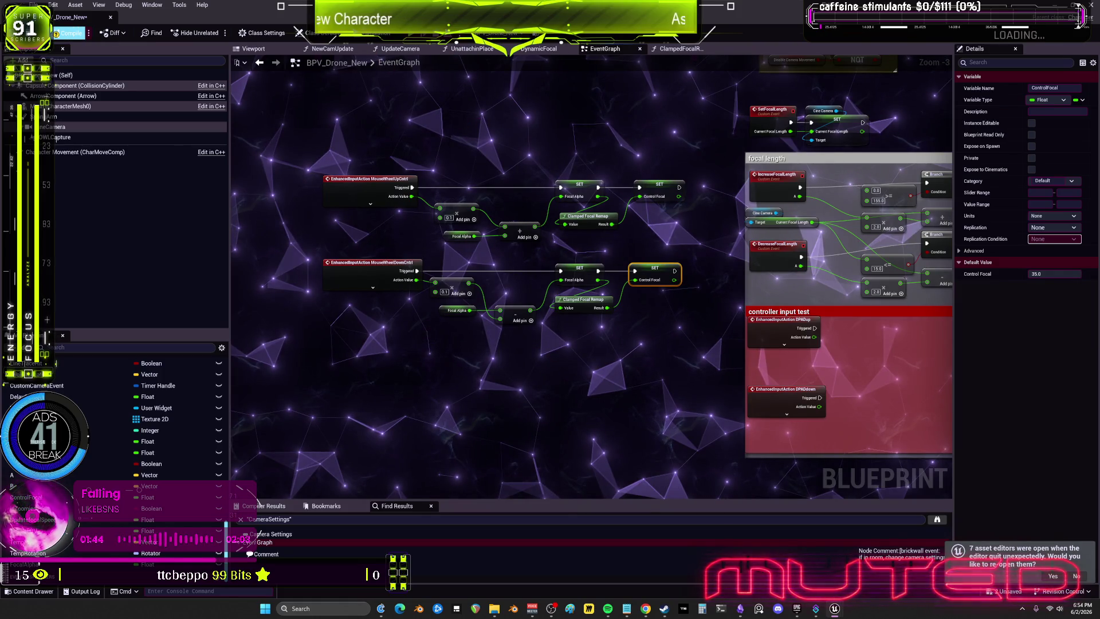
- Try Play-in-Editor and open the failing WorldFunctions blueprint with an enlarged Compiler Results panel
{"action": "key", "text": "alt+p"}
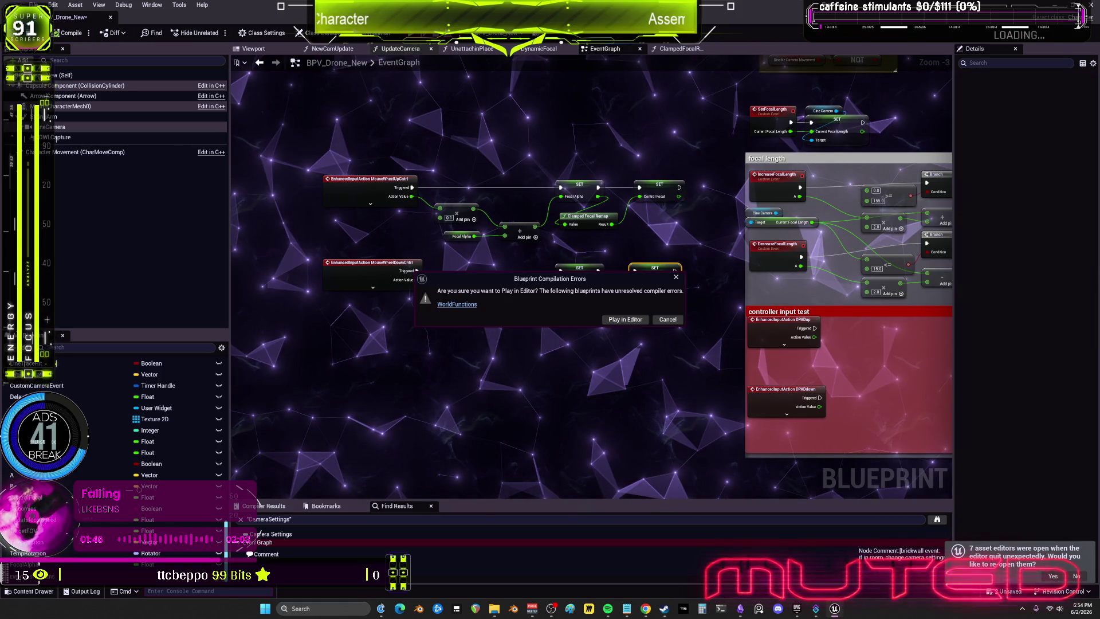
{"action": "left_click", "coordinate": [457, 305]}
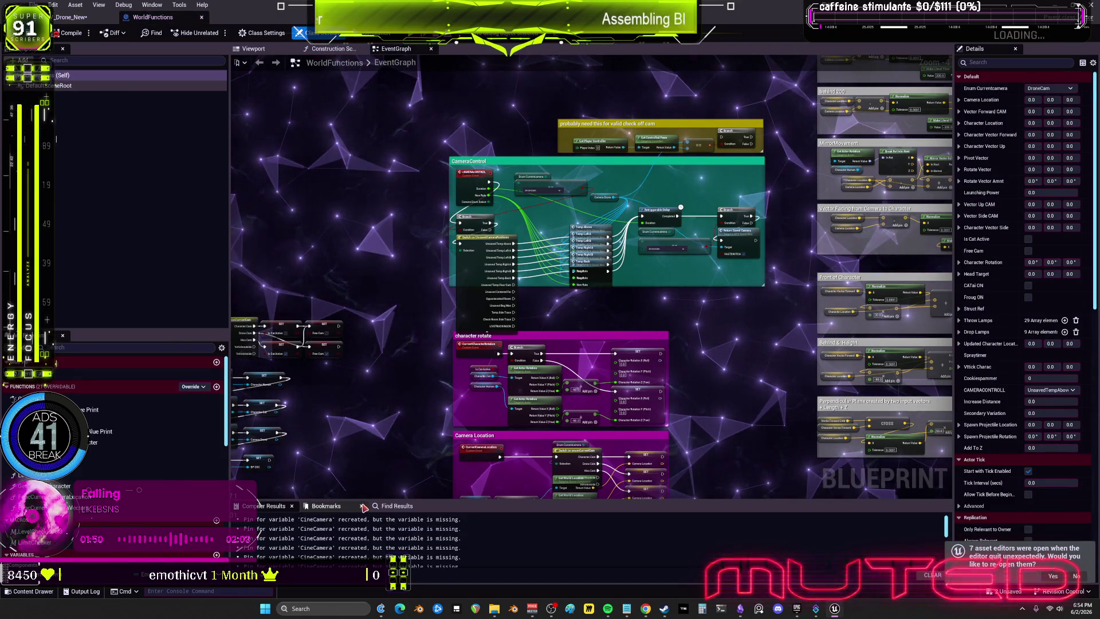
{"action": "left_click_drag", "start_coordinate": [364, 501], "coordinate": [387, 343]}
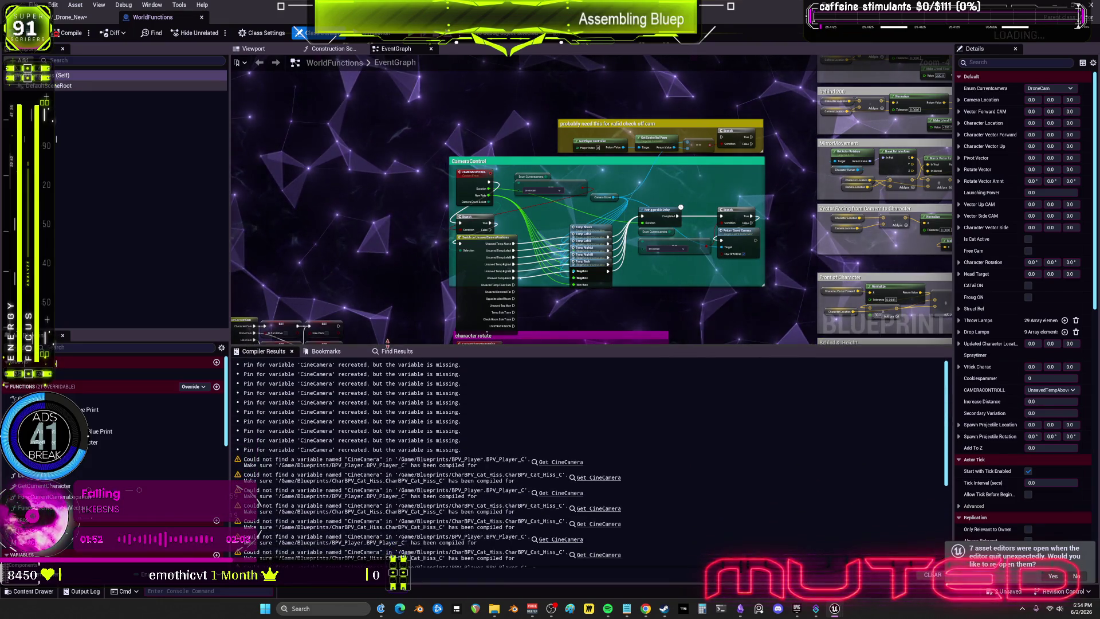
{"action": "scroll", "coordinate": [516, 435], "scroll_direction": "down", "scroll_amount": 3}
- Jump to the missing CineCamera error and bring the CharacterLocation group into view
{"action": "left_click", "coordinate": [565, 424]}
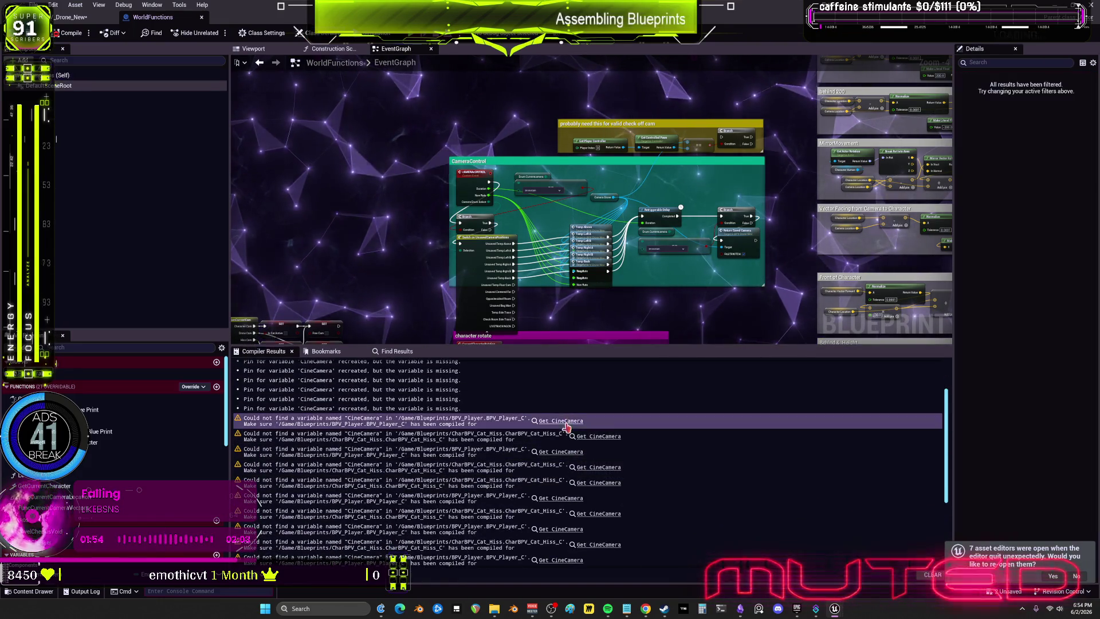
{"action": "left_click", "coordinate": [564, 422]}
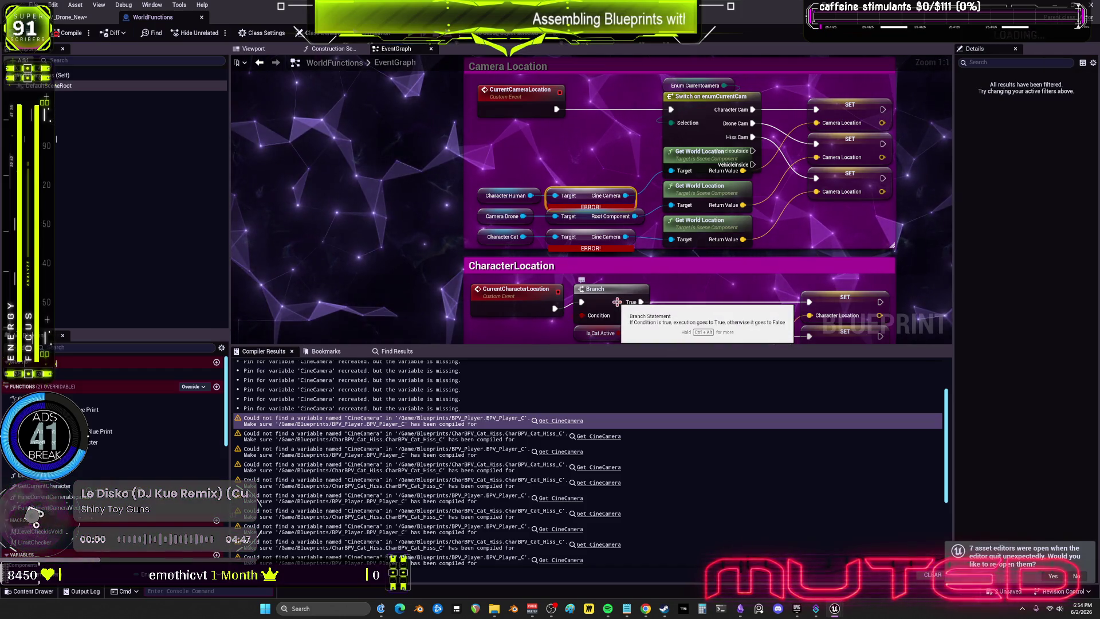
{"action": "scroll", "coordinate": [397, 268], "scroll_direction": "down", "scroll_amount": 3}
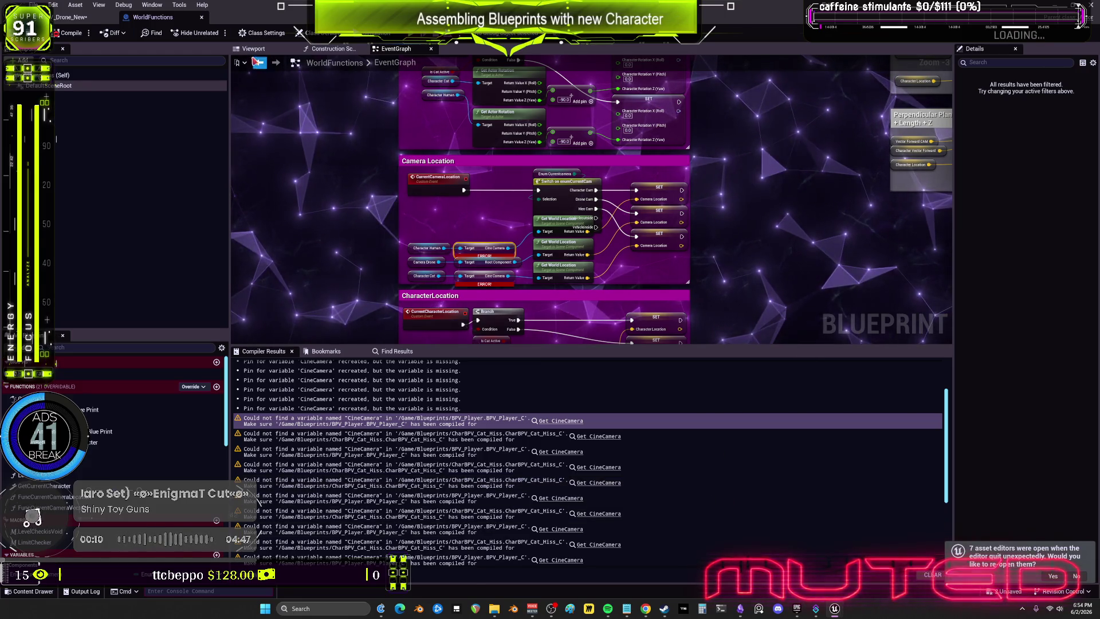
{"action": "scroll", "coordinate": [559, 268], "scroll_direction": "down", "scroll_amount": 2}
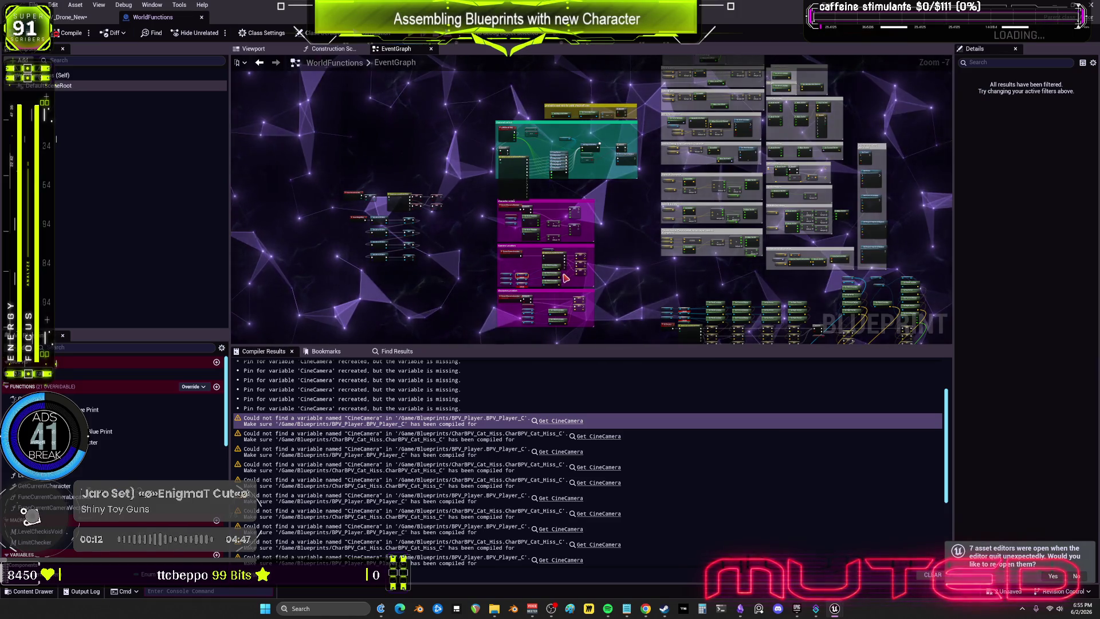
{"action": "scroll", "coordinate": [559, 268], "scroll_direction": "up", "scroll_amount": 5}
{"action": "mouse_move", "coordinate": [559, 269]}
{"action": "left_mouse_down"}
{"action": "mouse_move", "coordinate": [705, 352]}
{"action": "mouse_move", "coordinate": [681, 224]}
{"action": "left_mouse_up"}
- Move the camera variable and the three Get World Location nodes left to make room
{"action": "mouse_move", "coordinate": [461, 203]}
{"action": "left_mouse_down"}
{"action": "mouse_move", "coordinate": [502, 256]}
{"action": "mouse_move", "coordinate": [577, 286]}
{"action": "mouse_move", "coordinate": [580, 269]}
{"action": "left_mouse_up"}
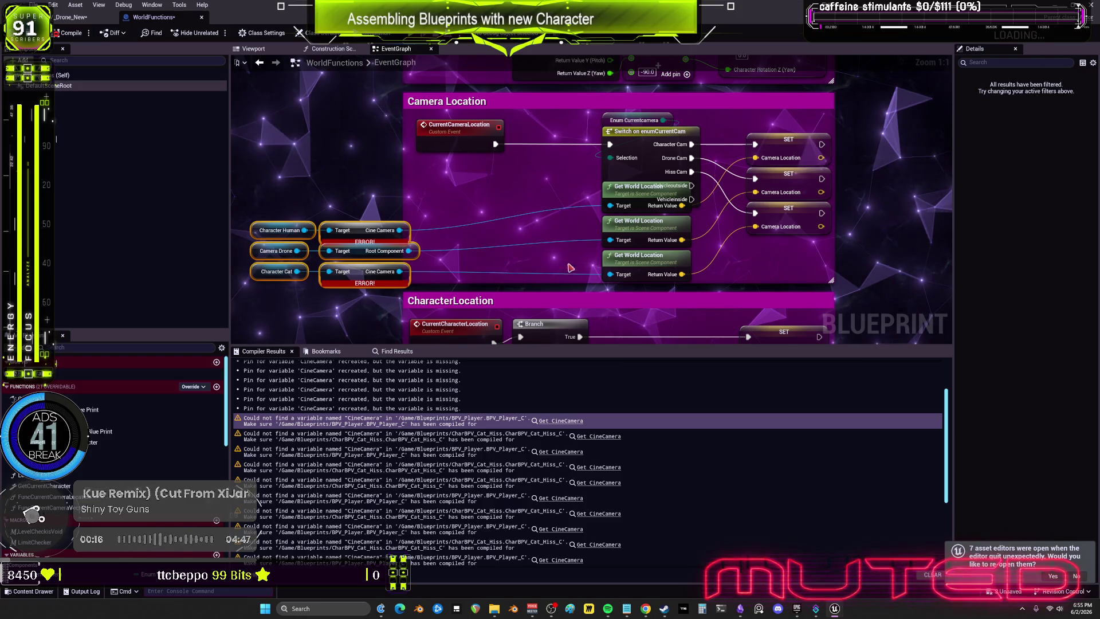
{"action": "left_click_drag", "start_coordinate": [632, 216], "coordinate": [632, 204]}
{"action": "left_click_drag", "start_coordinate": [636, 221], "coordinate": [505, 222]}
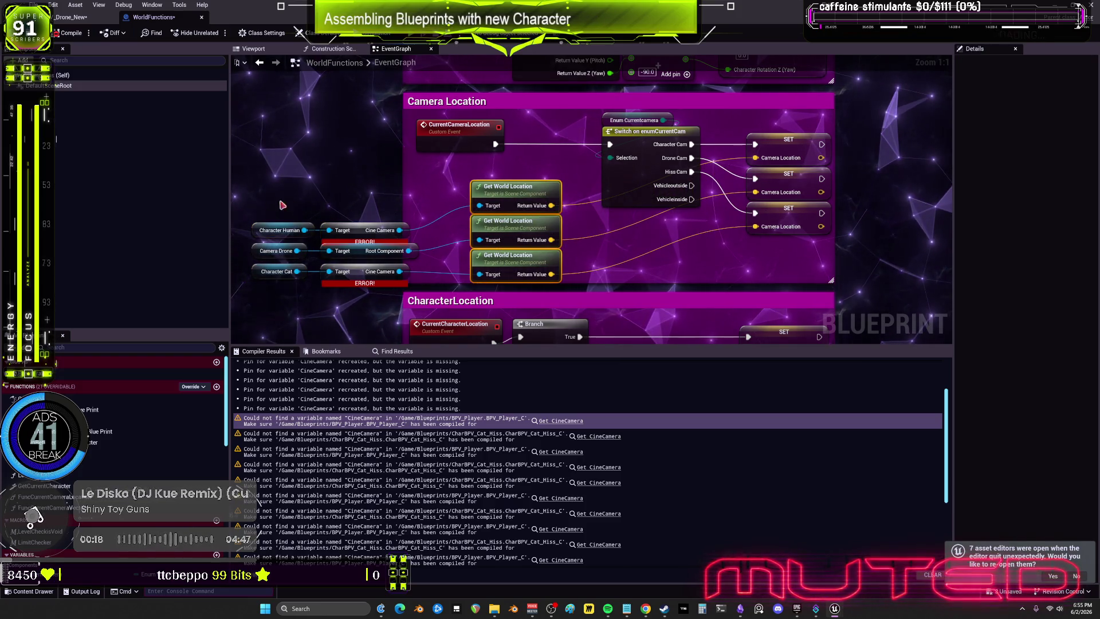
{"action": "scroll", "coordinate": [553, 459], "scroll_direction": "down", "scroll_amount": 5}
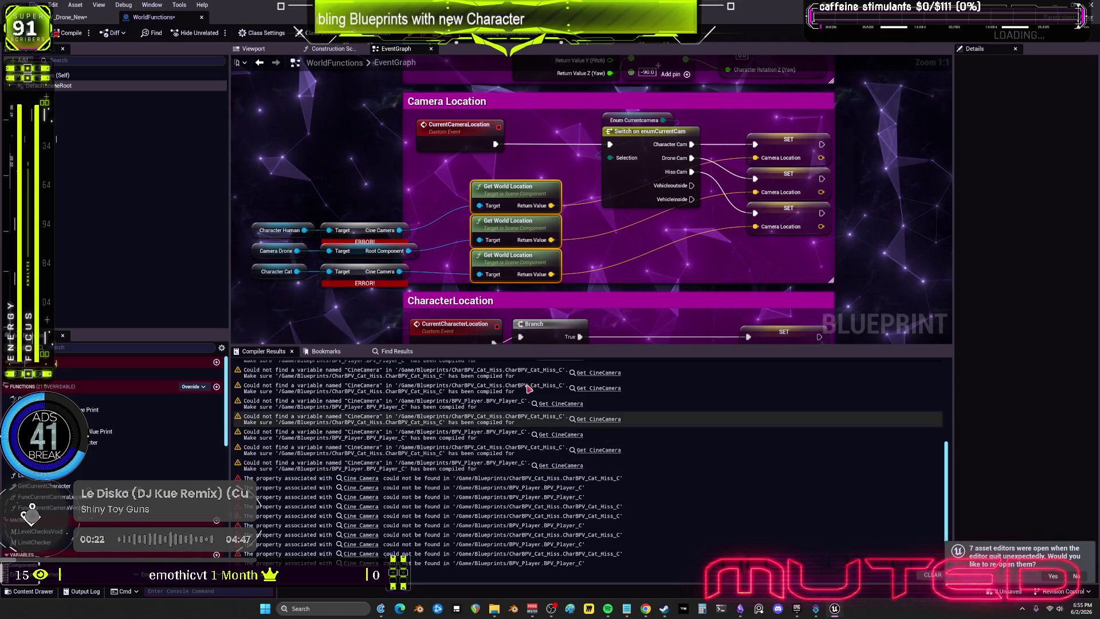
{"action": "left_click_drag", "start_coordinate": [346, 217], "coordinate": [392, 274]}
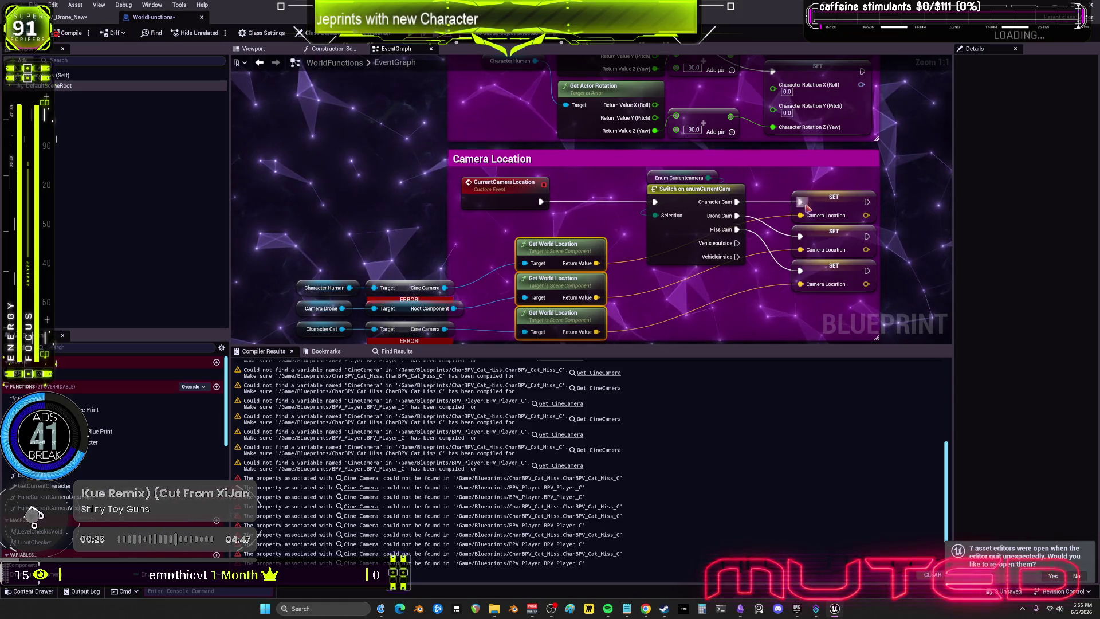
{"action": "scroll", "coordinate": [716, 229], "scroll_direction": "down", "scroll_amount": 1}
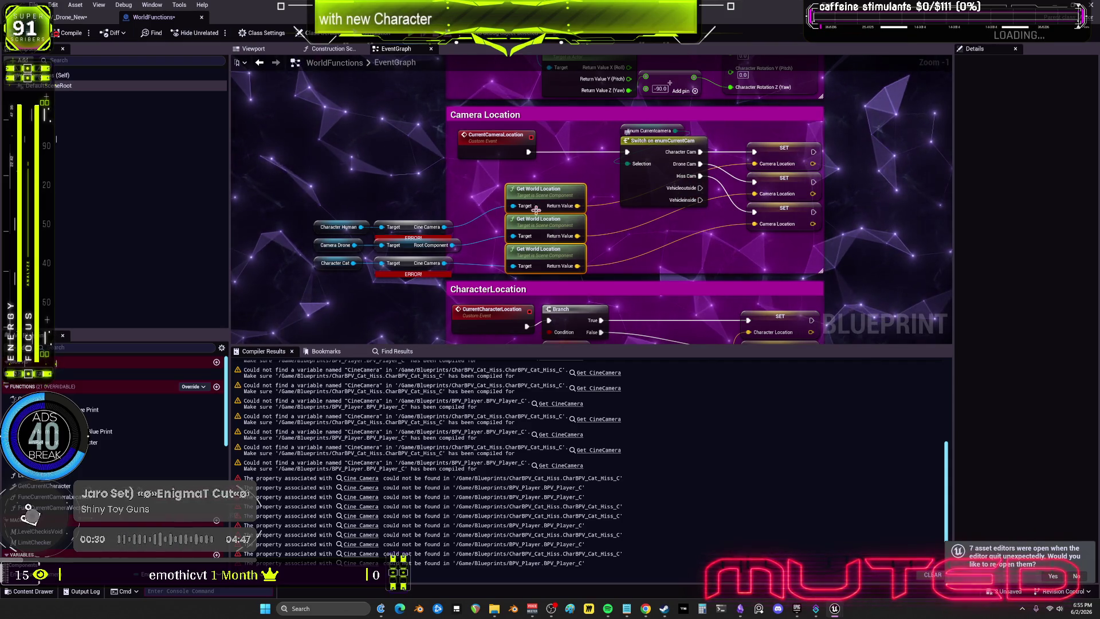
- Wire Camera Drone's Root Component into the Get World Location targets and recompile with F7
{"action": "left_click", "coordinate": [304, 218]}
{"action": "left_click_drag", "start_coordinate": [410, 231], "coordinate": [410, 222]}
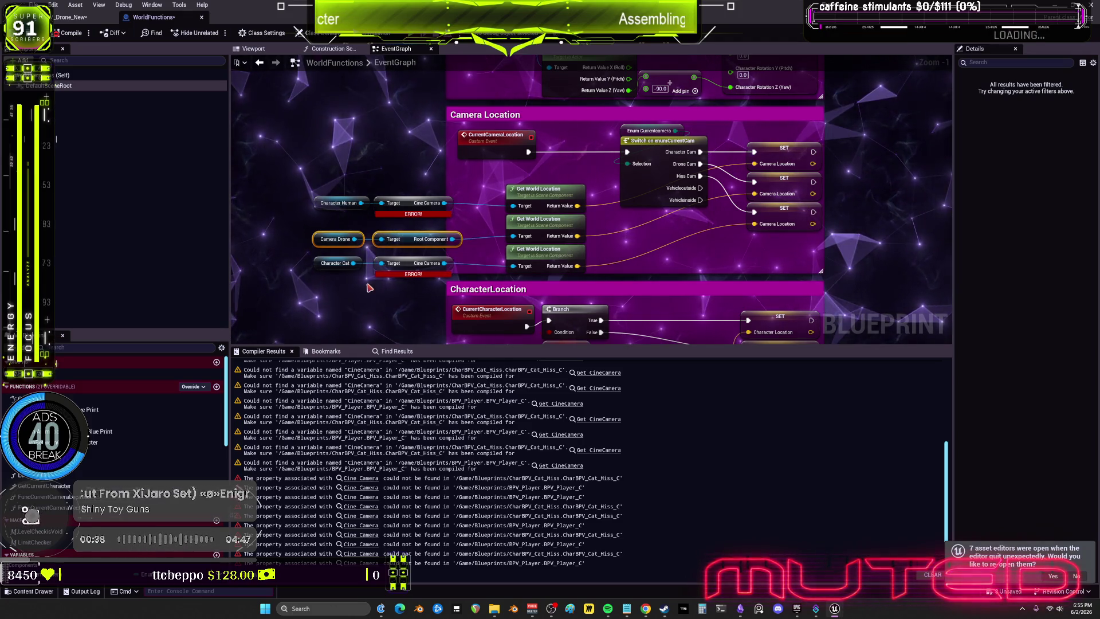
{"action": "left_click", "coordinate": [493, 238]}
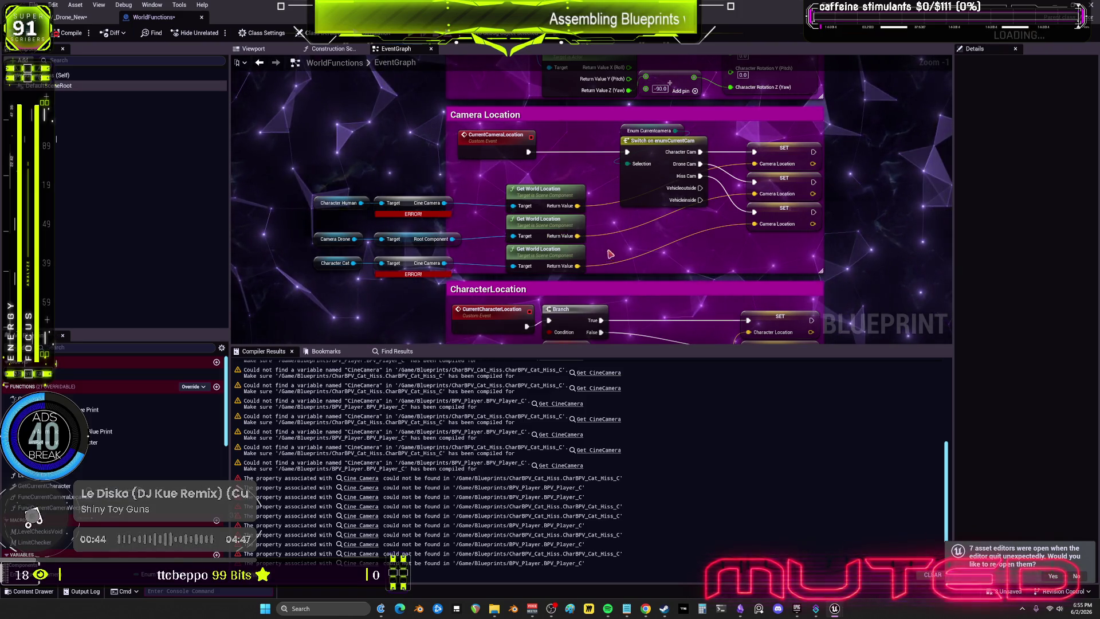
{"action": "scroll", "coordinate": [580, 236], "scroll_direction": "down", "scroll_amount": 3}
{"action": "scroll", "coordinate": [642, 198], "scroll_direction": "up", "scroll_amount": 1}
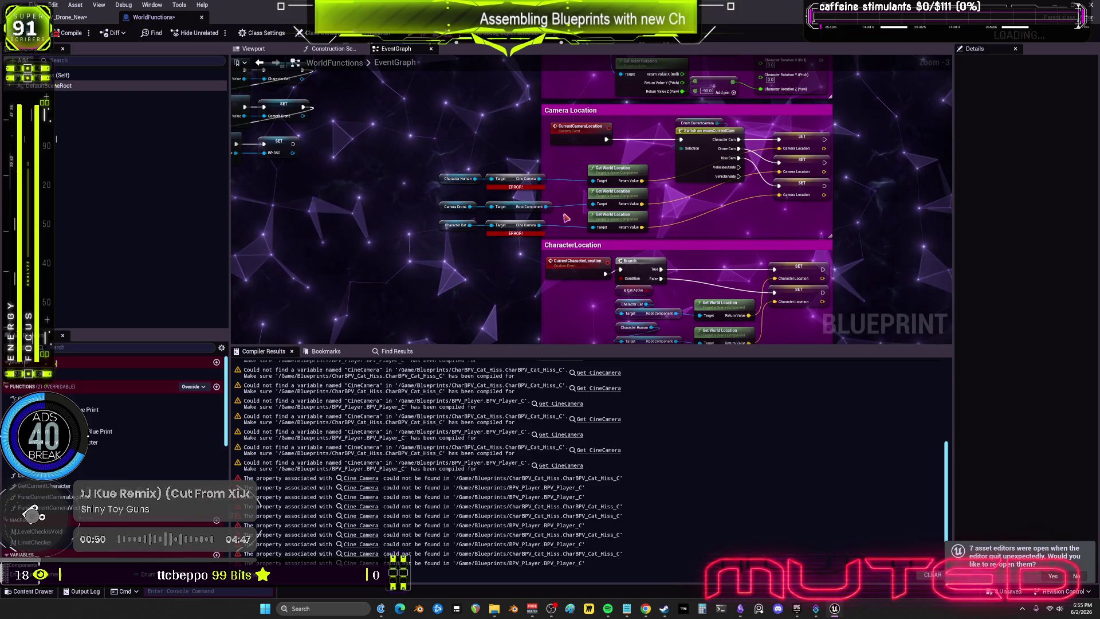
{"action": "left_click_drag", "start_coordinate": [545, 206], "coordinate": [593, 181]}
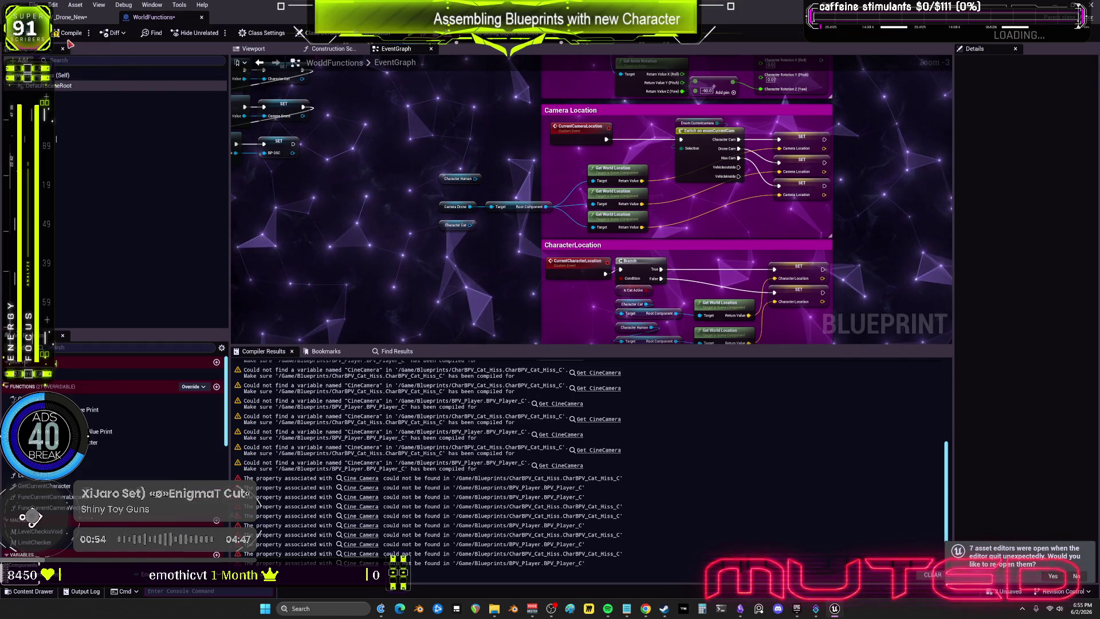
{"action": "key", "text": "F7"}
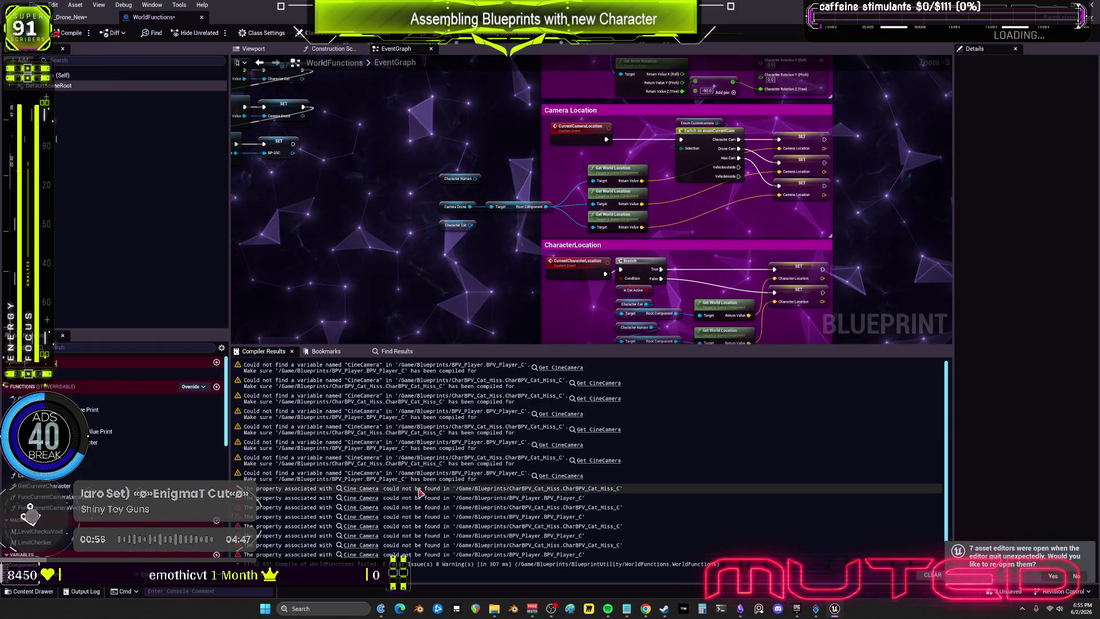
- Delete the SetVectors group's Cine Camera getters, wiring Root Component into its location targets instead
{"action": "left_click", "coordinate": [369, 491]}
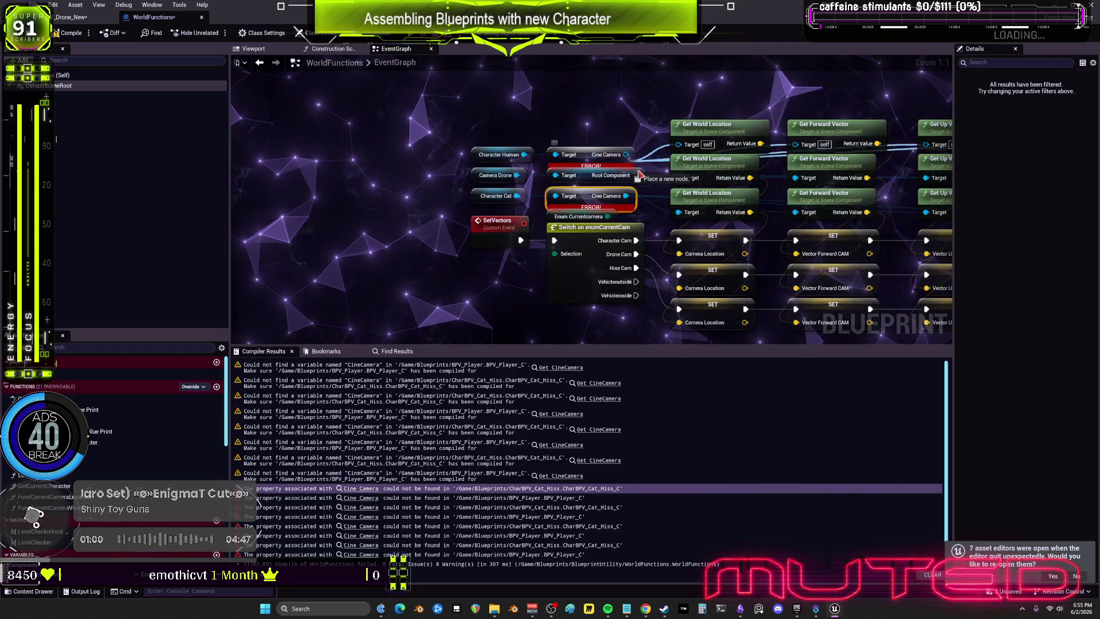
{"action": "left_click_drag", "start_coordinate": [638, 171], "coordinate": [636, 174]}
{"action": "left_click", "coordinate": [572, 154]}
{"action": "key", "text": "Delete"}
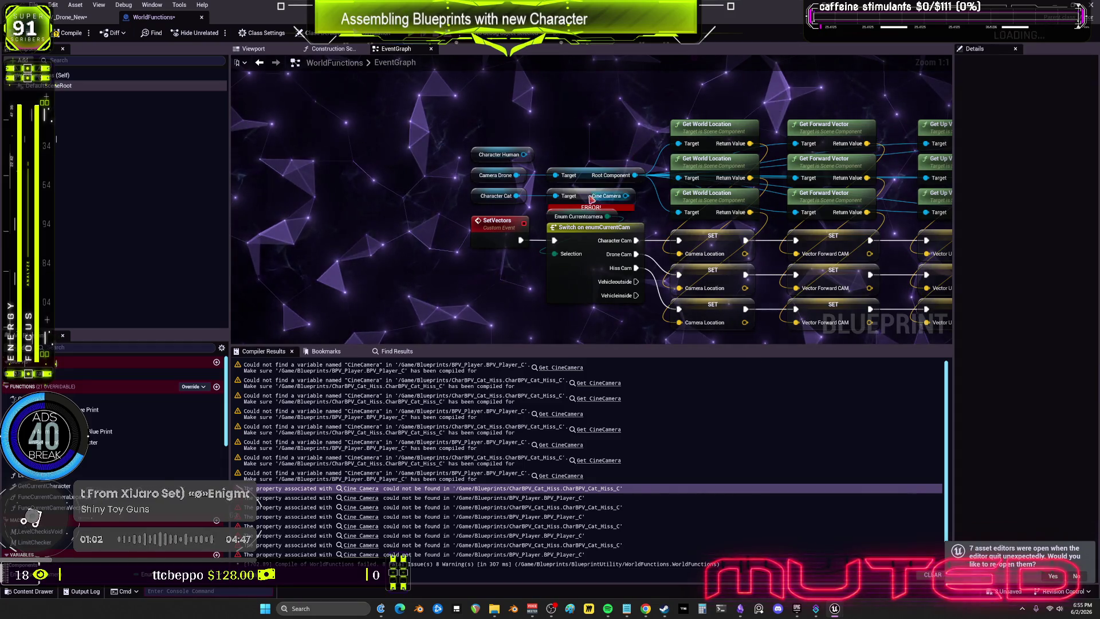
{"action": "left_click", "coordinate": [593, 199]}
{"action": "key", "text": "Delete"}
{"action": "left_click_drag", "start_coordinate": [706, 173], "coordinate": [581, 181]}
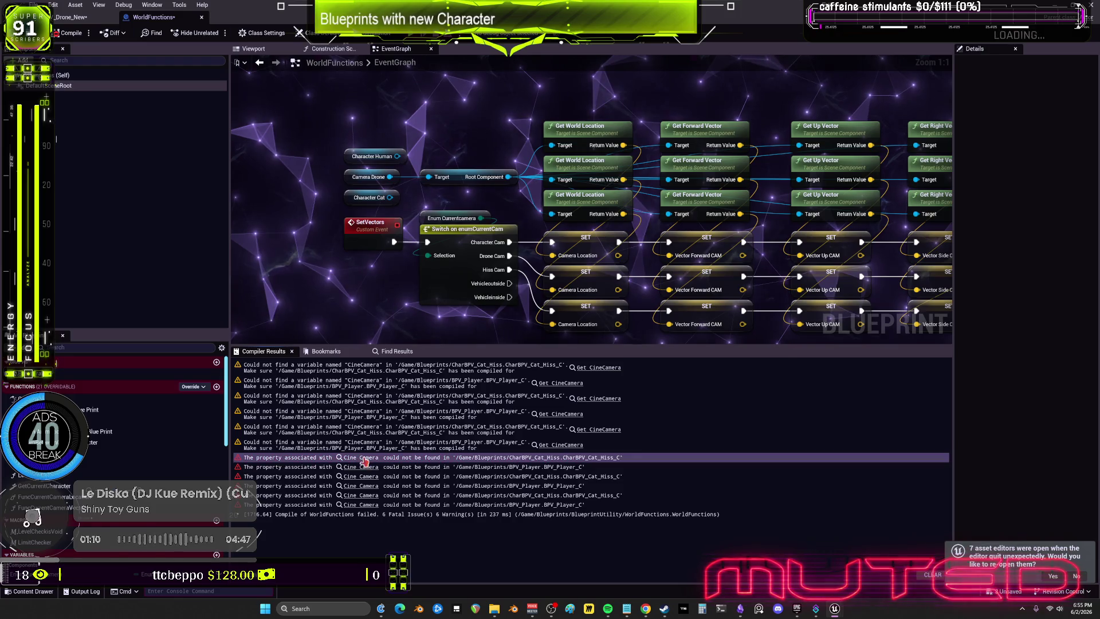
{"action": "left_click", "coordinate": [360, 457]}
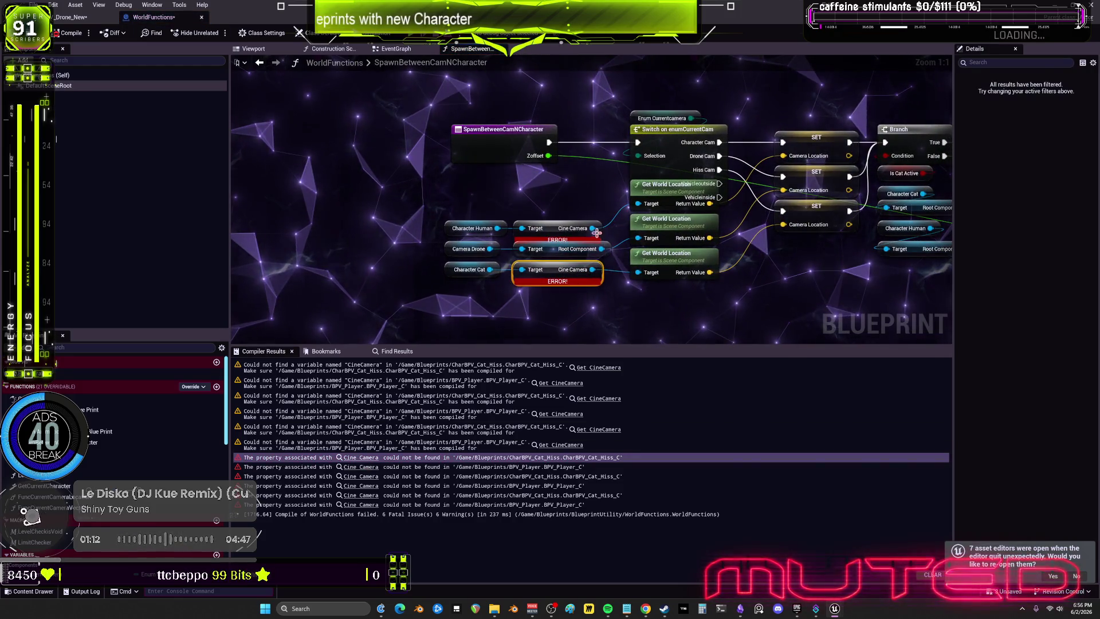
- In SpawnBetweenCamNCharacter, connect Root Component to the three Get World Location targets
{"action": "left_click_drag", "start_coordinate": [604, 246], "coordinate": [606, 255]}
{"action": "left_click", "coordinate": [609, 204]}
{"action": "left_click_drag", "start_coordinate": [609, 203], "coordinate": [634, 209]}
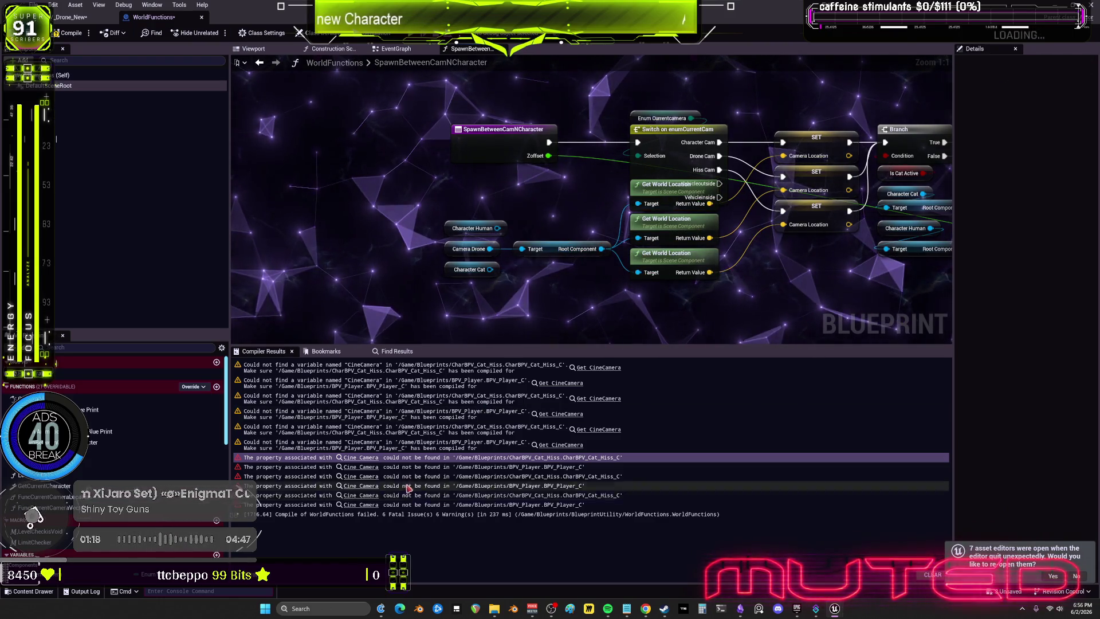
- In FuncCurrentCameraLocation, replace Cine Camera getters with Root Component, delete unused Character nodes, and recompile
{"action": "left_click", "coordinate": [361, 487]}
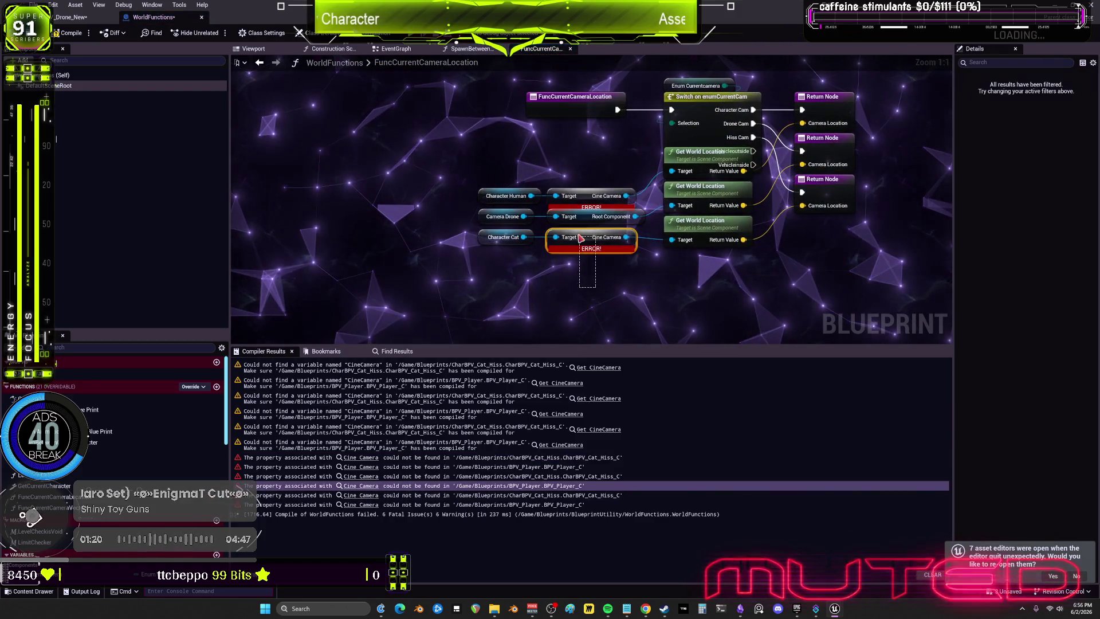
{"action": "key", "text": "Delete"}
{"action": "left_click_drag", "start_coordinate": [663, 197], "coordinate": [673, 243]}
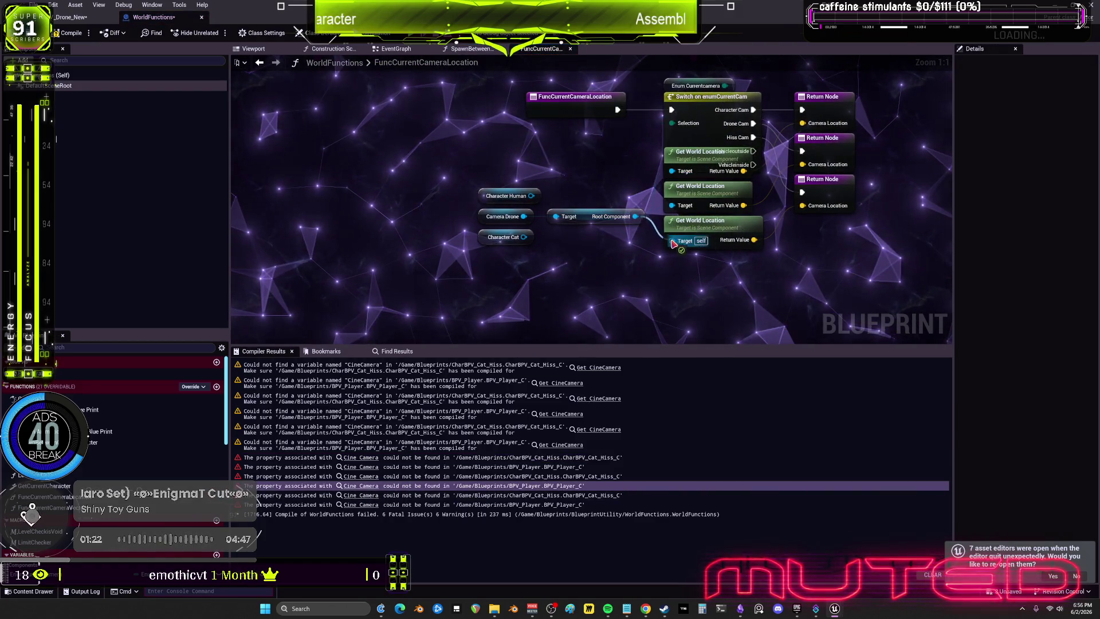
{"action": "key", "text": "Delete"}
{"action": "left_click", "coordinate": [505, 195]}
{"action": "key", "text": "Delete"}
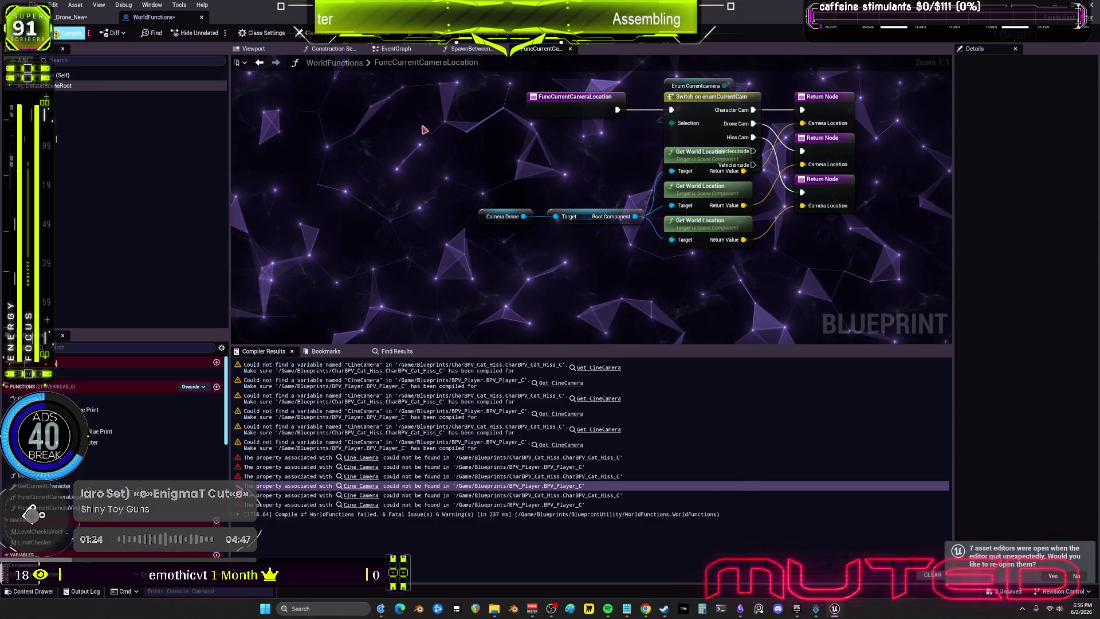
{"action": "key", "text": "F7"}
- Fix FuncCurrentCameraVectors the same way, recompile WorldFunctions, and close it back to BPV_Drone_New
{"action": "left_click", "coordinate": [361, 395]}
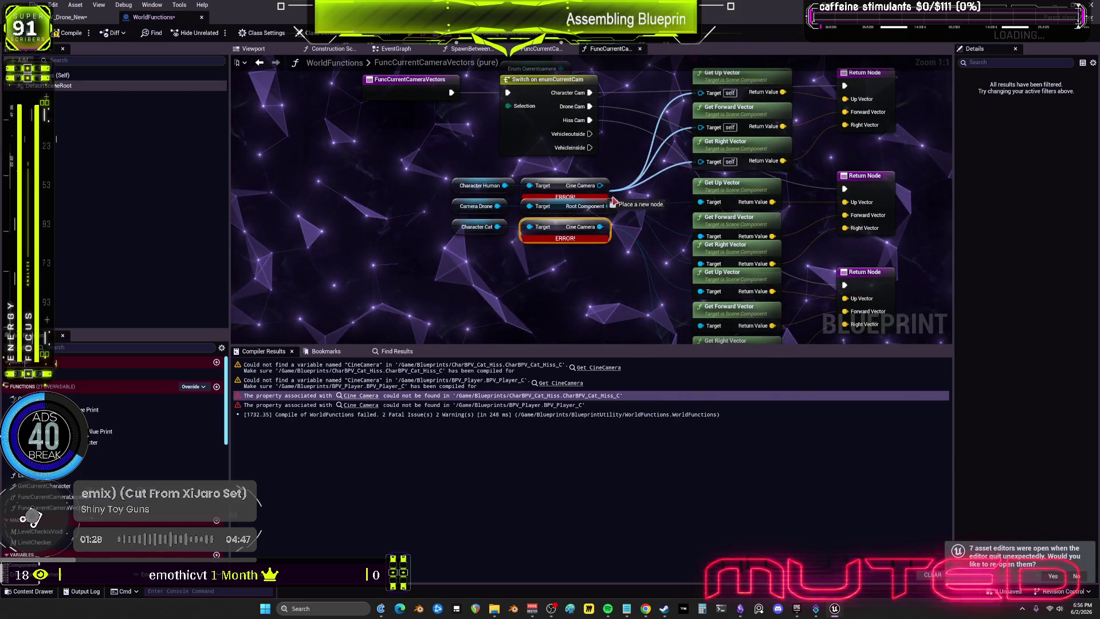
{"action": "left_click_drag", "start_coordinate": [600, 226], "coordinate": [614, 209]}
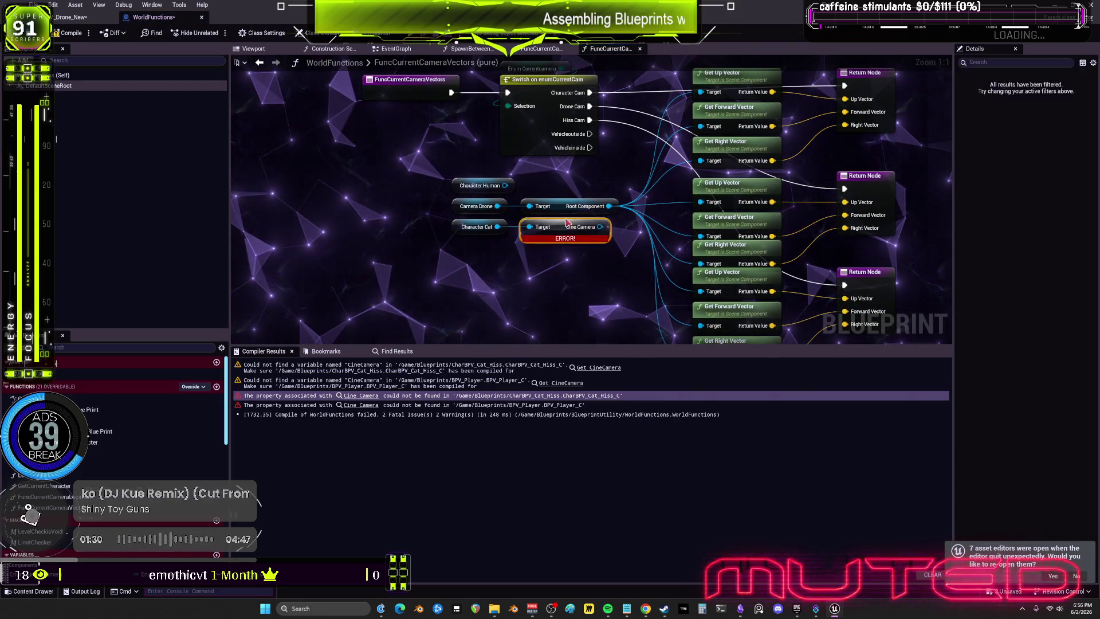
{"action": "key", "text": "Delete"}
{"action": "left_click", "coordinate": [68, 33]}
{"action": "left_click", "coordinate": [200, 18]}
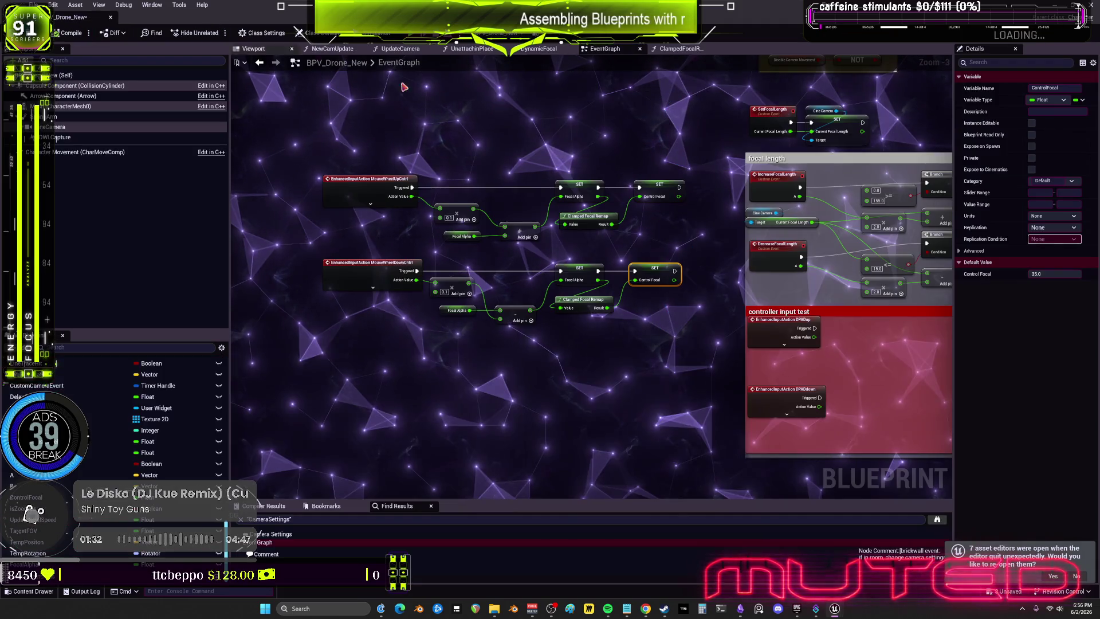
- Save all packages and launch a Play-in-Editor test
{"action": "left_click", "coordinate": [81, 68]}
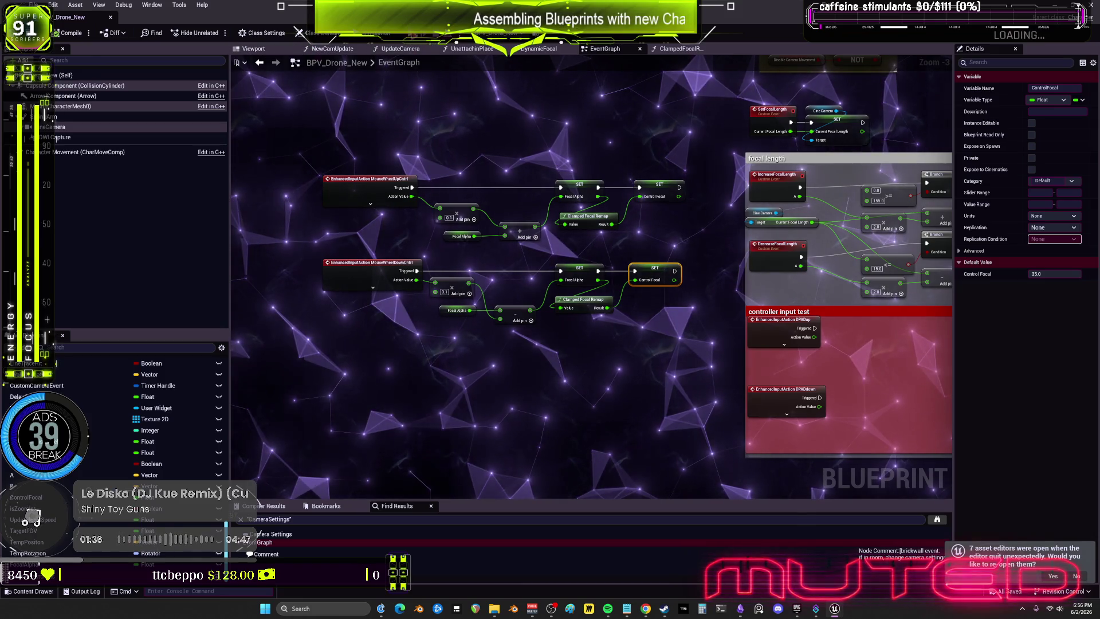
{"action": "key", "text": "alt+p"}
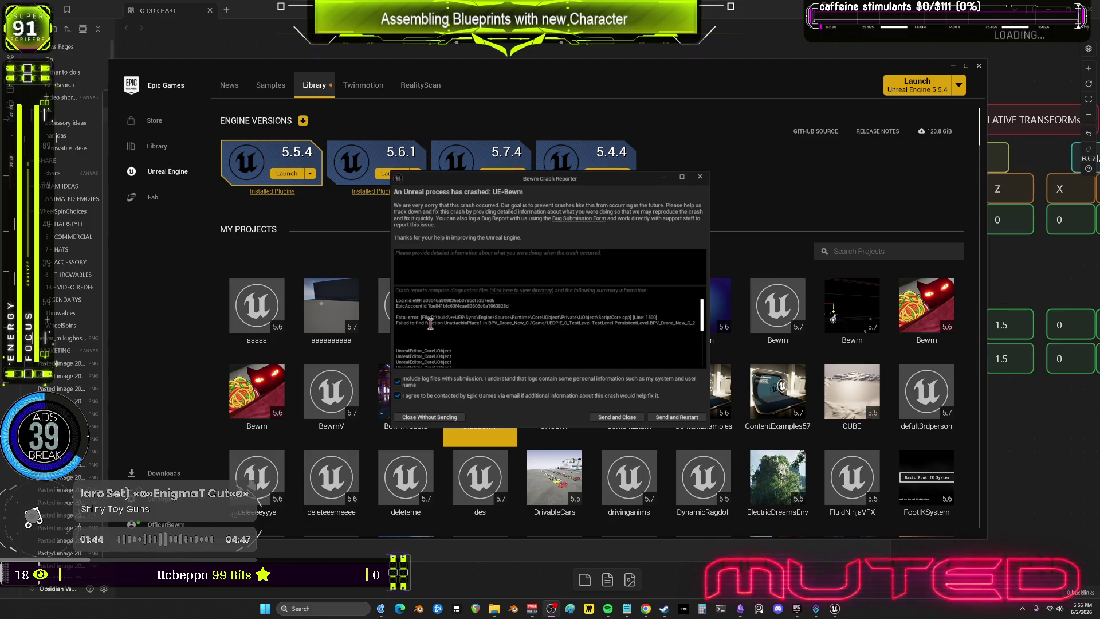
- Send and close the crash report, then relaunch the 5.7 Bewm project from the Library
{"action": "left_click_drag", "start_coordinate": [396, 323], "coordinate": [685, 323]}
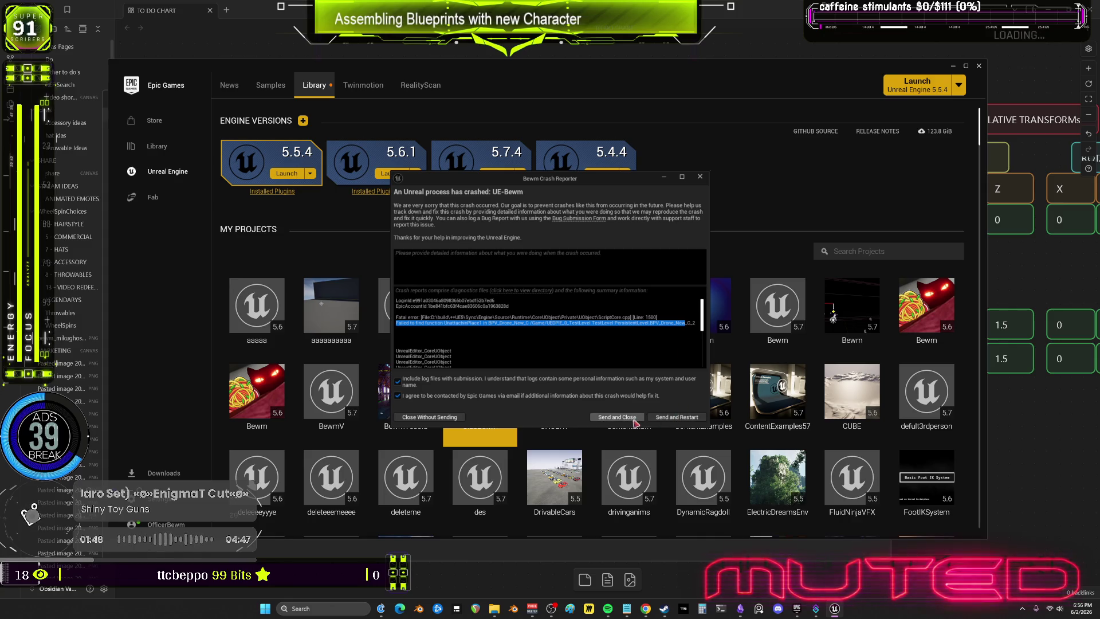
{"action": "left_click", "coordinate": [634, 417]}
{"action": "left_click", "coordinate": [709, 315]}
{"action": "double_click", "coordinate": [759, 329]}
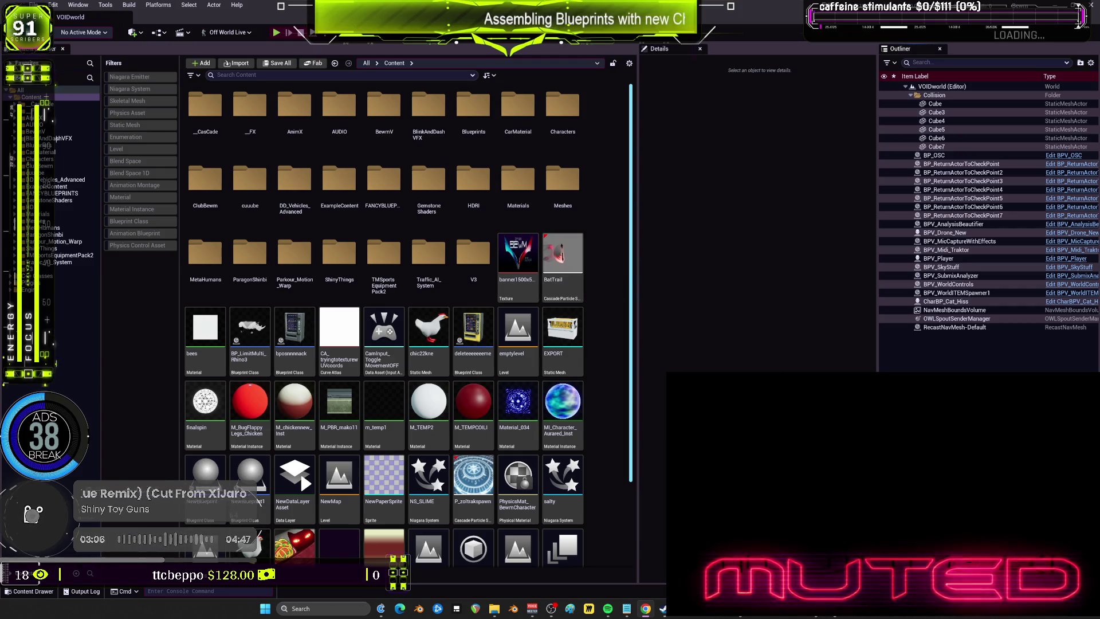
- Switch to the Epic Games Launcher and launch the ClubBewm project
{"action": "left_click", "coordinate": [381, 177]}
{"action": "key", "text": "Escape"}
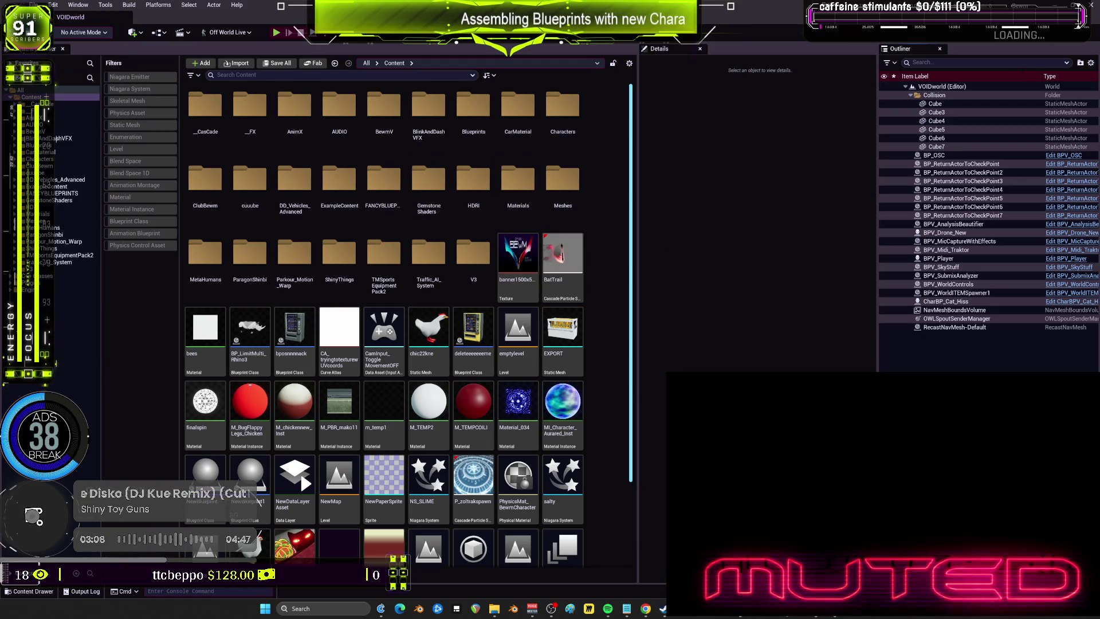
{"action": "key", "text": "alt+Tab"}
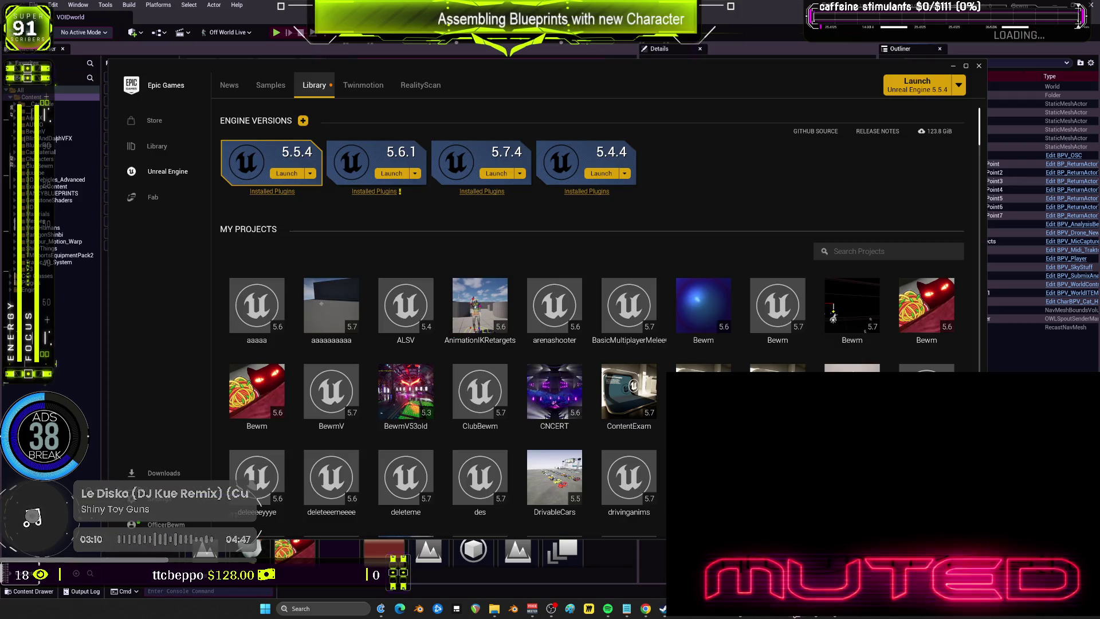
{"action": "double_click", "coordinate": [480, 391]}
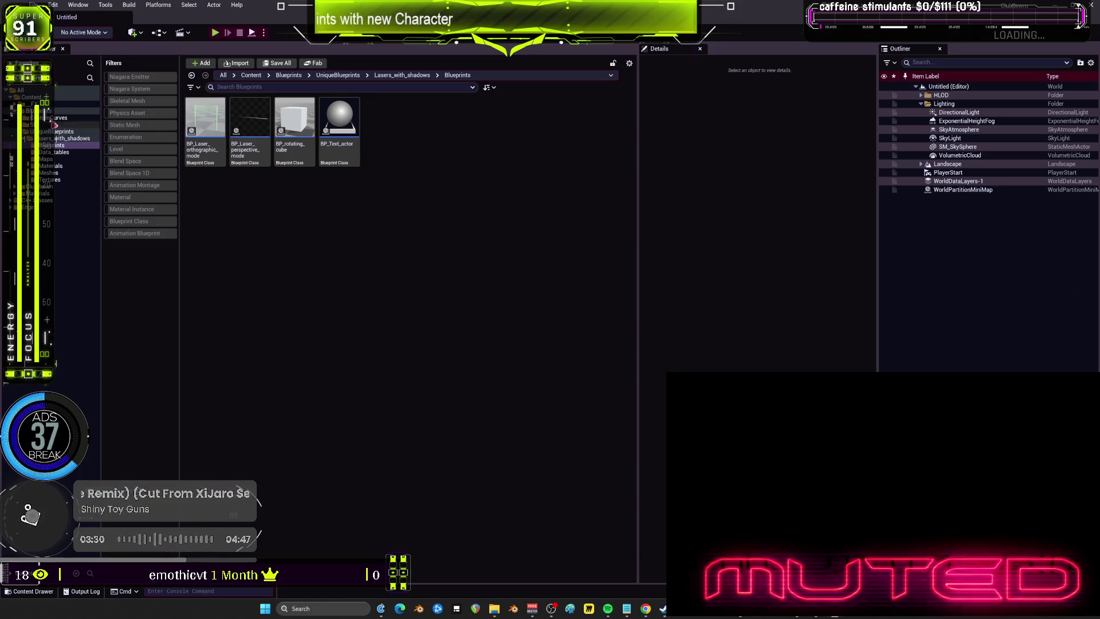
- Open NewBlueprint from the top-level Content folder and clear the component selection
{"action": "left_click", "coordinate": [53, 98]}
{"action": "double_click", "coordinate": [382, 118]}
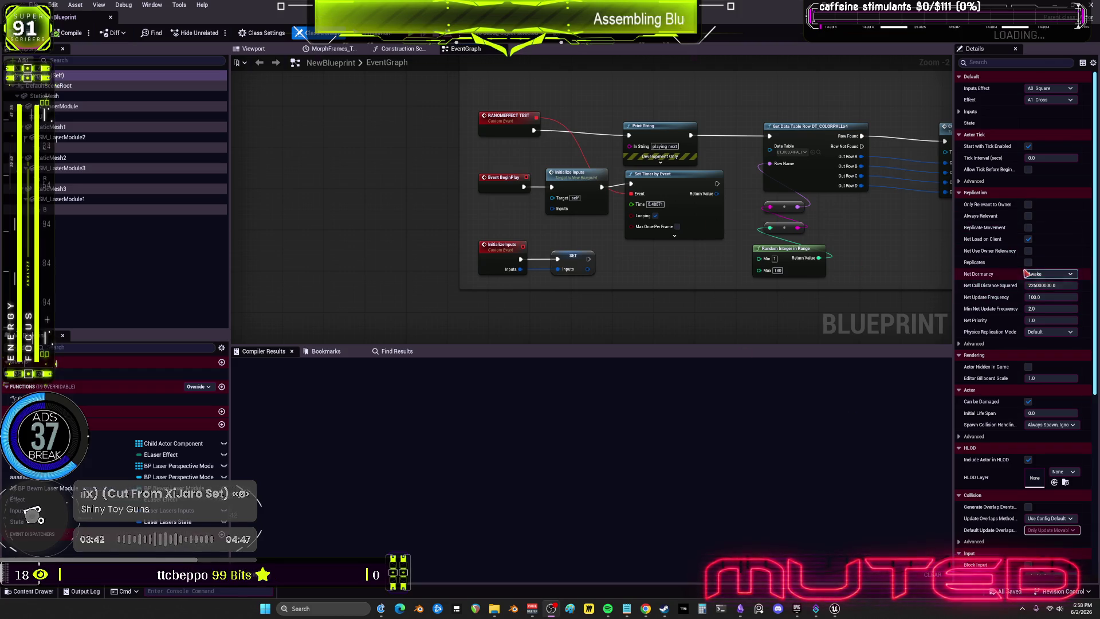
{"action": "scroll", "coordinate": [1026, 274], "scroll_direction": "down", "scroll_amount": 2}
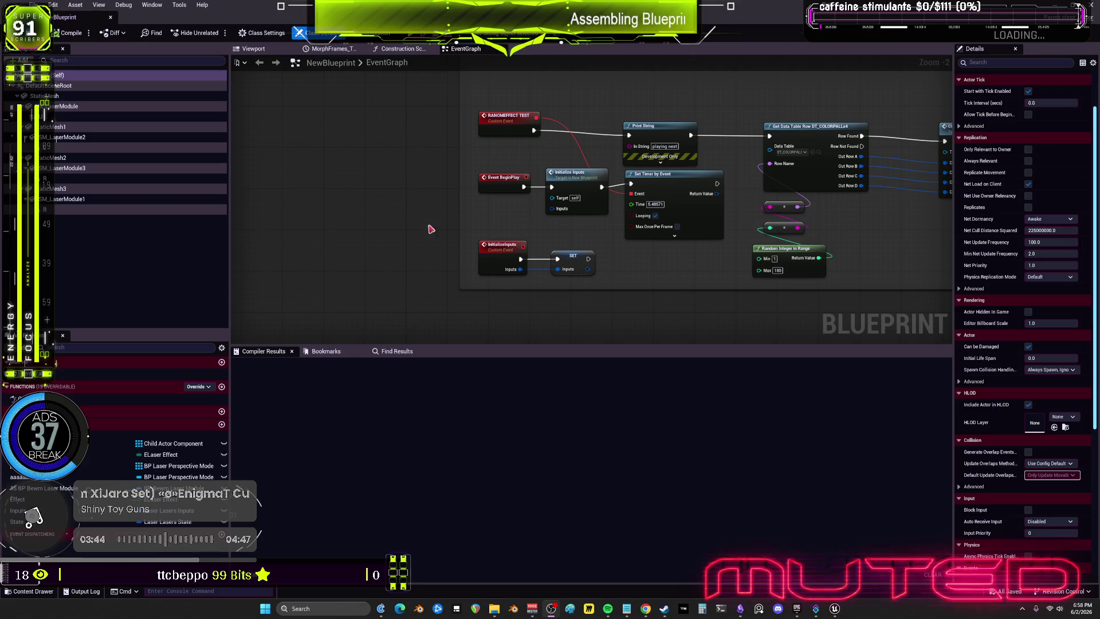
{"action": "left_click", "coordinate": [403, 231]}
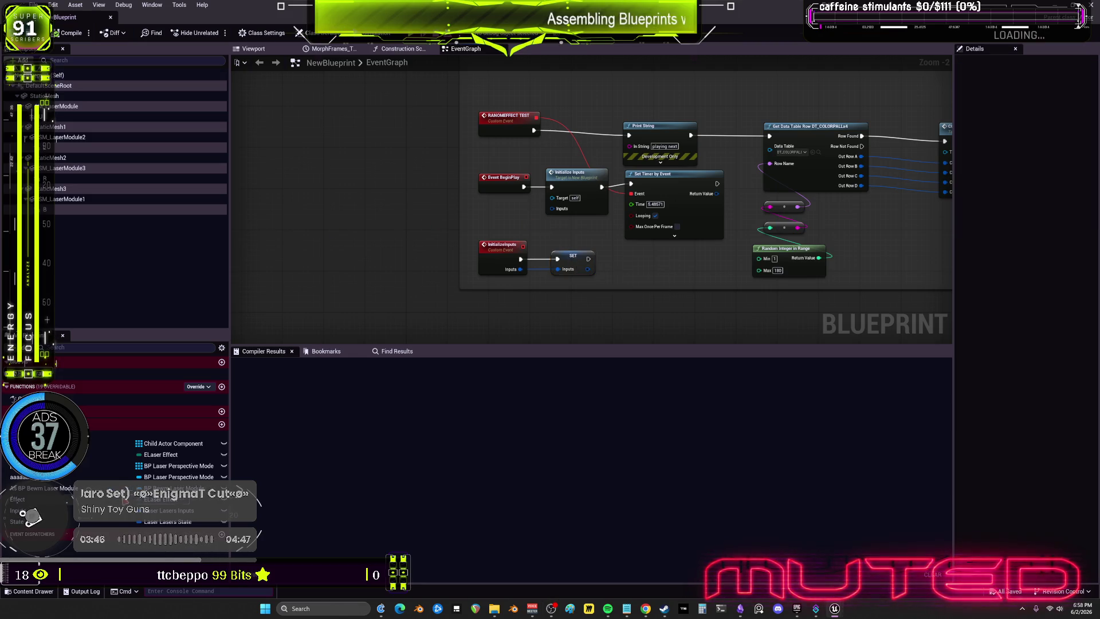
- Set the Inputs variable's default BPM to 174 and compile NewBlueprint
{"action": "left_click", "coordinate": [24, 510]}
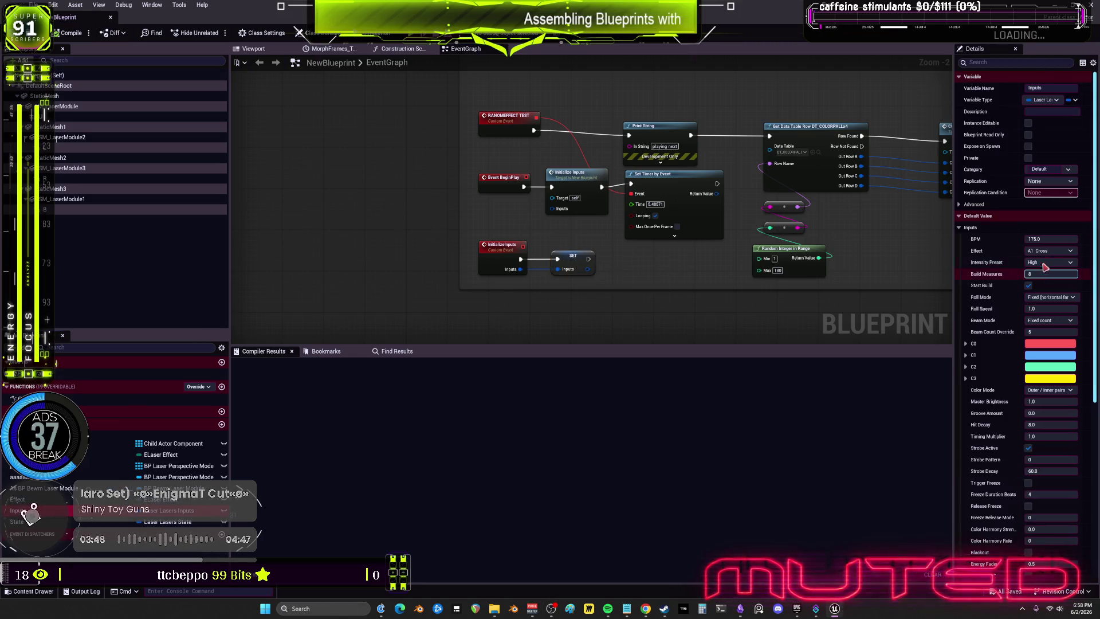
{"action": "left_click", "coordinate": [1053, 237]}
{"action": "type", "text": "4"}
{"action": "key", "text": "Return"}
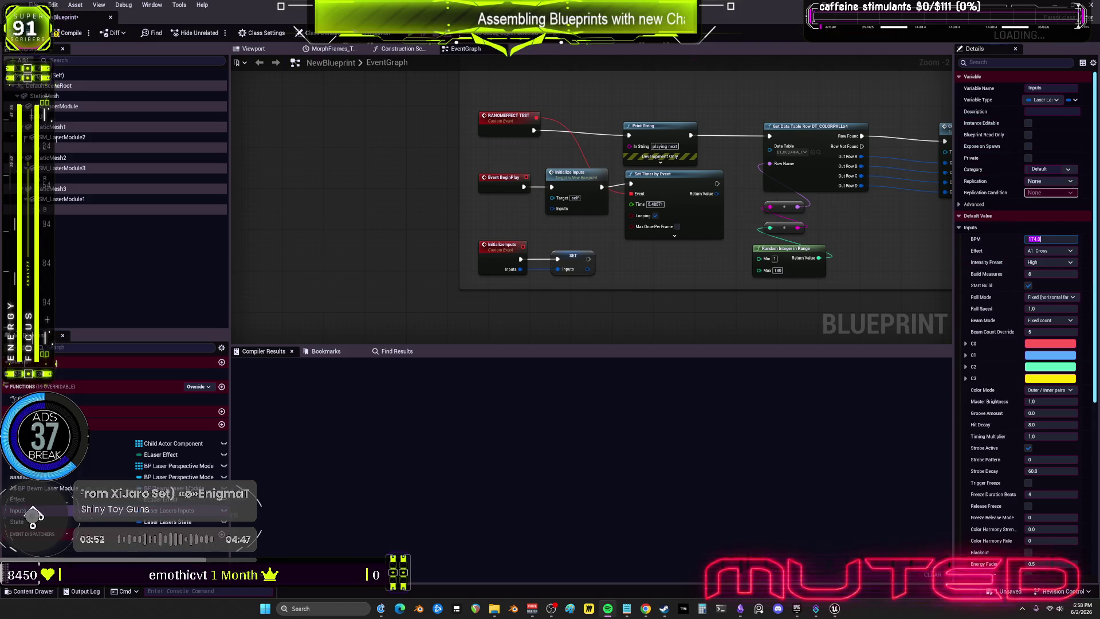
{"action": "left_click", "coordinate": [69, 33]}
{"action": "left_click", "coordinate": [253, 49]}
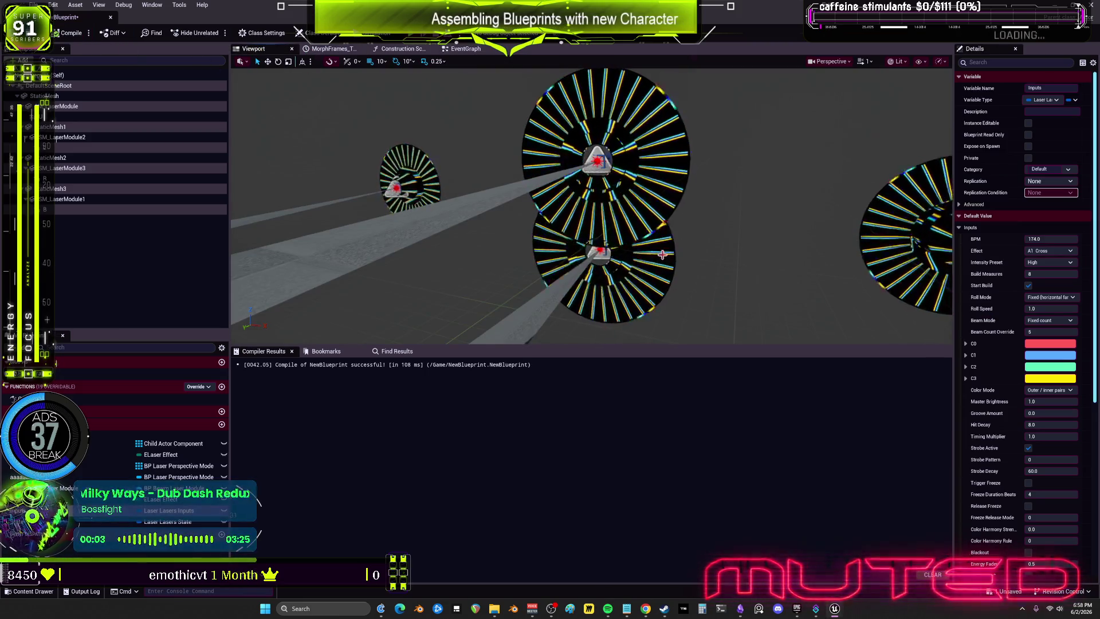
- Zoom out to frame all the laser modules and shrink the left panel to widen the preview
{"action": "scroll", "coordinate": [663, 252], "scroll_direction": "down", "scroll_amount": 3}
{"action": "left_click_drag", "start_coordinate": [661, 346], "coordinate": [641, 498]}
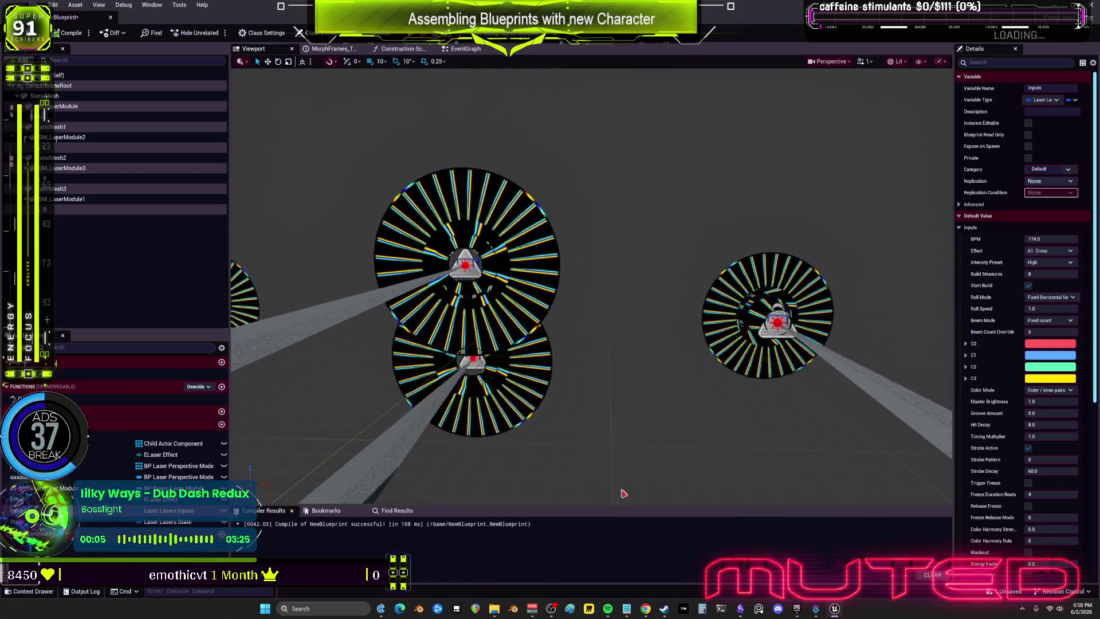
{"action": "left_click", "coordinate": [243, 292]}
{"action": "left_click_drag", "start_coordinate": [230, 292], "coordinate": [55, 292]}
{"action": "scroll", "coordinate": [458, 286], "scroll_direction": "down", "scroll_amount": 3}
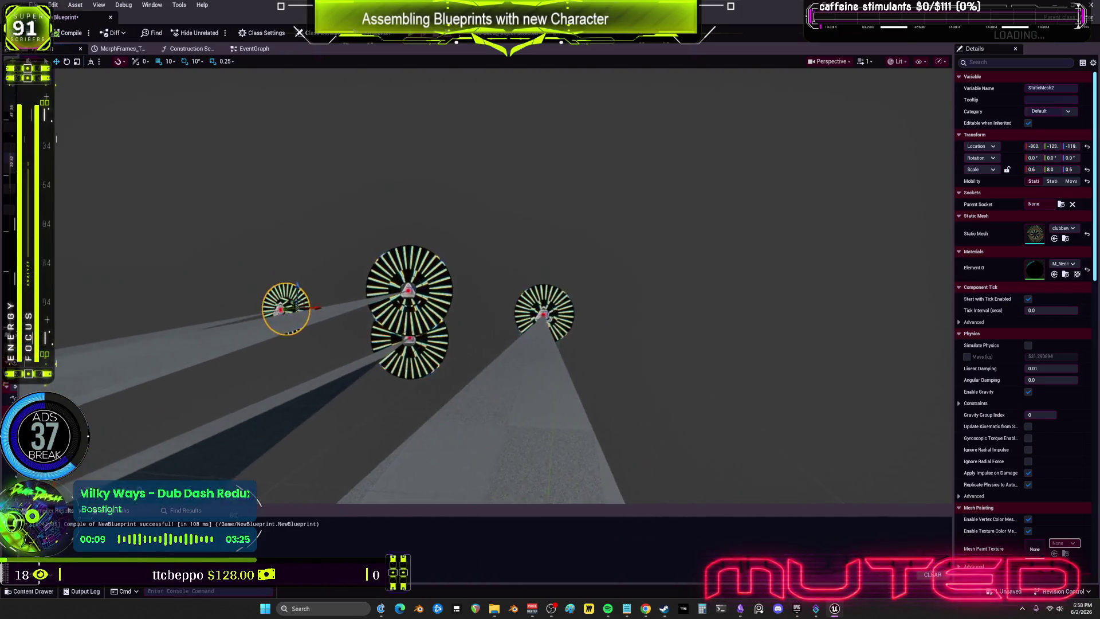
- Run the viewport simulation, restarting it to watch the laser modules fire
{"action": "left_click", "coordinate": [386, 34]}
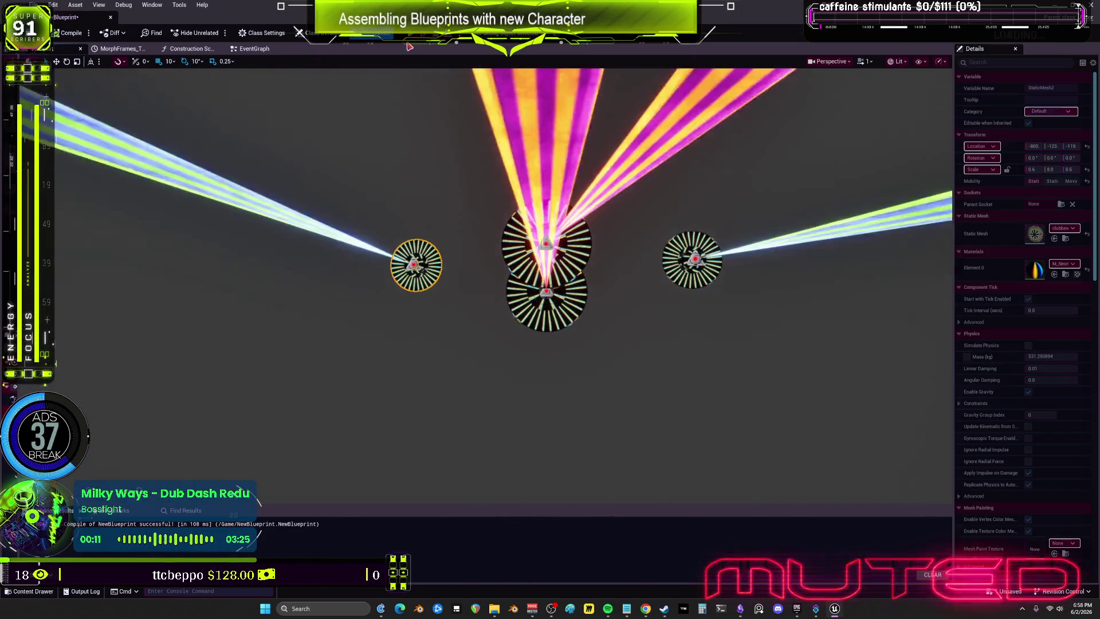
{"action": "left_click", "coordinate": [372, 36]}
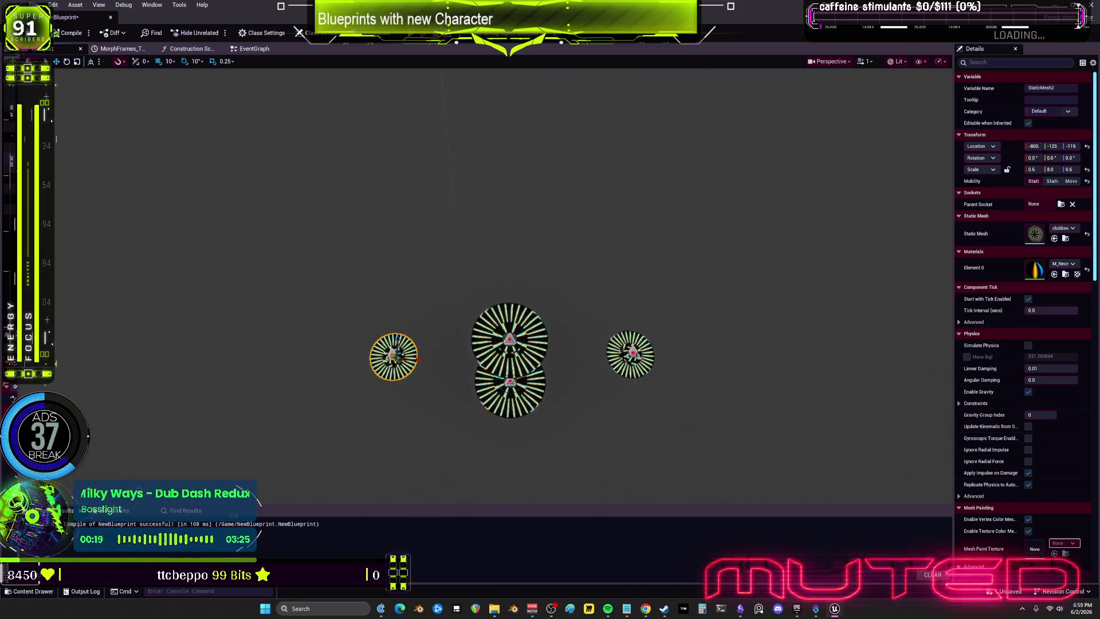
{"action": "left_click", "coordinate": [373, 36]}
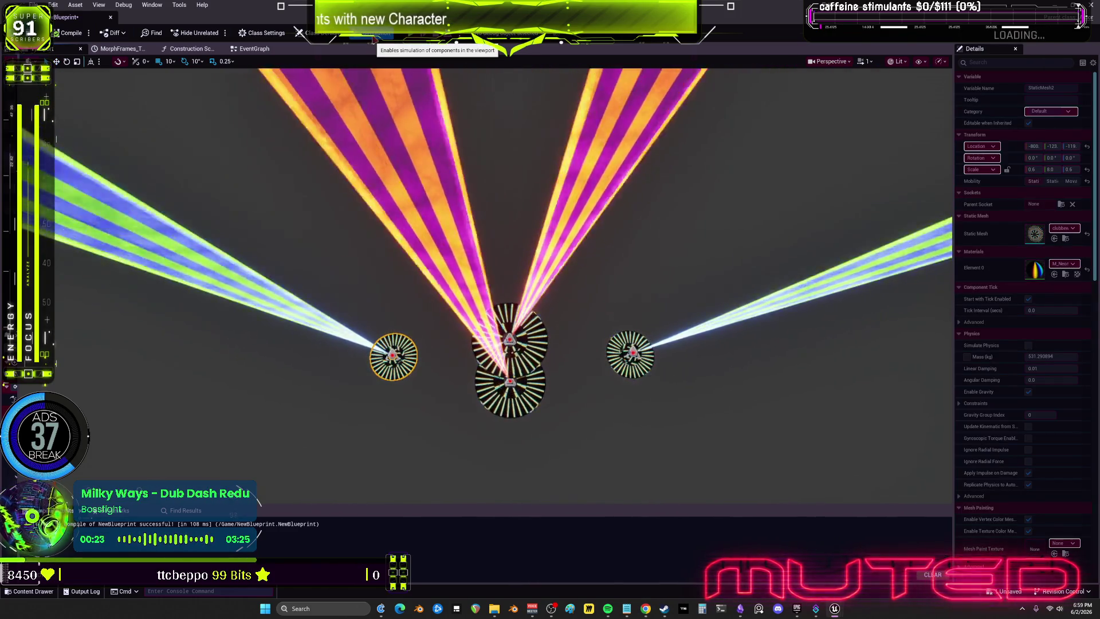
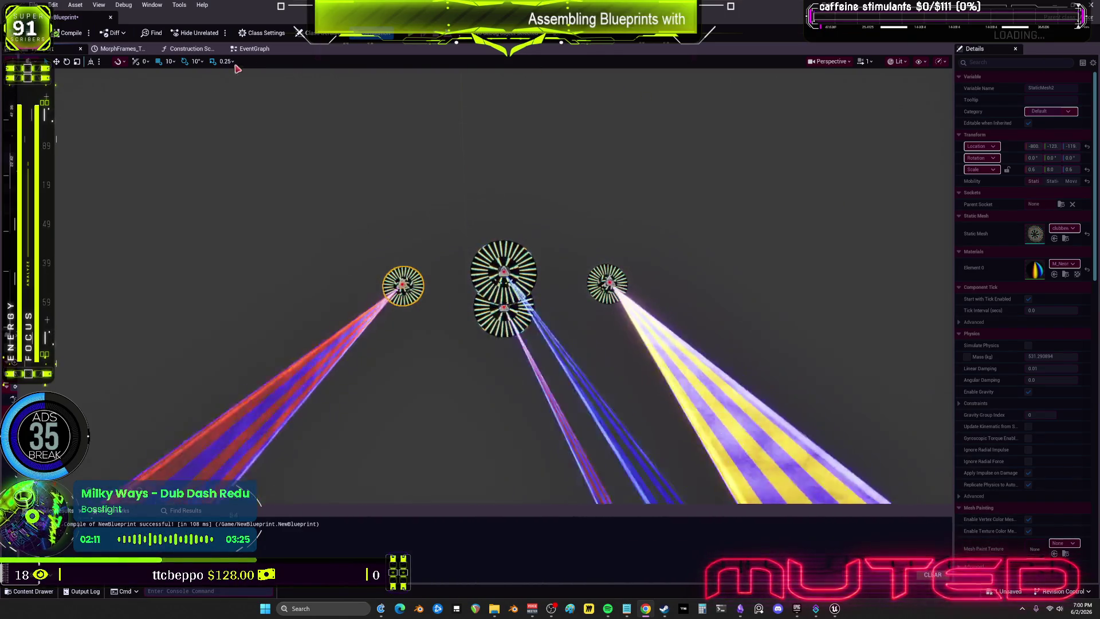
- Open the EventGraph and look over the color-mode, effect, intensity and roll mode switch nodes
{"action": "left_click", "coordinate": [253, 49]}
{"action": "scroll", "coordinate": [531, 181], "scroll_direction": "up", "scroll_amount": 3}
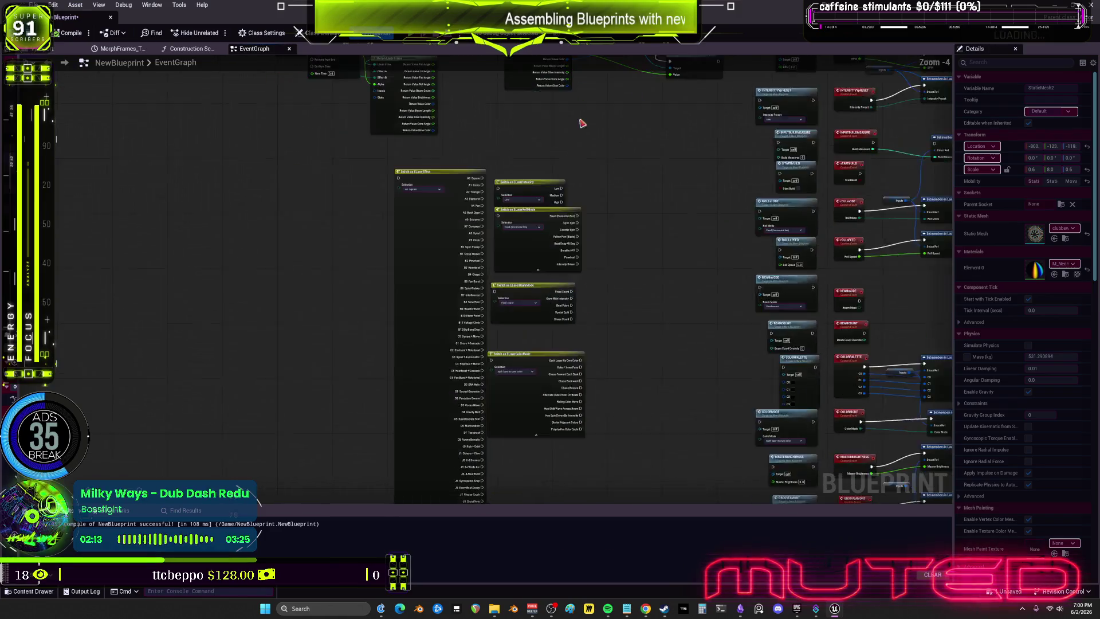
{"action": "left_click_drag", "start_coordinate": [529, 263], "coordinate": [542, 83]}
{"action": "mouse_move", "coordinate": [619, 422]}
{"action": "left_mouse_down"}
{"action": "mouse_move", "coordinate": [580, 299]}
{"action": "mouse_move", "coordinate": [640, 445]}
{"action": "mouse_move", "coordinate": [642, 479]}
{"action": "left_mouse_up"}
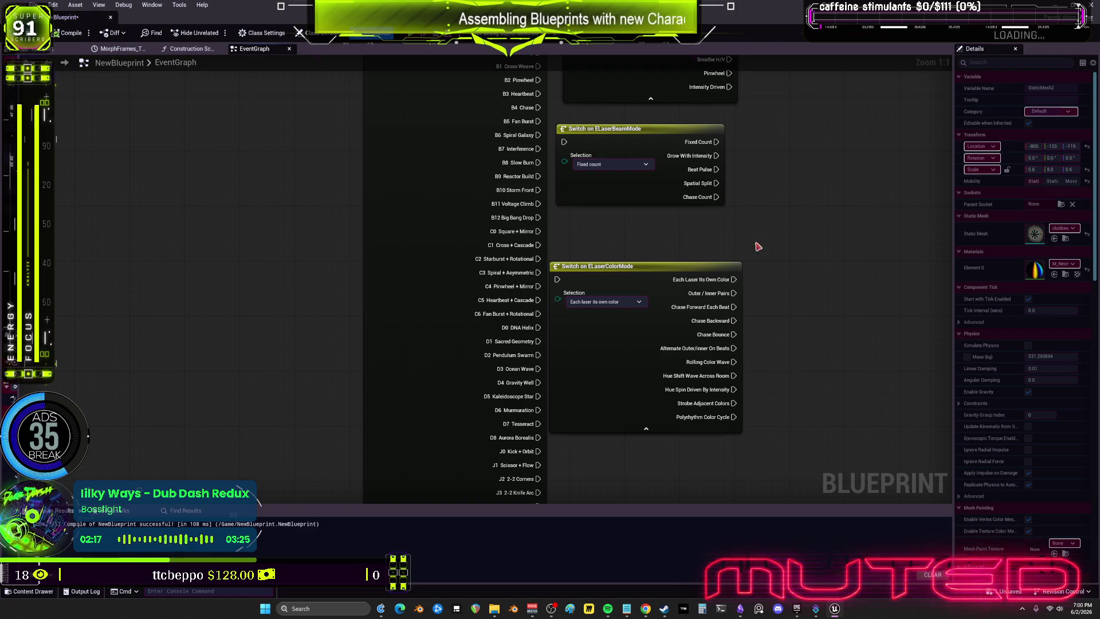
{"action": "left_click_drag", "start_coordinate": [796, 152], "coordinate": [772, 332]}
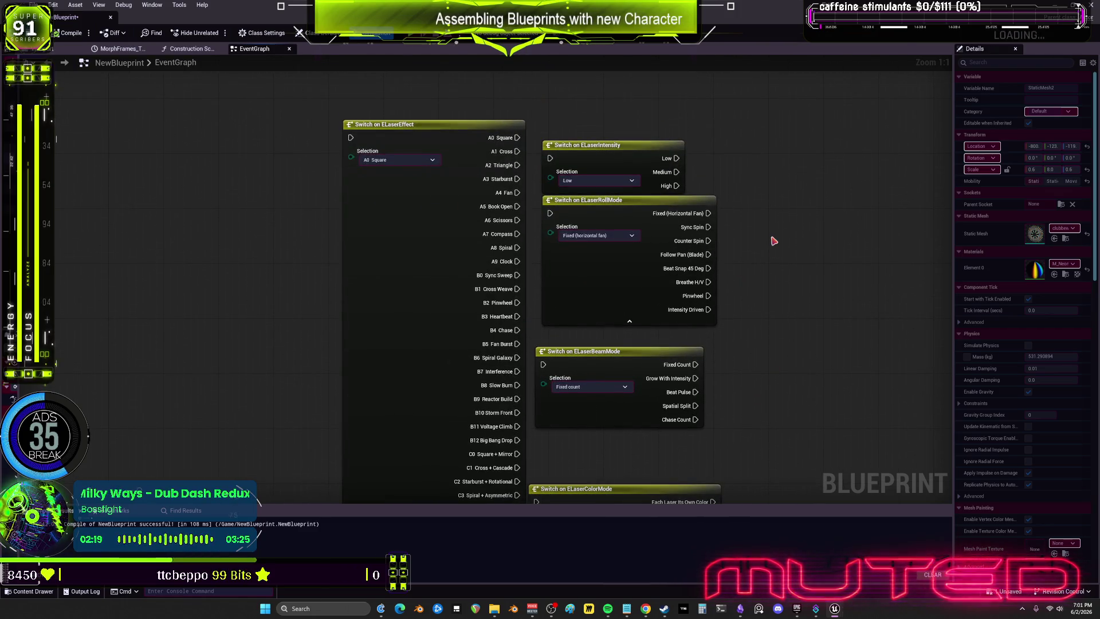
{"action": "left_click_drag", "start_coordinate": [777, 388], "coordinate": [757, 250]}
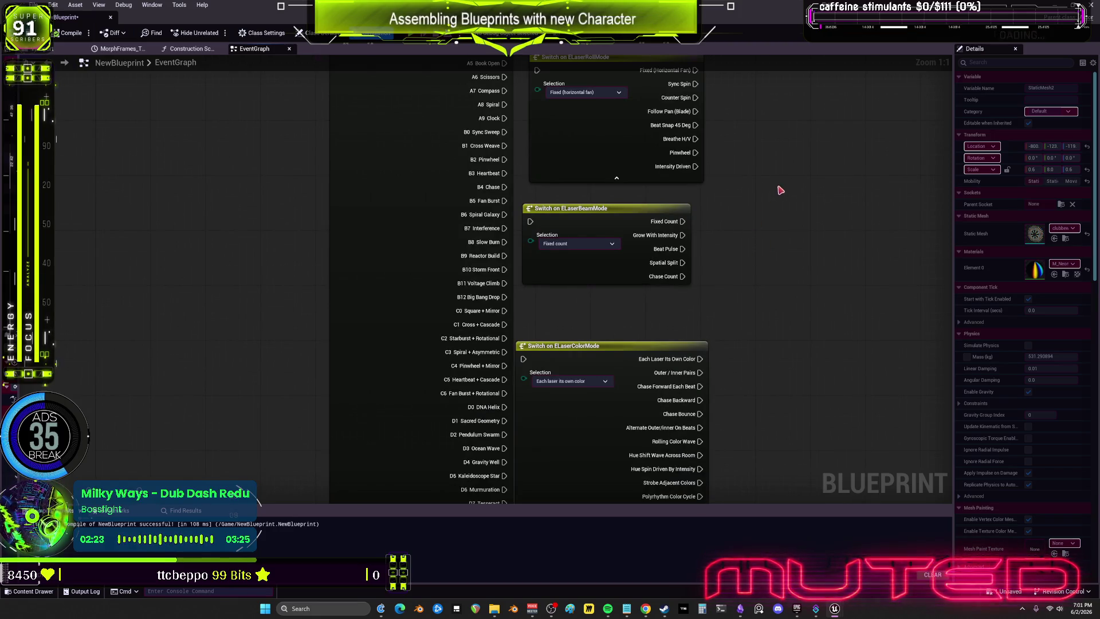
- Pan over to the custom event and set-member nodes, ending on the Strobe event
{"action": "scroll", "coordinate": [768, 343], "scroll_direction": "down", "scroll_amount": 3}
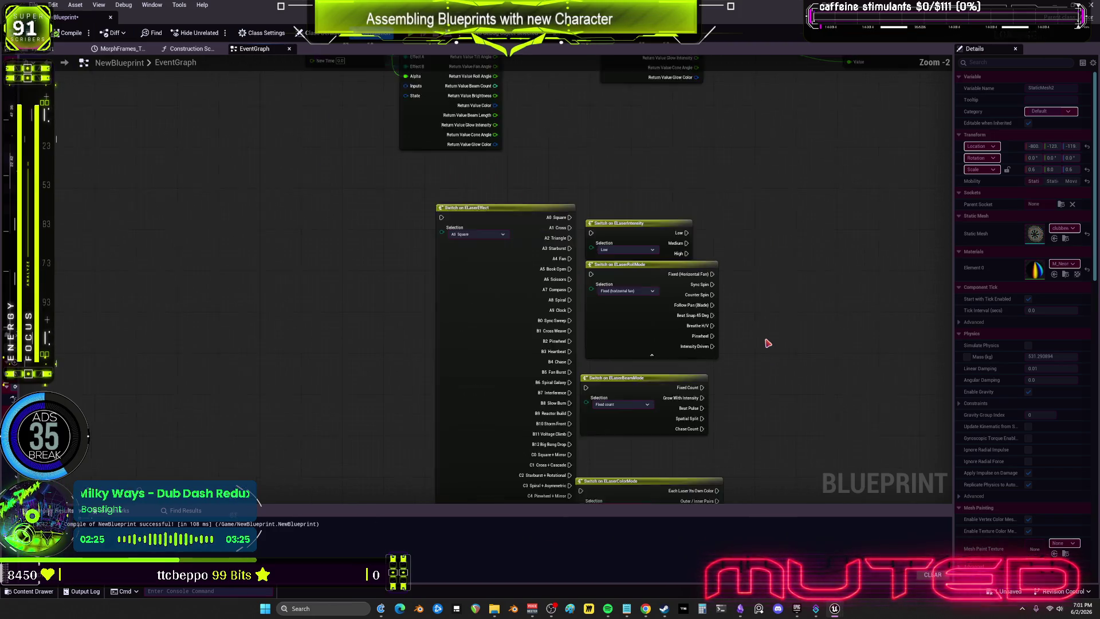
{"action": "mouse_move", "coordinate": [886, 300]}
{"action": "left_mouse_down"}
{"action": "mouse_move", "coordinate": [456, 281]}
{"action": "mouse_move", "coordinate": [285, 293]}
{"action": "left_mouse_up"}
{"action": "scroll", "coordinate": [731, 363], "scroll_direction": "up", "scroll_amount": 3}
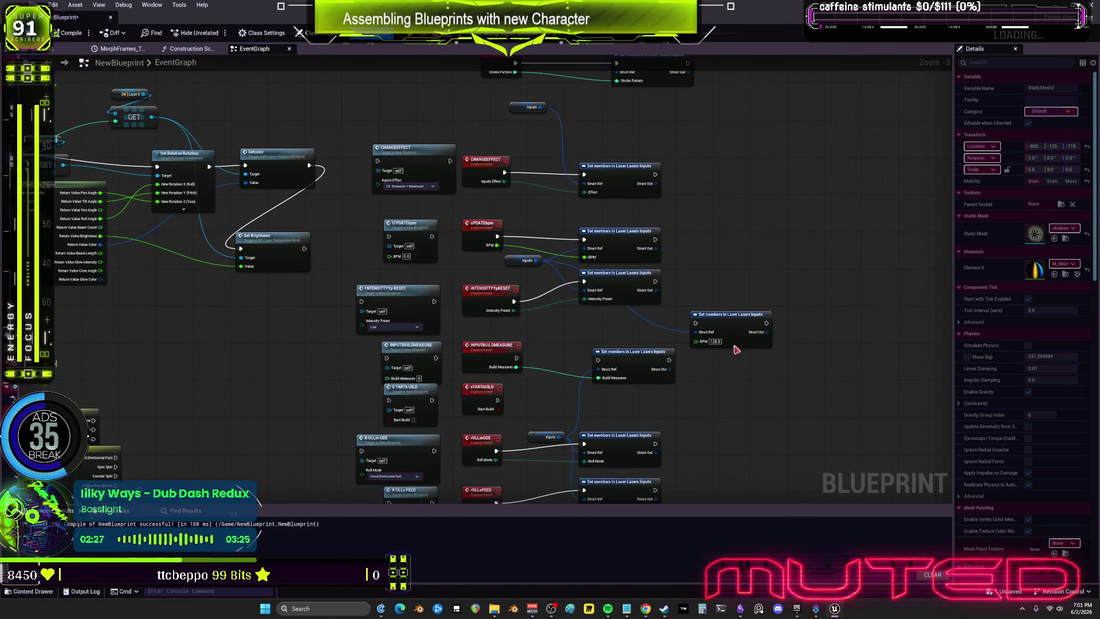
{"action": "left_click_drag", "start_coordinate": [731, 184], "coordinate": [717, 358]}
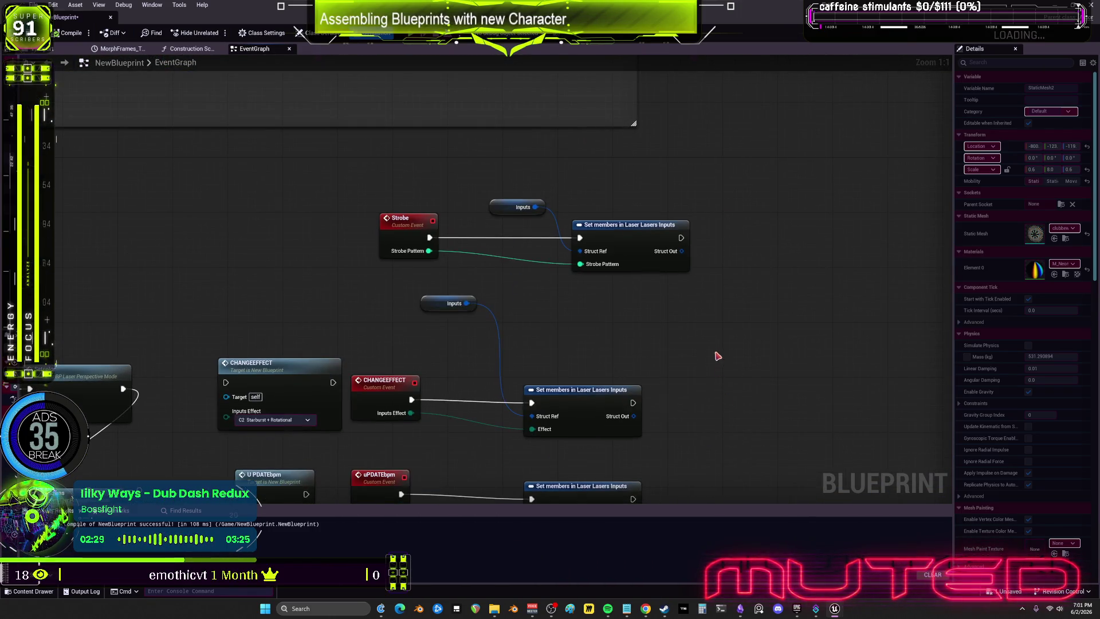
- Inspect the Strobe set-members node and the BPM, intensity and build events, then close the Blueprint editor
{"action": "left_click", "coordinate": [602, 243]}
{"action": "left_click_drag", "start_coordinate": [792, 270], "coordinate": [769, 268]}
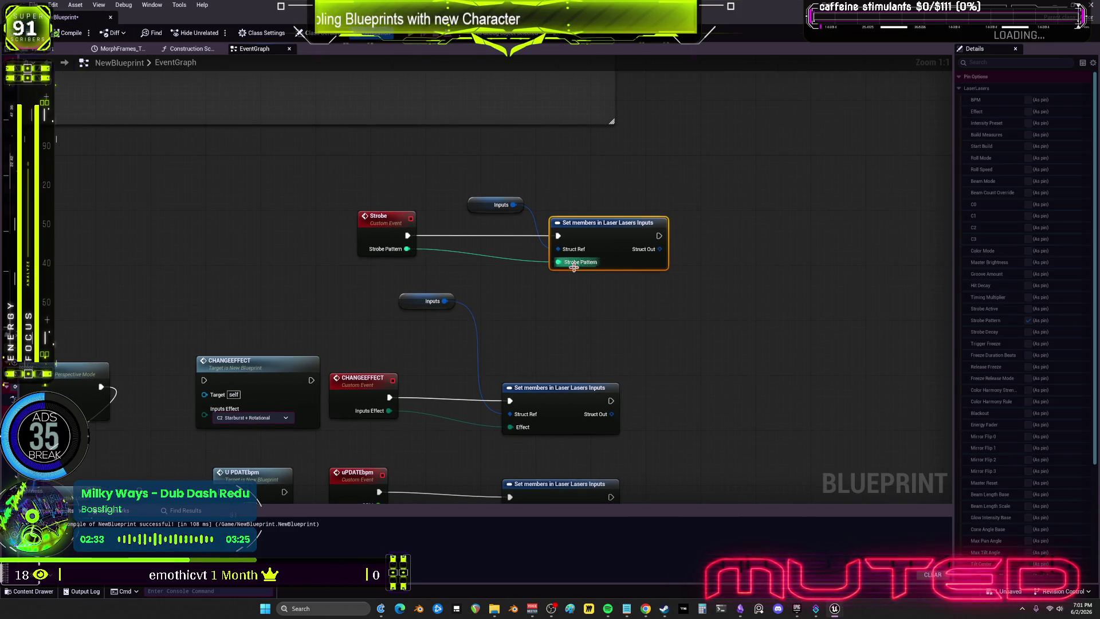
{"action": "mouse_move", "coordinate": [578, 270]}
{"action": "left_mouse_down"}
{"action": "mouse_move", "coordinate": [695, 282]}
{"action": "mouse_move", "coordinate": [677, 261]}
{"action": "mouse_move", "coordinate": [654, 332]}
{"action": "mouse_move", "coordinate": [650, 424]}
{"action": "left_mouse_up"}
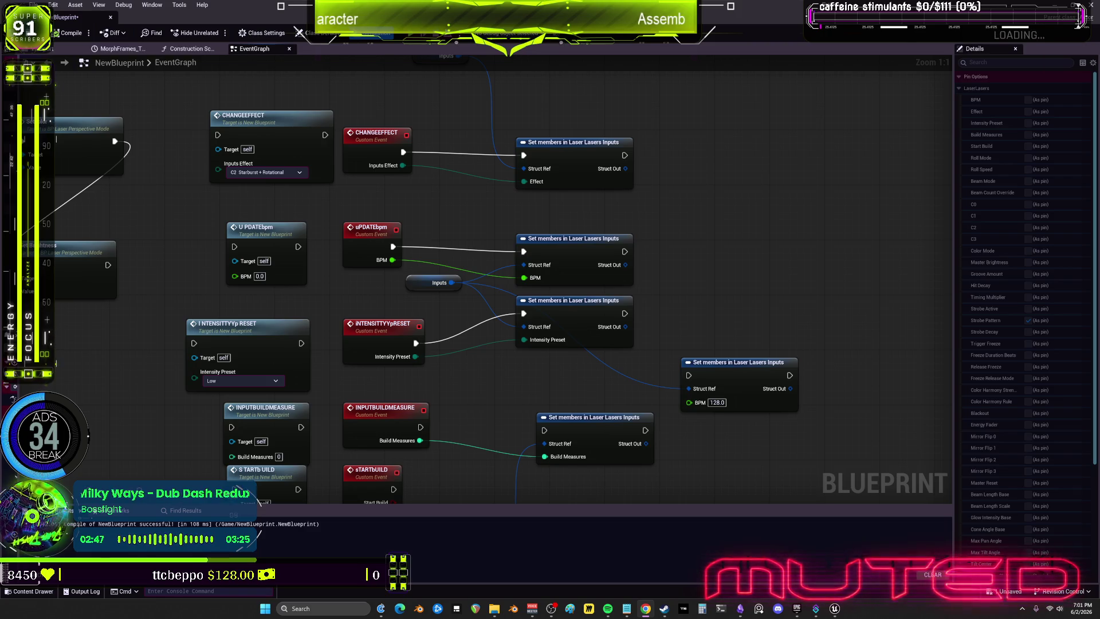
{"action": "scroll", "coordinate": [399, 250], "scroll_direction": "down", "scroll_amount": 3}
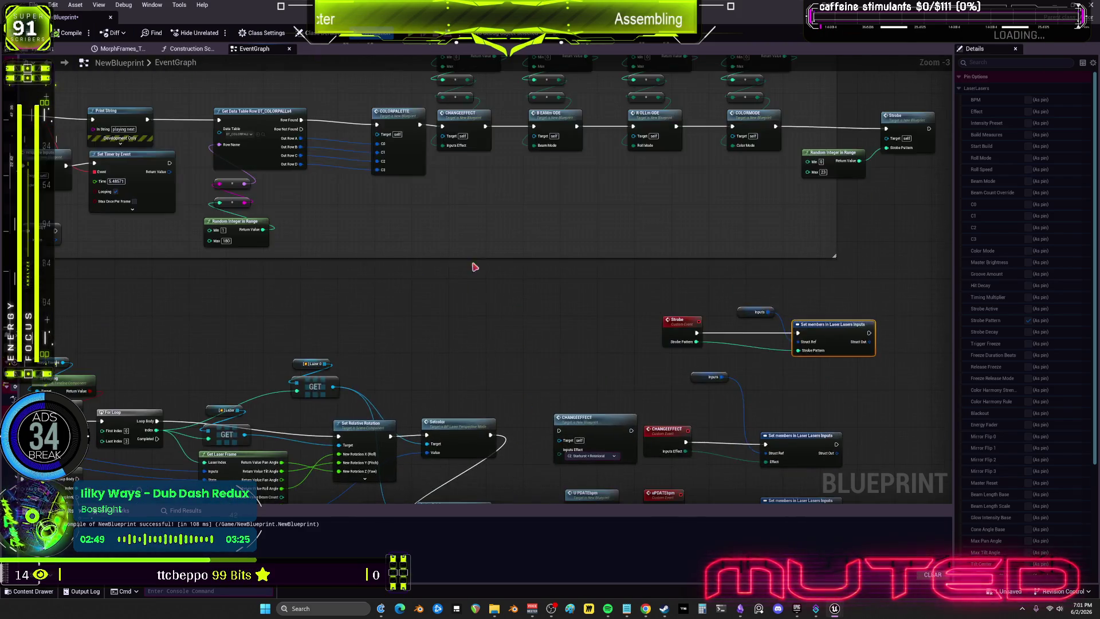
{"action": "scroll", "coordinate": [523, 215], "scroll_direction": "up", "scroll_amount": 1}
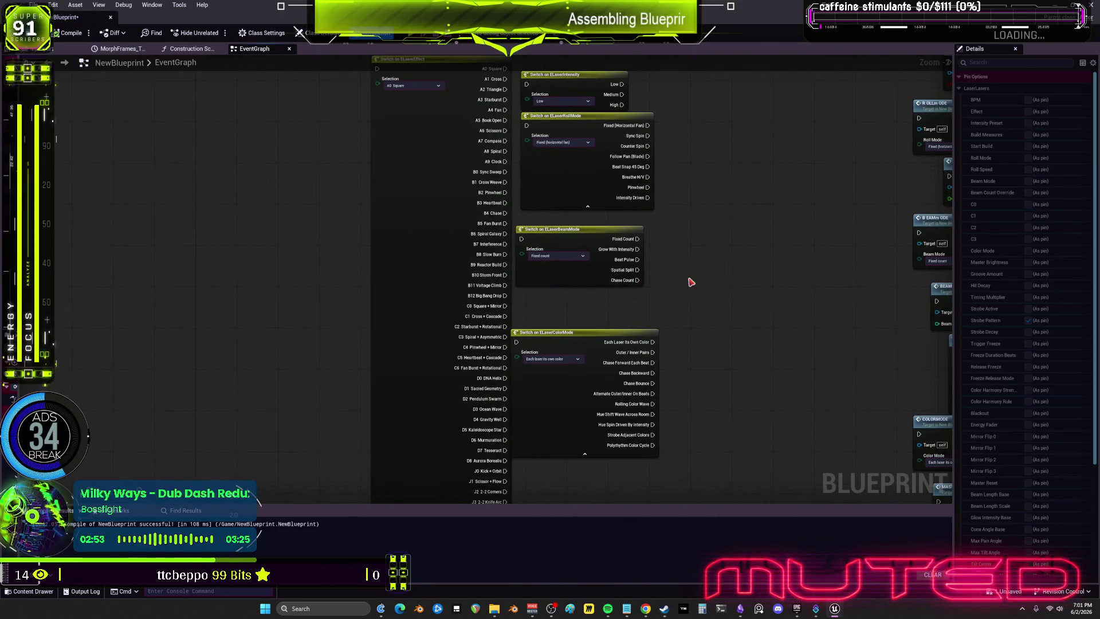
{"action": "left_click", "coordinate": [1079, 6]}
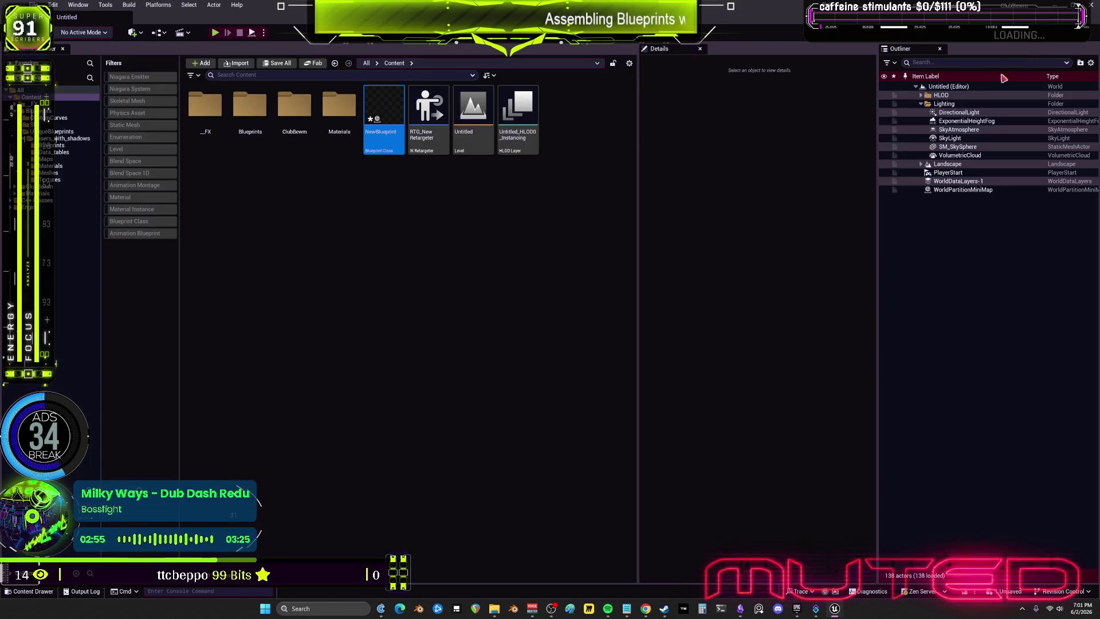
- Save NewBlueprint, then open BPV_WorldITEMSpawner1's blueprint for editing from the Outliner
{"action": "key", "text": "ctrl+shift+s"}
{"action": "left_click", "coordinate": [573, 400]}
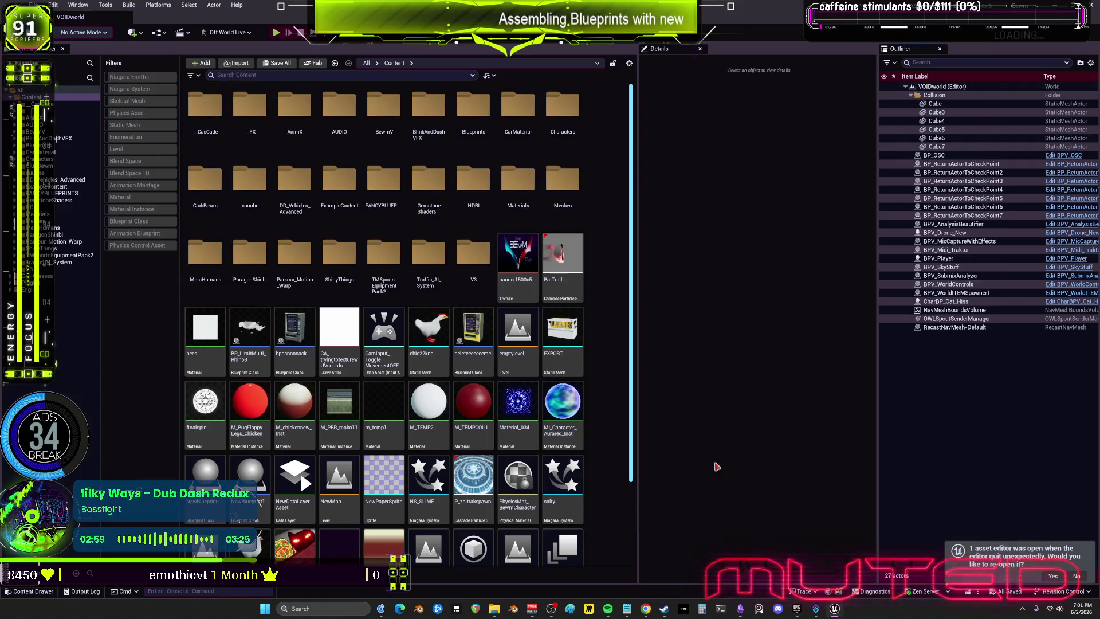
{"action": "left_click", "coordinate": [1061, 293]}
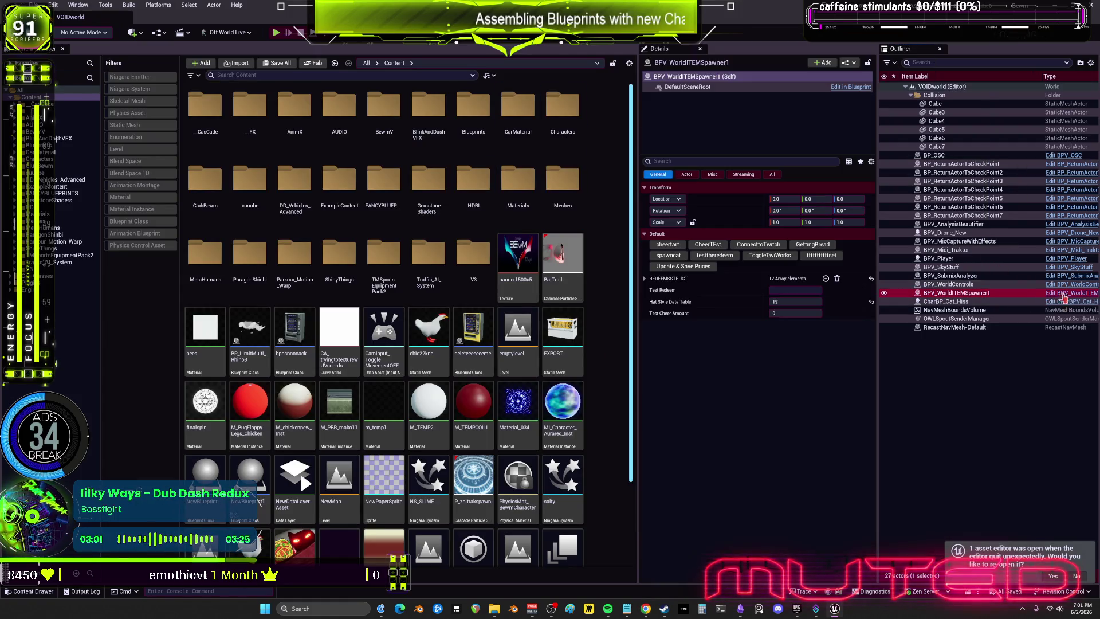
{"action": "left_click", "coordinate": [1061, 293]}
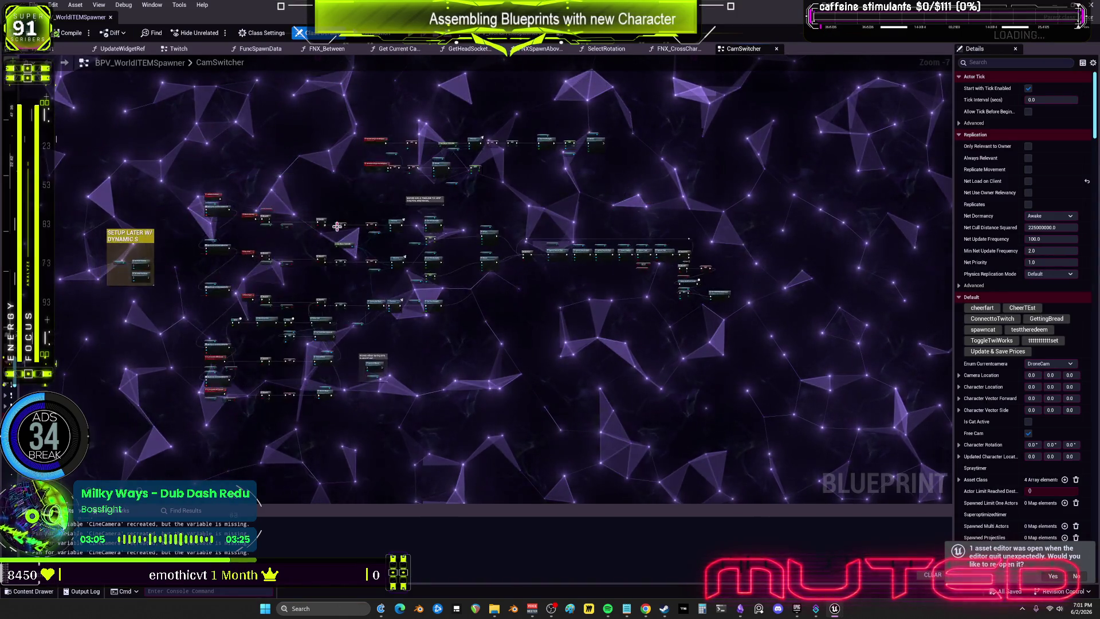
- Delete the spring-arm comment and its Unattach Macro from the CamSwitcher graph
{"action": "scroll", "coordinate": [617, 195], "scroll_direction": "up", "scroll_amount": 8}
{"action": "mouse_move", "coordinate": [617, 194]}
{"action": "left_mouse_down"}
{"action": "mouse_move", "coordinate": [645, 173]}
{"action": "mouse_move", "coordinate": [626, 306]}
{"action": "mouse_move", "coordinate": [611, 286]}
{"action": "mouse_move", "coordinate": [641, 263]}
{"action": "left_mouse_up"}
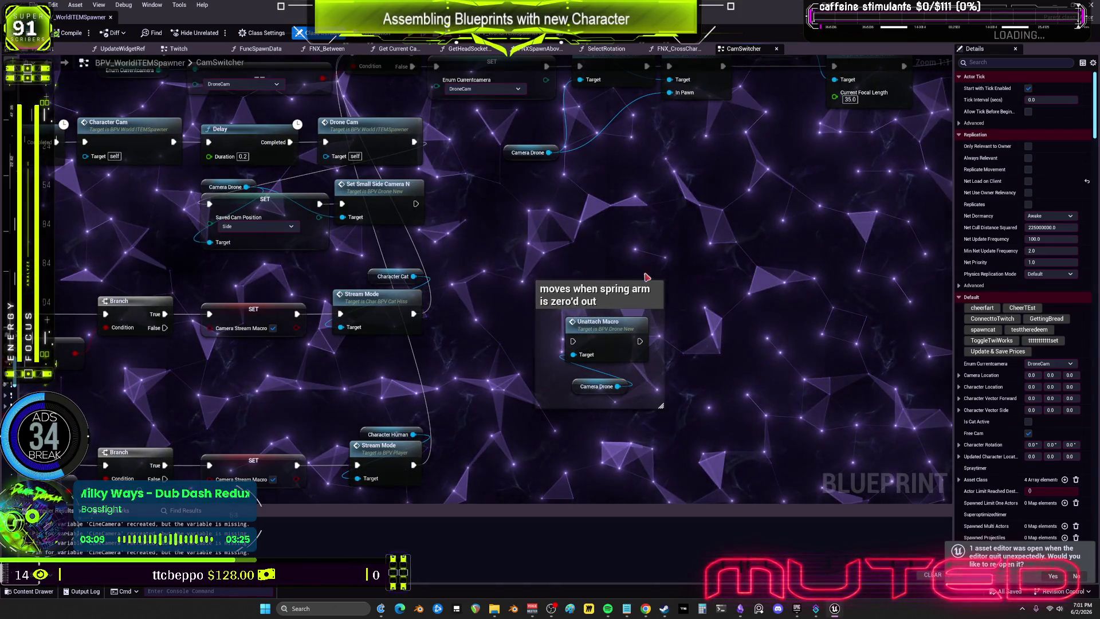
{"action": "left_click", "coordinate": [596, 289]}
{"action": "key", "text": "Delete"}
- Open the Unattachin Place function in the drone blueprint
{"action": "left_click_drag", "start_coordinate": [617, 71], "coordinate": [612, 193]}
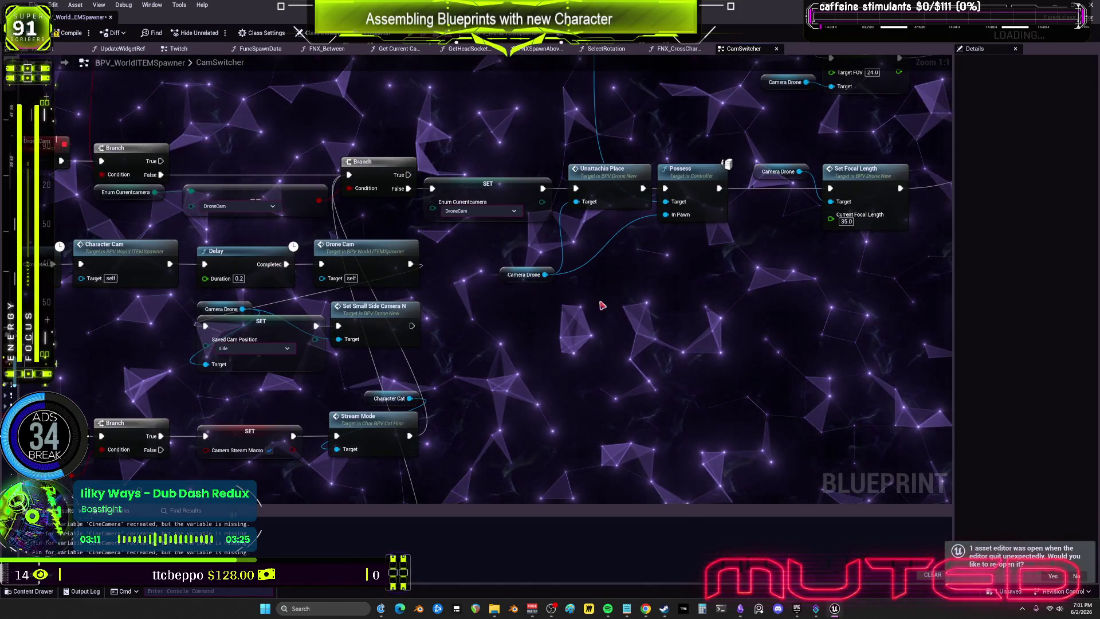
{"action": "double_click", "coordinate": [613, 193]}
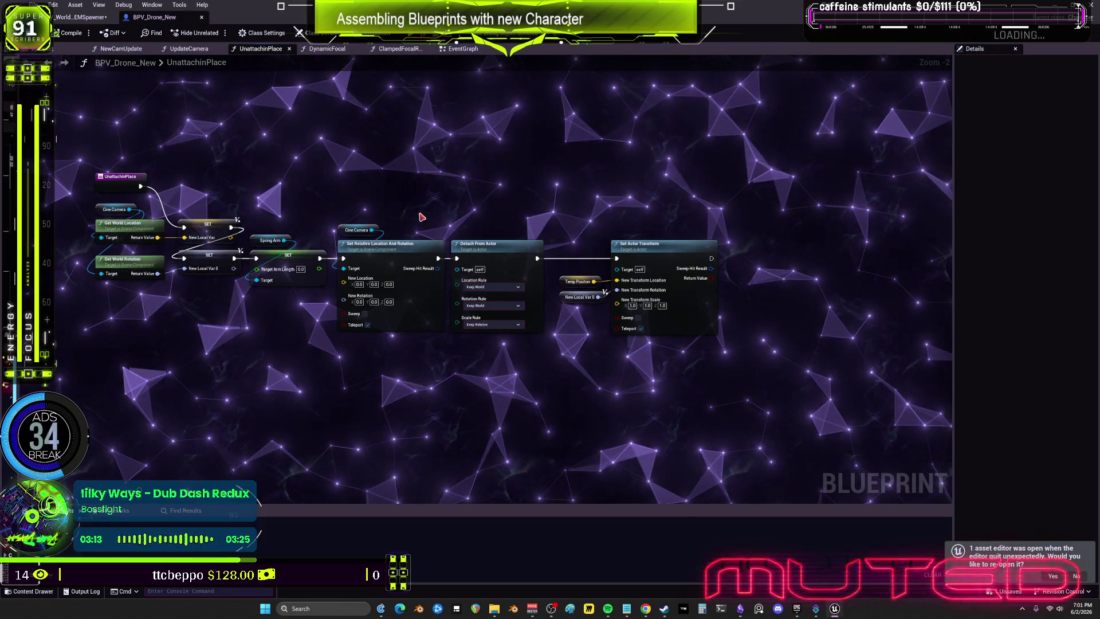
{"action": "scroll", "coordinate": [422, 217], "scroll_direction": "down", "scroll_amount": 5}
{"action": "scroll", "coordinate": [423, 210], "scroll_direction": "up", "scroll_amount": 5}
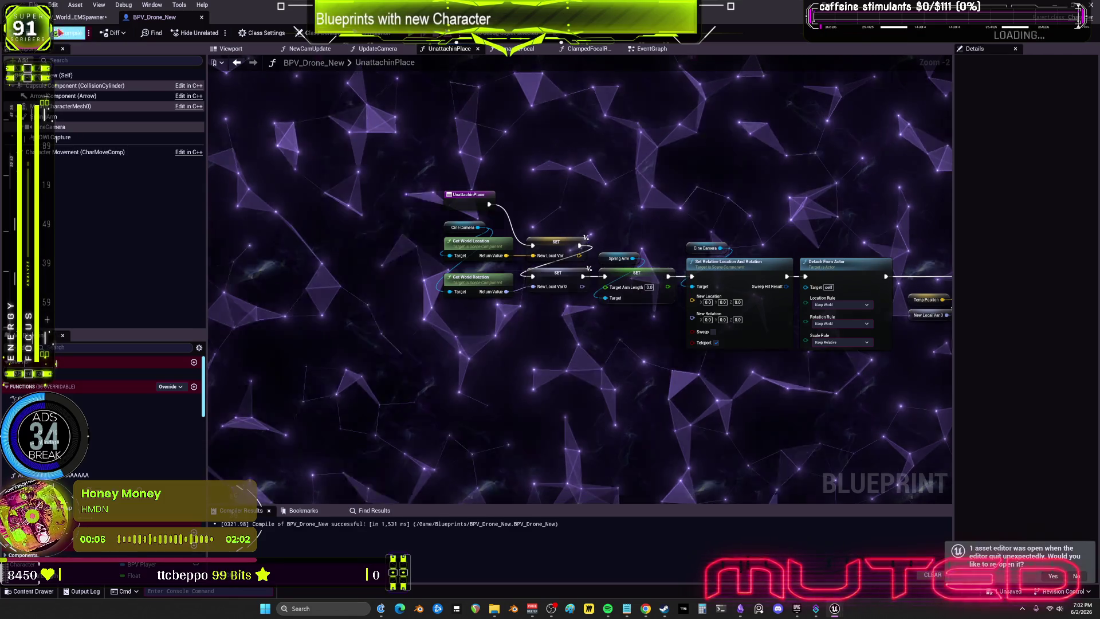
- Review the drone's Attach event and focal length comment, then compile and save BPV_WorldITEMSpawner
{"action": "left_click", "coordinate": [81, 17]}
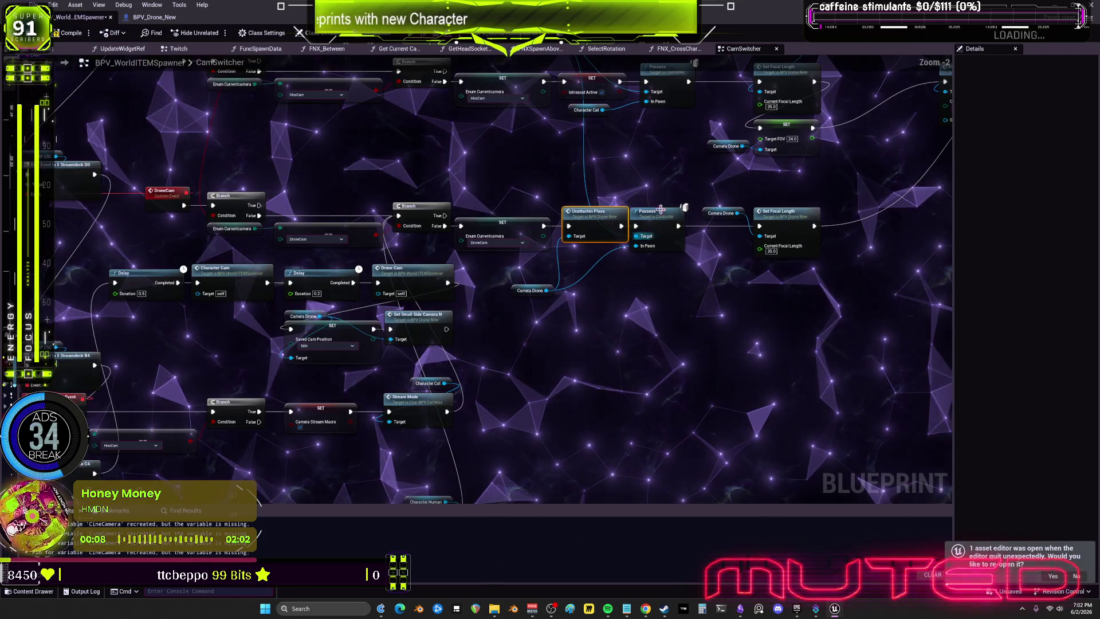
{"action": "mouse_move", "coordinate": [891, 238]}
{"action": "left_mouse_down"}
{"action": "mouse_move", "coordinate": [716, 250]}
{"action": "mouse_move", "coordinate": [583, 235]}
{"action": "left_mouse_up"}
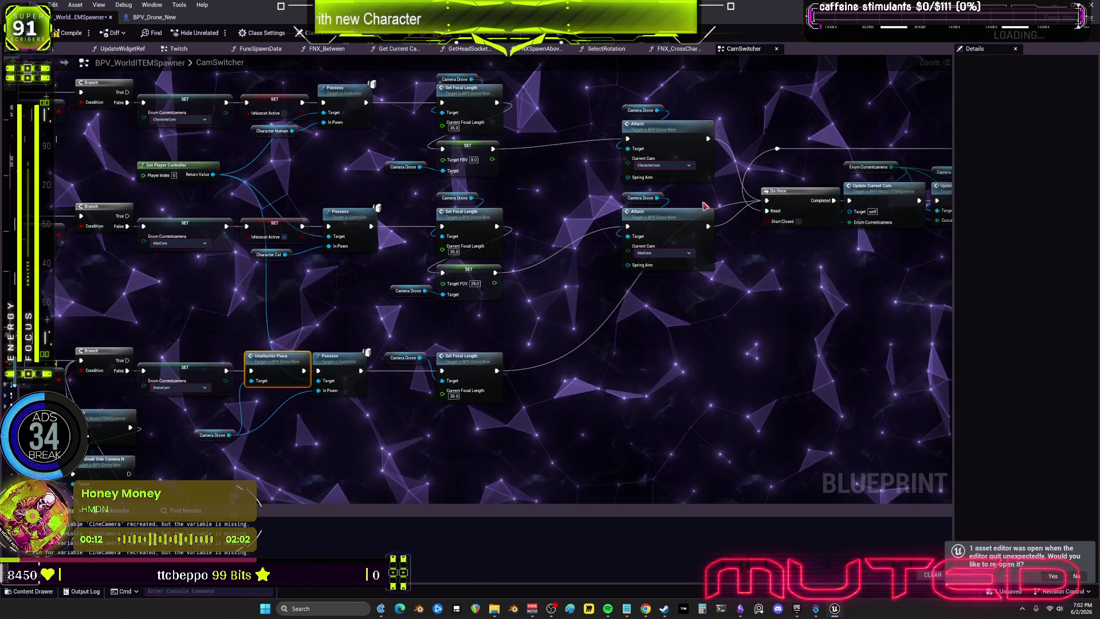
{"action": "left_click", "coordinate": [685, 216]}
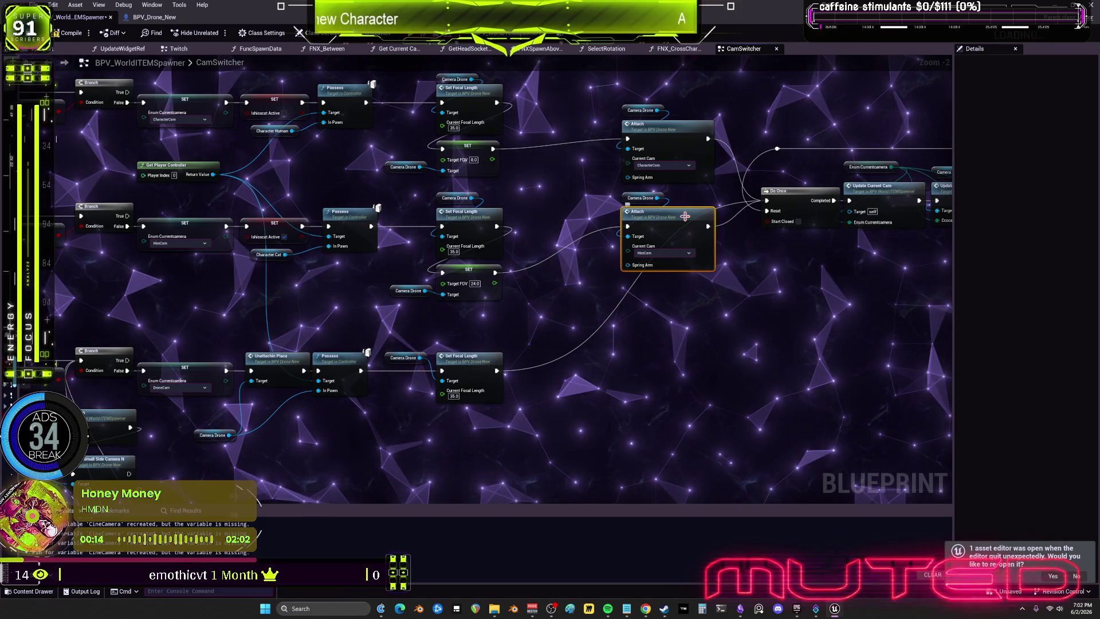
{"action": "double_click", "coordinate": [664, 229]}
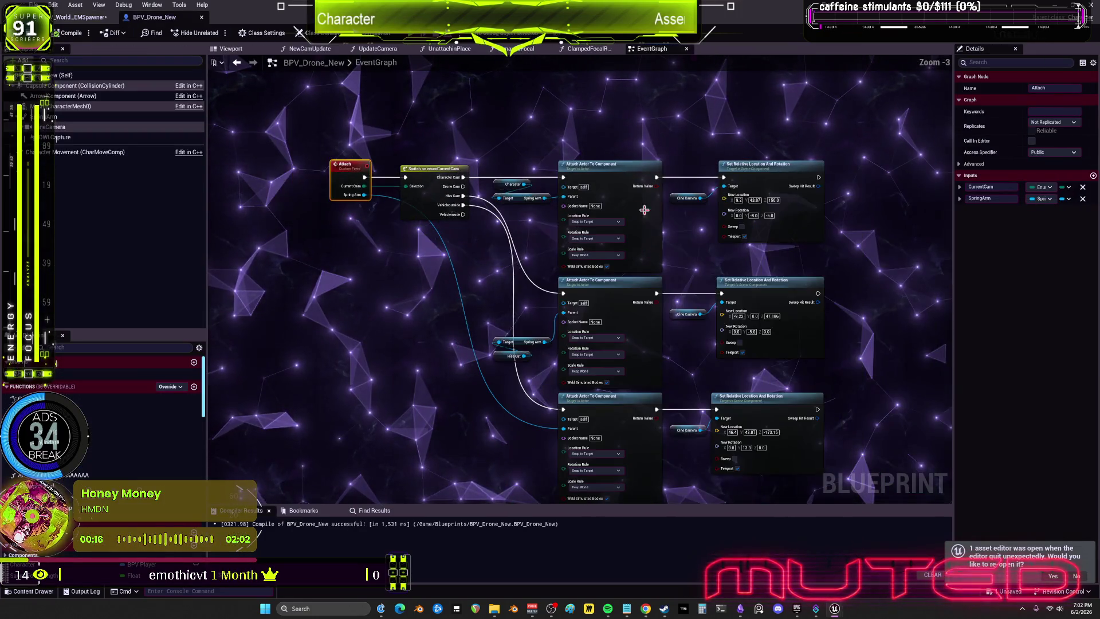
{"action": "scroll", "coordinate": [577, 110], "scroll_direction": "down", "scroll_amount": 4}
{"action": "scroll", "coordinate": [674, 201], "scroll_direction": "up", "scroll_amount": 5}
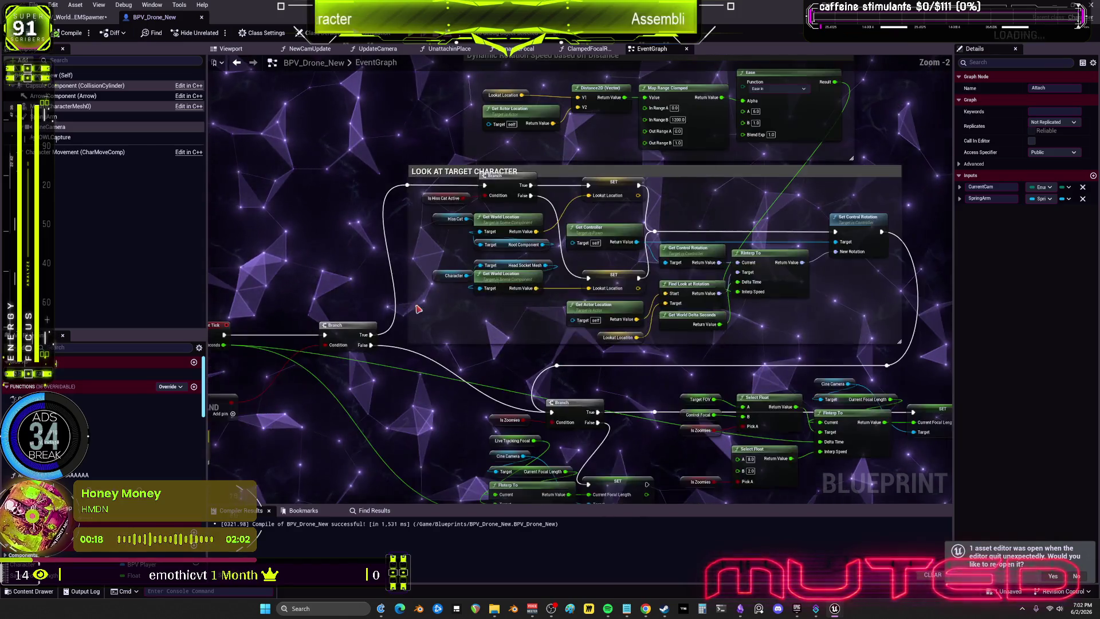
{"action": "left_click_drag", "start_coordinate": [485, 267], "coordinate": [596, 93]}
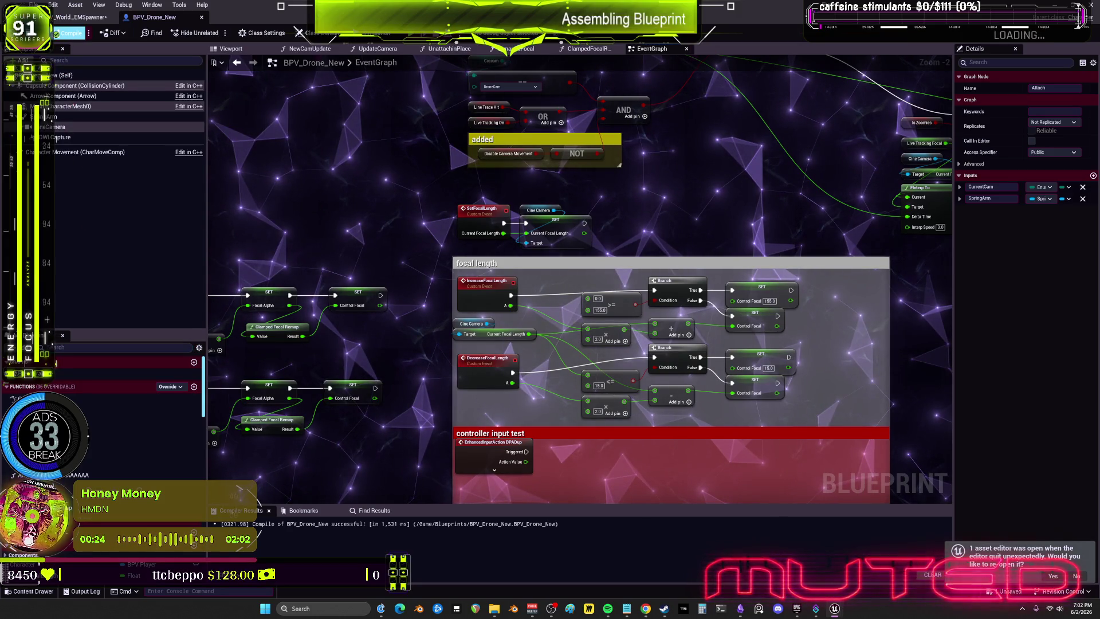
{"action": "left_click", "coordinate": [69, 33]}
{"action": "key", "text": "ctrl+shift+s"}
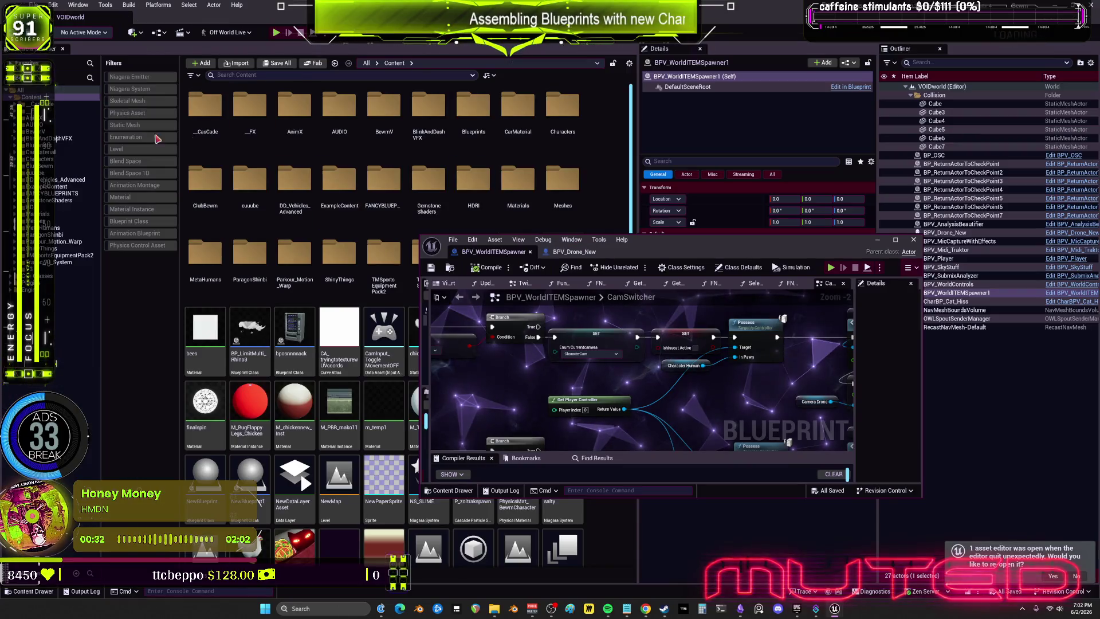
- Open TestLevel from the Level-filtered Content Browser, play it, then maximize the Blueprint editor
{"action": "left_click", "coordinate": [130, 150]}
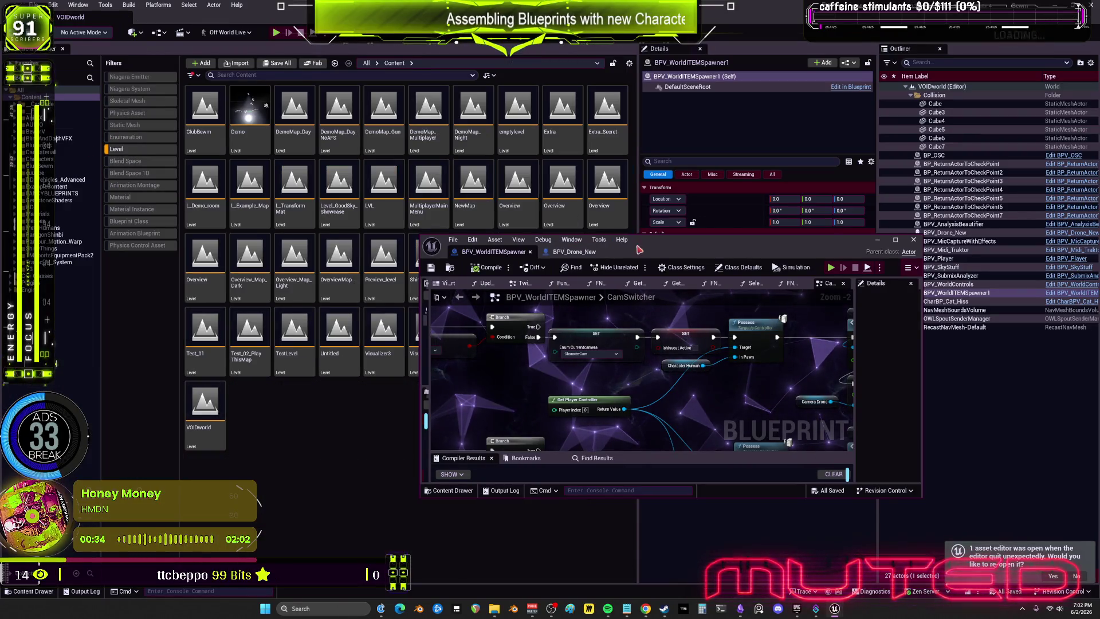
{"action": "left_click_drag", "start_coordinate": [639, 251], "coordinate": [717, 282]}
{"action": "left_click", "coordinate": [289, 342]}
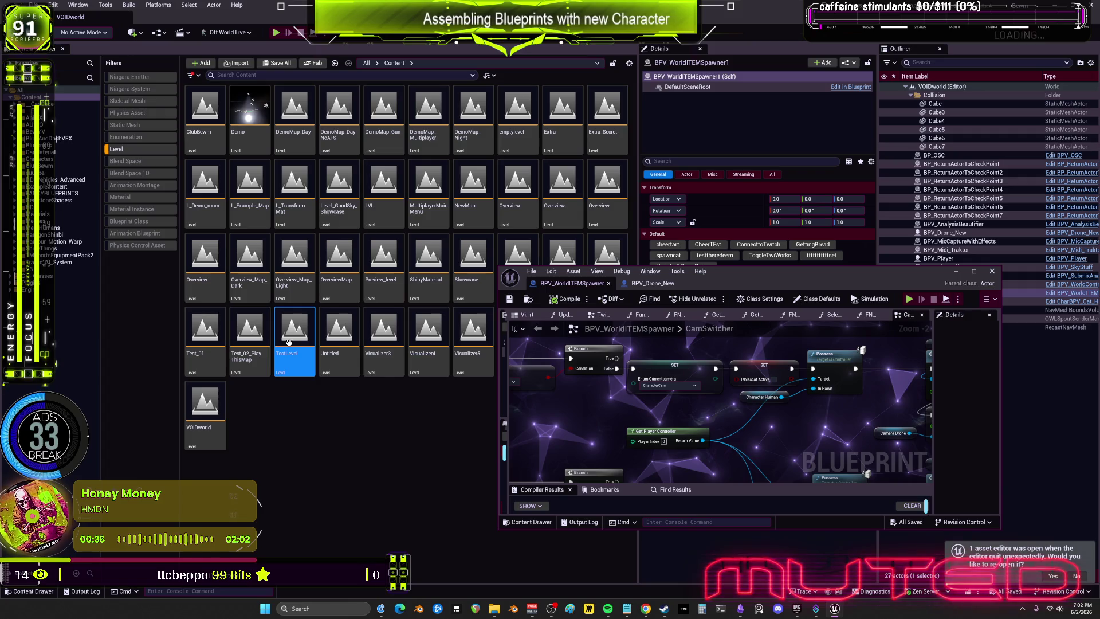
{"action": "double_click", "coordinate": [289, 342]}
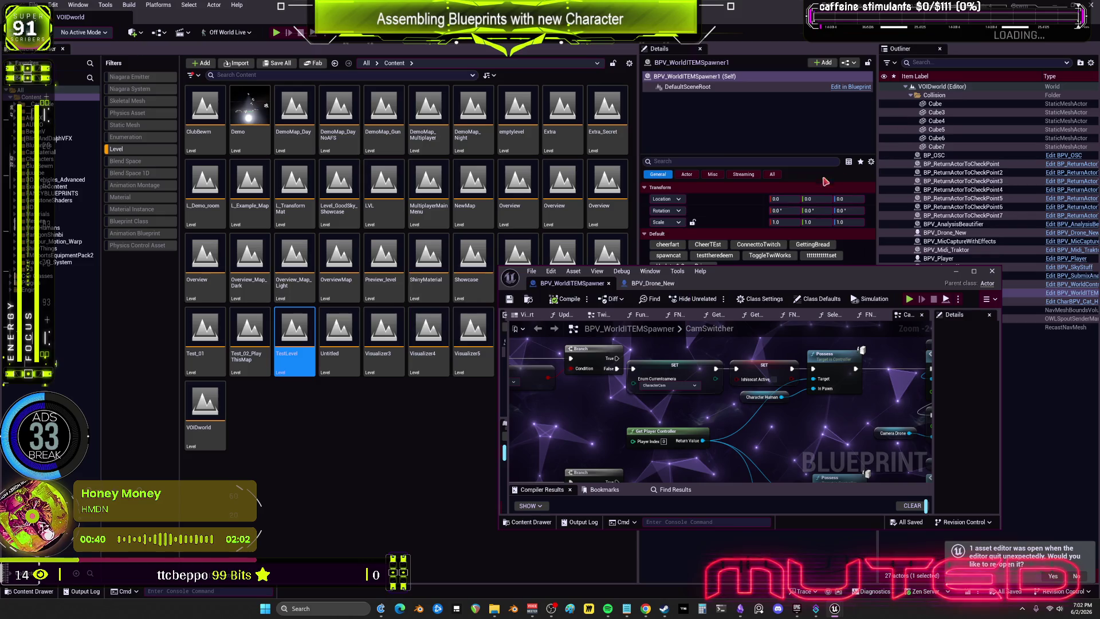
{"action": "left_click", "coordinate": [276, 32]}
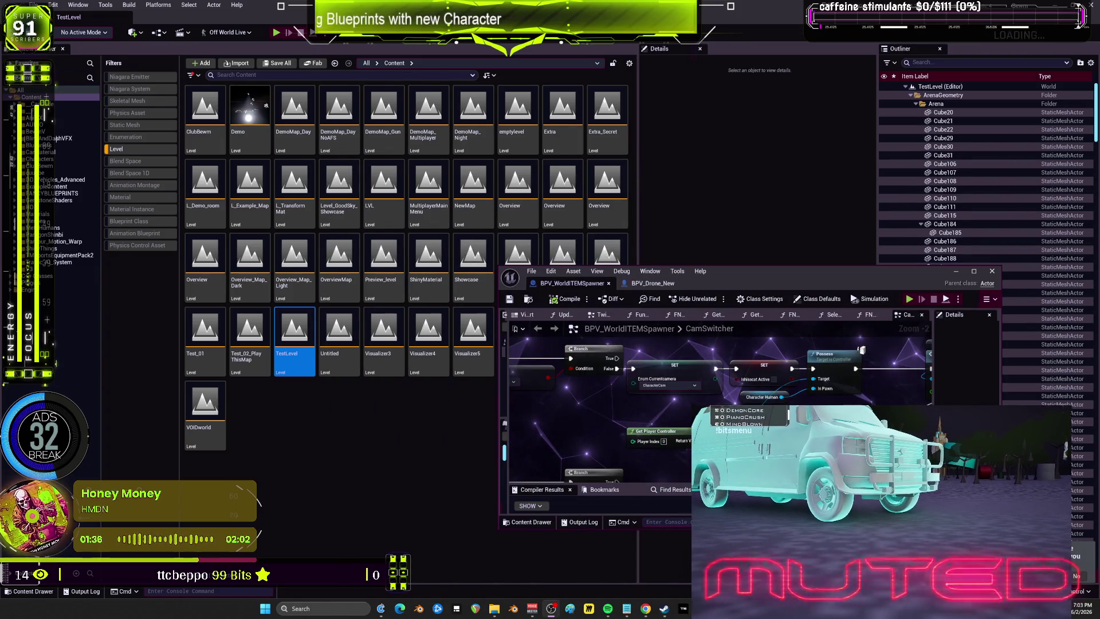
{"action": "left_click", "coordinate": [973, 271]}
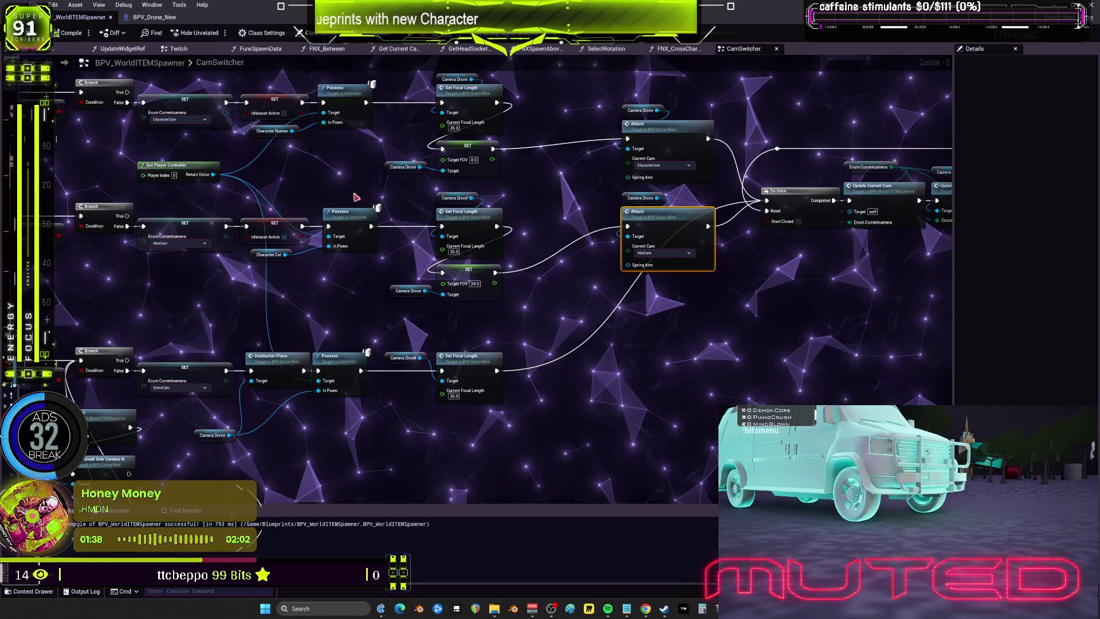
- In the BPV_Drone_New EventGraph, inspect the MouseWheelUp input and Focal Alpha variable
{"action": "left_click", "coordinate": [154, 17]}
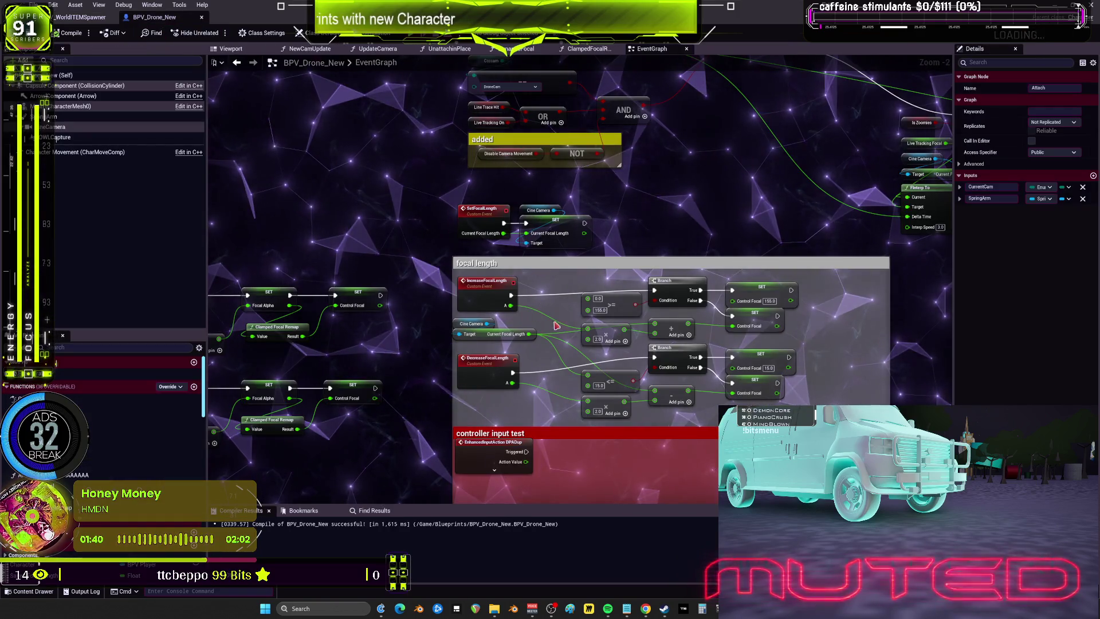
{"action": "left_click_drag", "start_coordinate": [528, 267], "coordinate": [653, 256]}
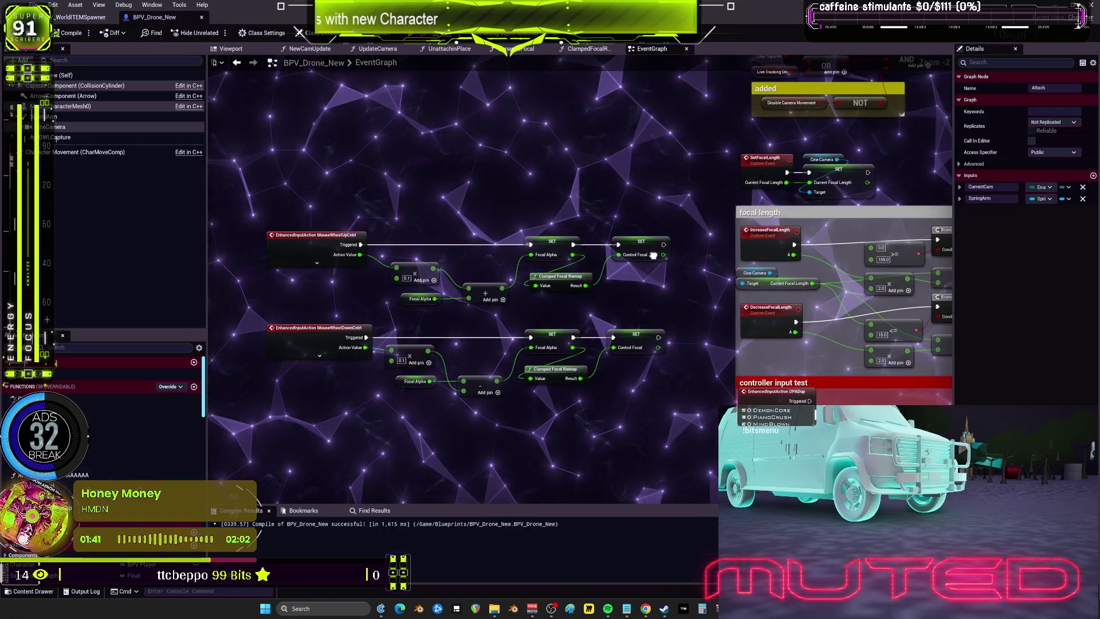
{"action": "left_click", "coordinate": [315, 240]}
{"action": "left_click", "coordinate": [414, 300]}
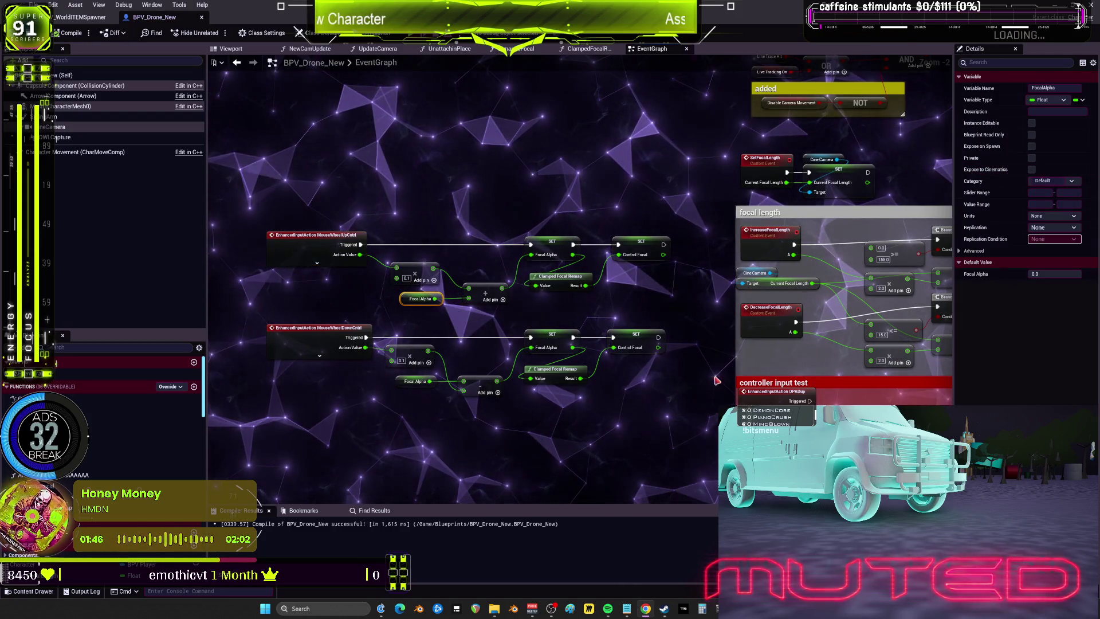
- Copy the Clamp and Ease nodes from ClampedFocalRemap and paste two copies into the EventGraph
{"action": "double_click", "coordinate": [559, 276]}
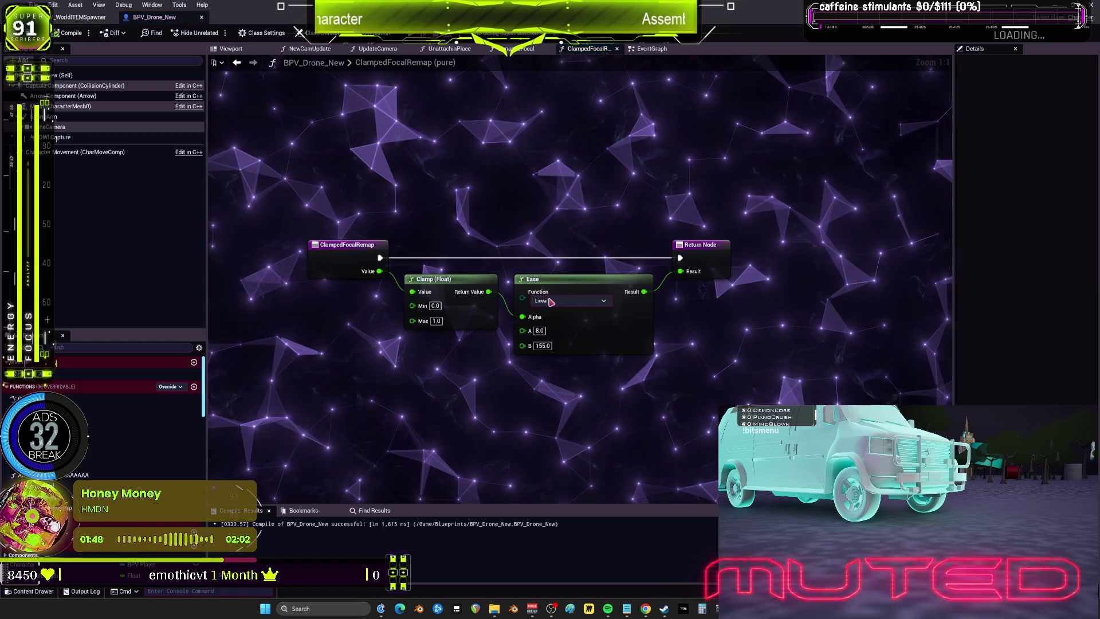
{"action": "key", "text": "alt+Left"}
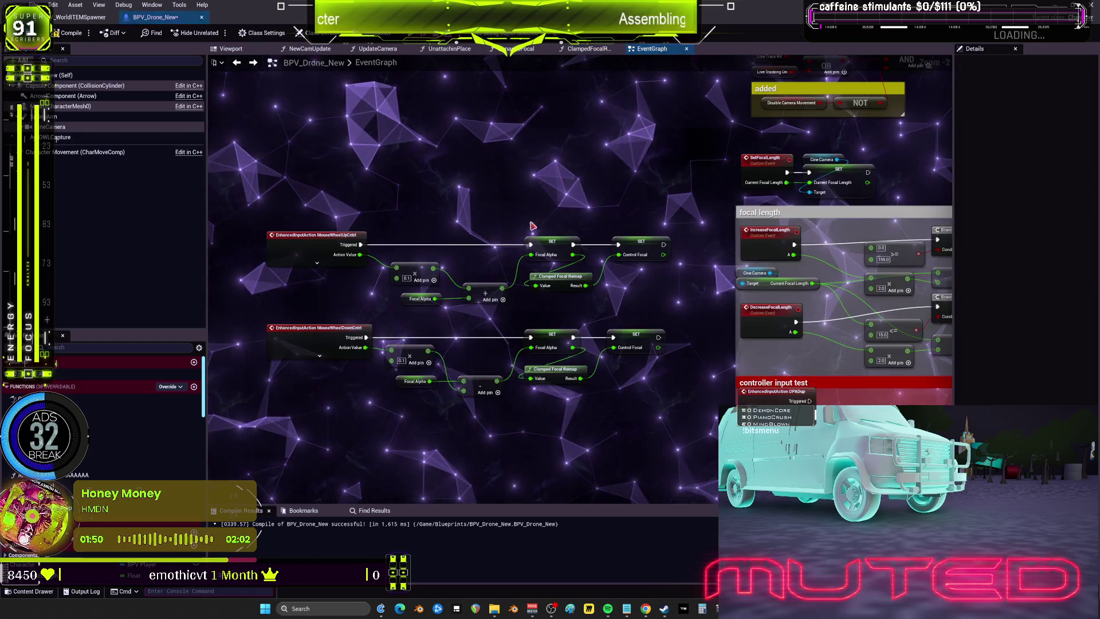
{"action": "key", "text": "ctrl+v"}
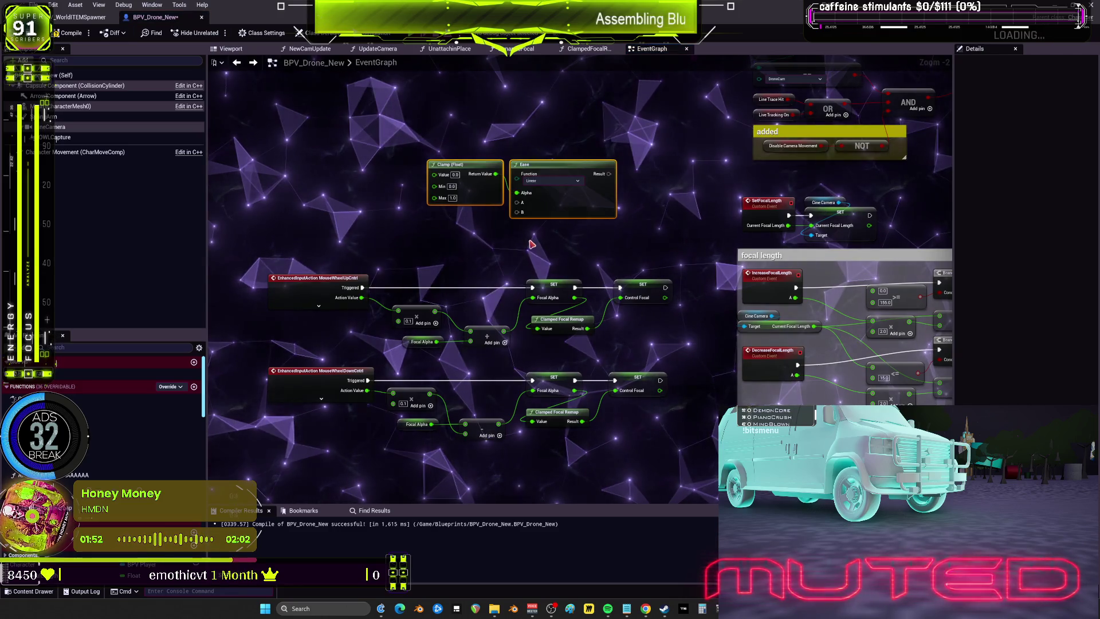
{"action": "left_click_drag", "start_coordinate": [554, 479], "coordinate": [563, 387]}
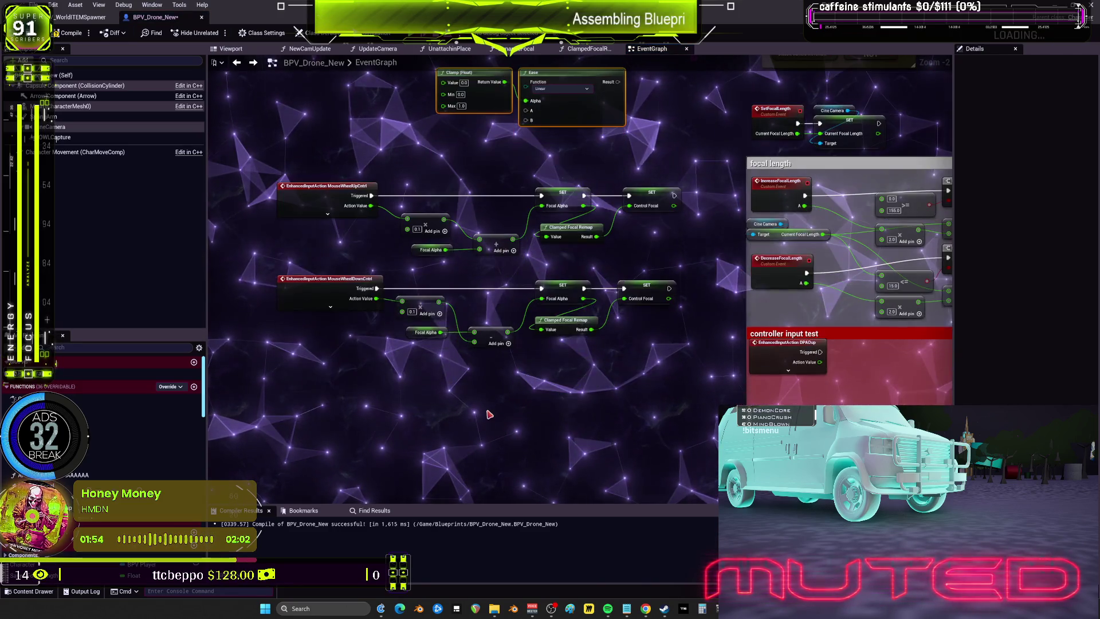
{"action": "key", "text": "ctrl+v"}
{"action": "left_click", "coordinate": [564, 320]}
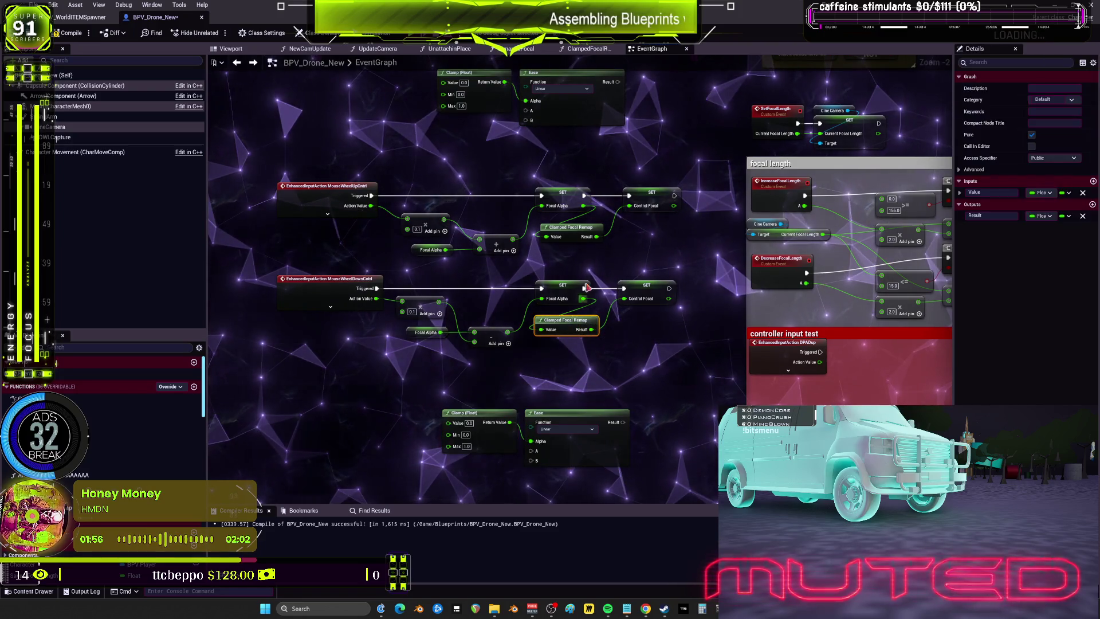
- Delete the Clamped Focal Remap nodes and shift the mouse-wheel focal chains left
{"action": "left_click", "coordinate": [570, 228], "text": "ctrl"}
{"action": "key", "text": "Delete"}
{"action": "left_click_drag", "start_coordinate": [580, 267], "coordinate": [642, 276]}
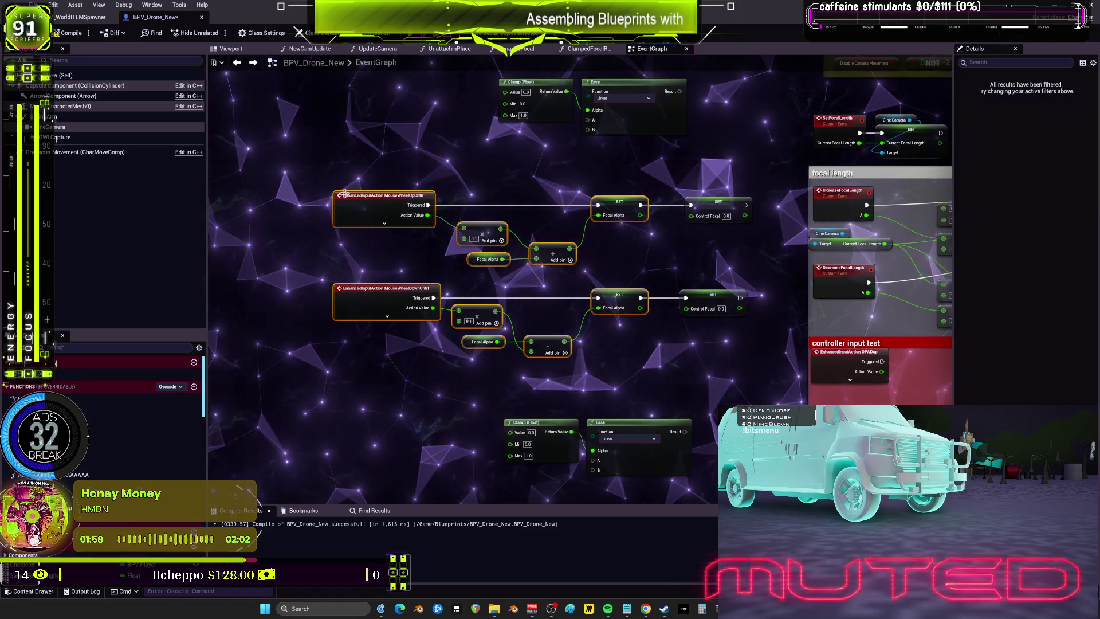
{"action": "left_click_drag", "start_coordinate": [465, 197], "coordinate": [347, 197]}
- Place a Clamp/Ease pair after each Focal Alpha SET and feed Focal Alpha into each Clamp
{"action": "mouse_move", "coordinate": [696, 143]}
{"action": "left_mouse_down"}
{"action": "mouse_move", "coordinate": [493, 70]}
{"action": "mouse_move", "coordinate": [452, 224]}
{"action": "mouse_move", "coordinate": [418, 215]}
{"action": "left_mouse_up"}
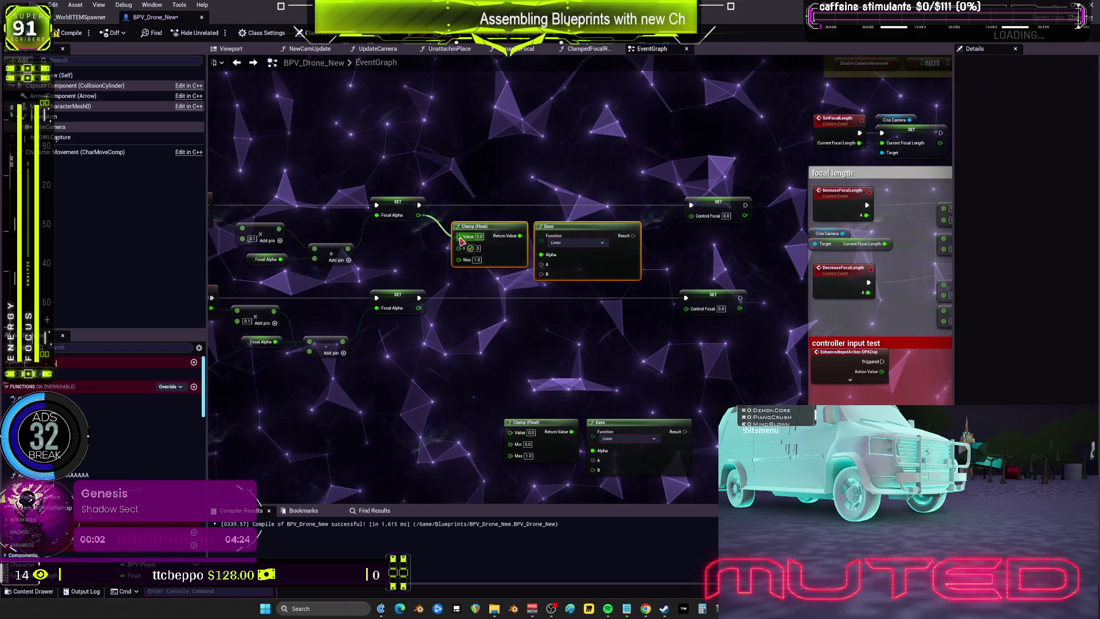
{"action": "left_click_drag", "start_coordinate": [633, 236], "coordinate": [675, 230]}
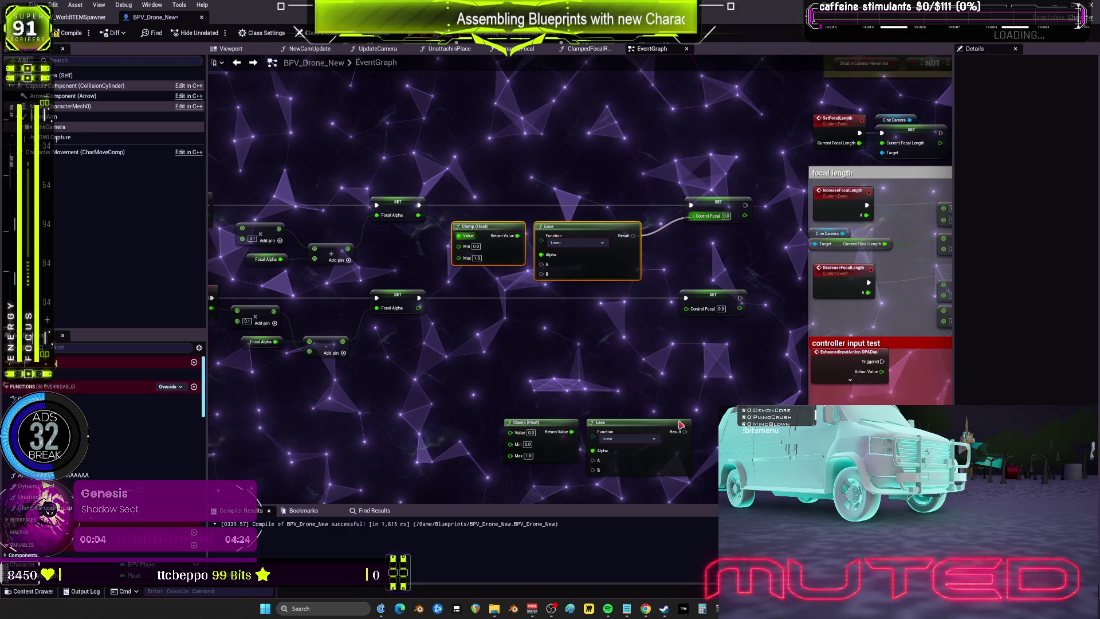
{"action": "left_click_drag", "start_coordinate": [652, 394], "coordinate": [585, 486]}
{"action": "mouse_move", "coordinate": [515, 422]}
{"action": "left_mouse_down"}
{"action": "mouse_move", "coordinate": [476, 319]}
{"action": "mouse_move", "coordinate": [458, 329]}
{"action": "left_mouse_up"}
{"action": "left_click_drag", "start_coordinate": [633, 328], "coordinate": [686, 308]}
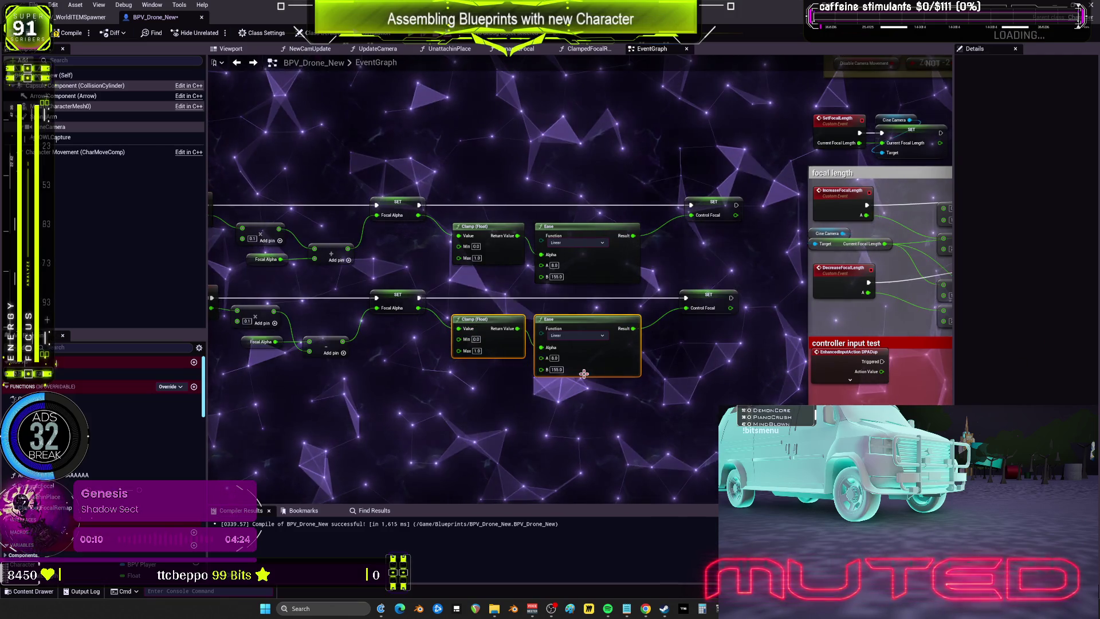
{"action": "left_click_drag", "start_coordinate": [403, 378], "coordinate": [483, 345]}
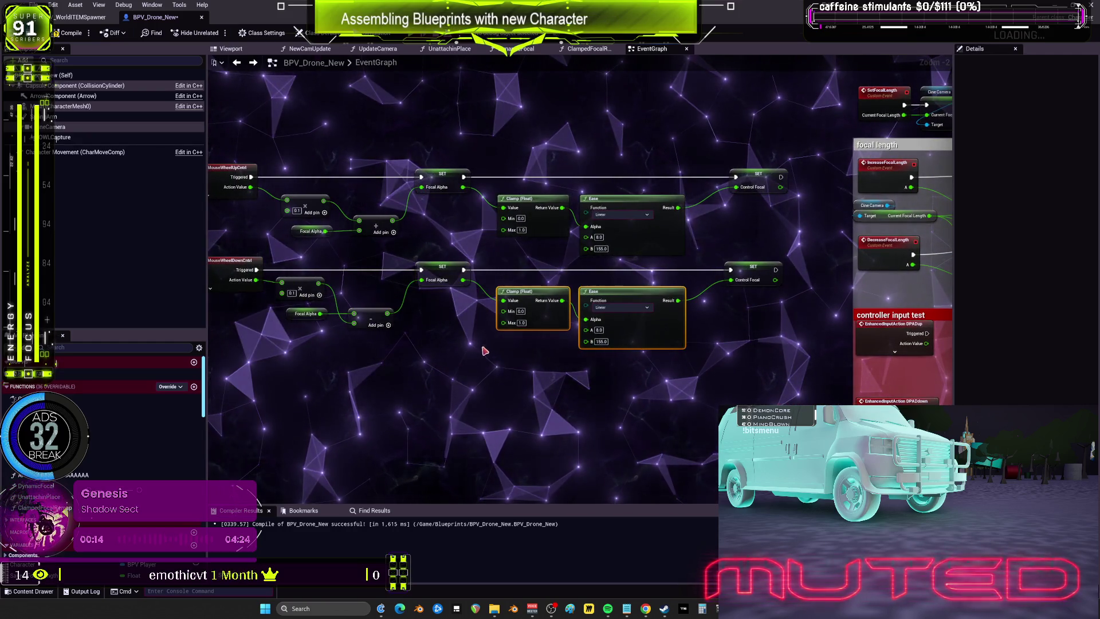
- Add an AAA function call and run it after both Control Focal SET nodes
{"action": "right_click", "coordinate": [499, 364]}
{"action": "type", "text": "aaa"}
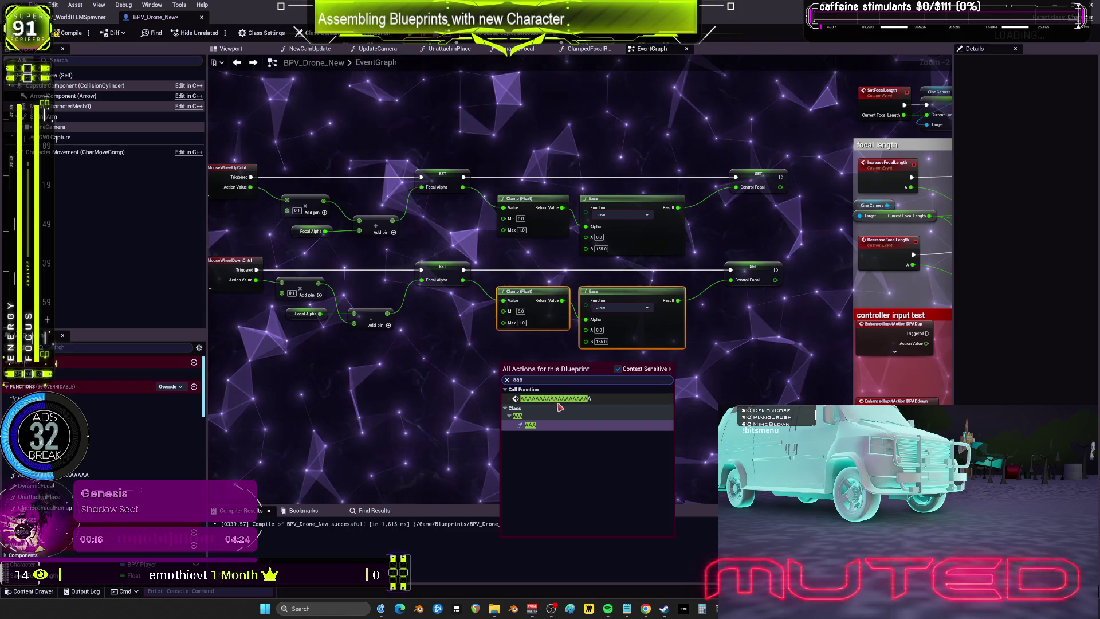
{"action": "key", "text": "Escape"}
{"action": "scroll", "coordinate": [662, 403], "scroll_direction": "down", "scroll_amount": 1}
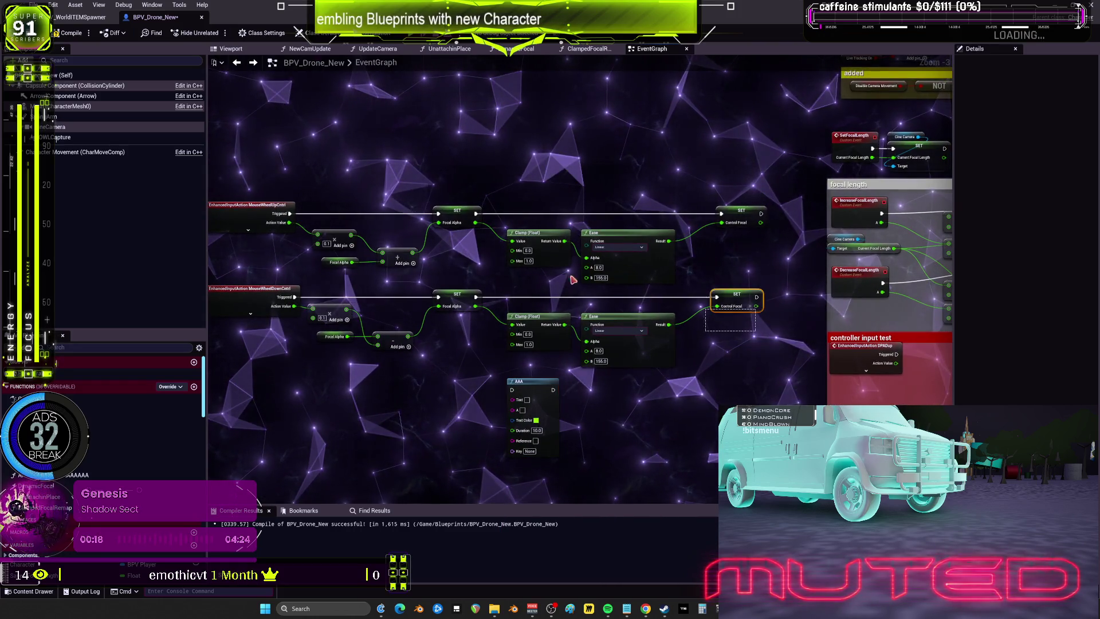
{"action": "left_click_drag", "start_coordinate": [243, 166], "coordinate": [246, 172]}
{"action": "left_click_drag", "start_coordinate": [634, 346], "coordinate": [685, 263]}
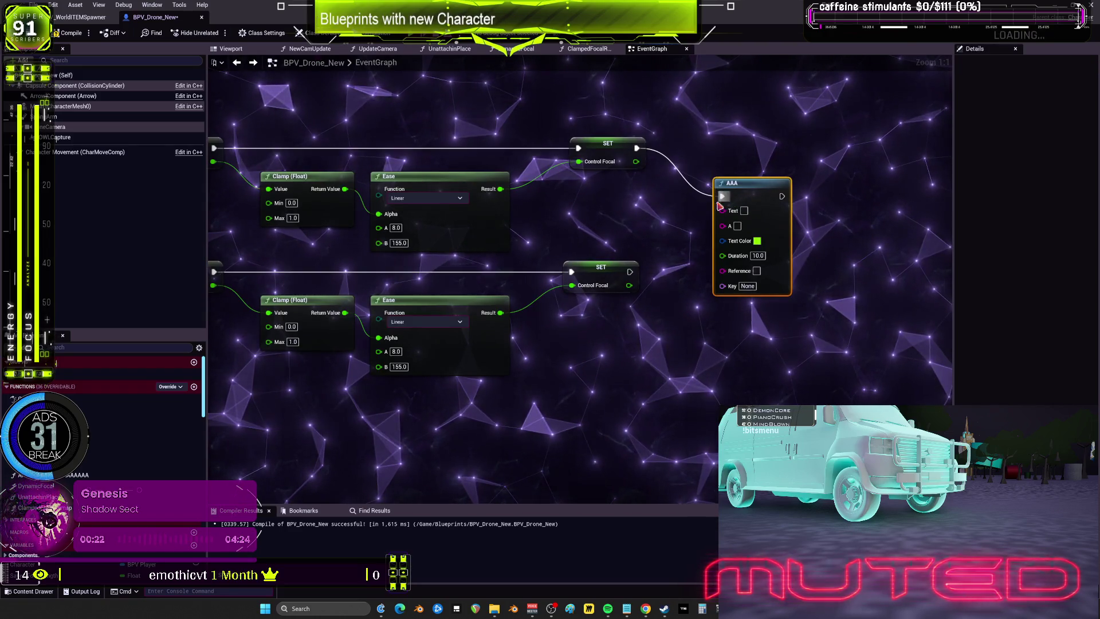
{"action": "left_click_drag", "start_coordinate": [719, 200], "coordinate": [722, 196]}
{"action": "left_click_drag", "start_coordinate": [629, 272], "coordinate": [722, 206]}
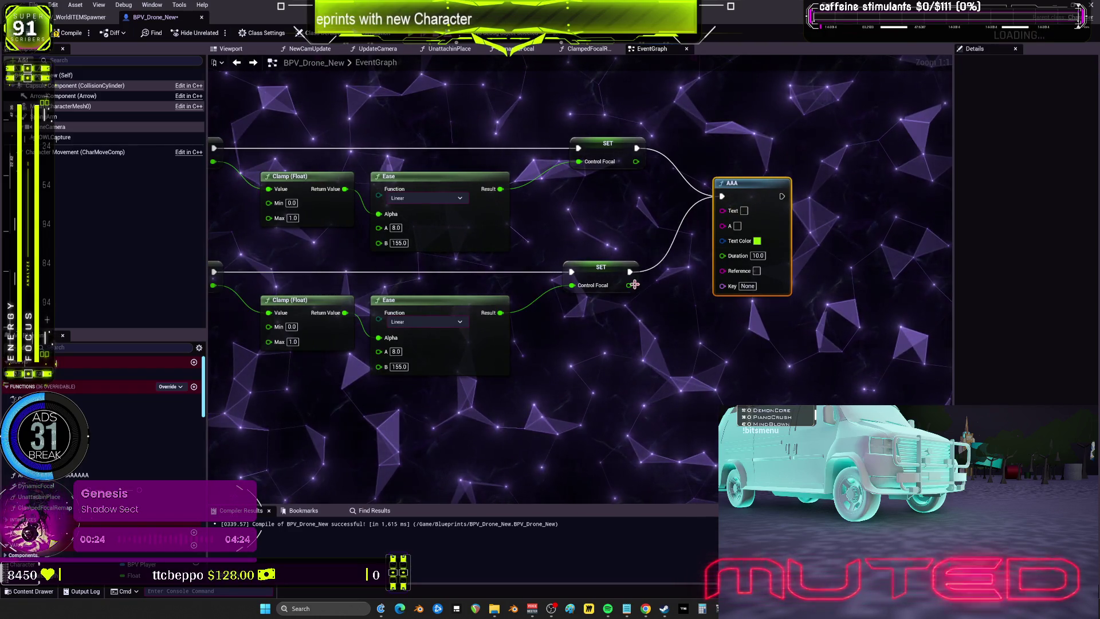
- Place a Focal Alpha getter and connect it to AAA's Text input
{"action": "scroll", "coordinate": [97, 571], "scroll_direction": "down", "scroll_amount": 3}
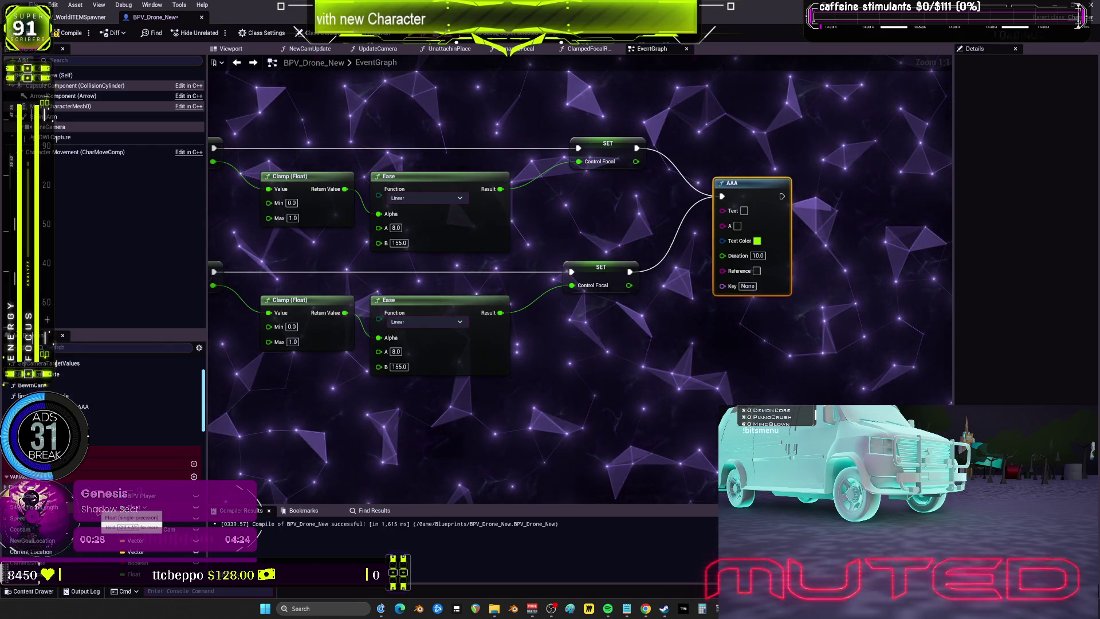
{"action": "scroll", "coordinate": [138, 510], "scroll_direction": "down", "scroll_amount": 5}
{"action": "left_click_drag", "start_coordinate": [402, 394], "coordinate": [505, 409]}
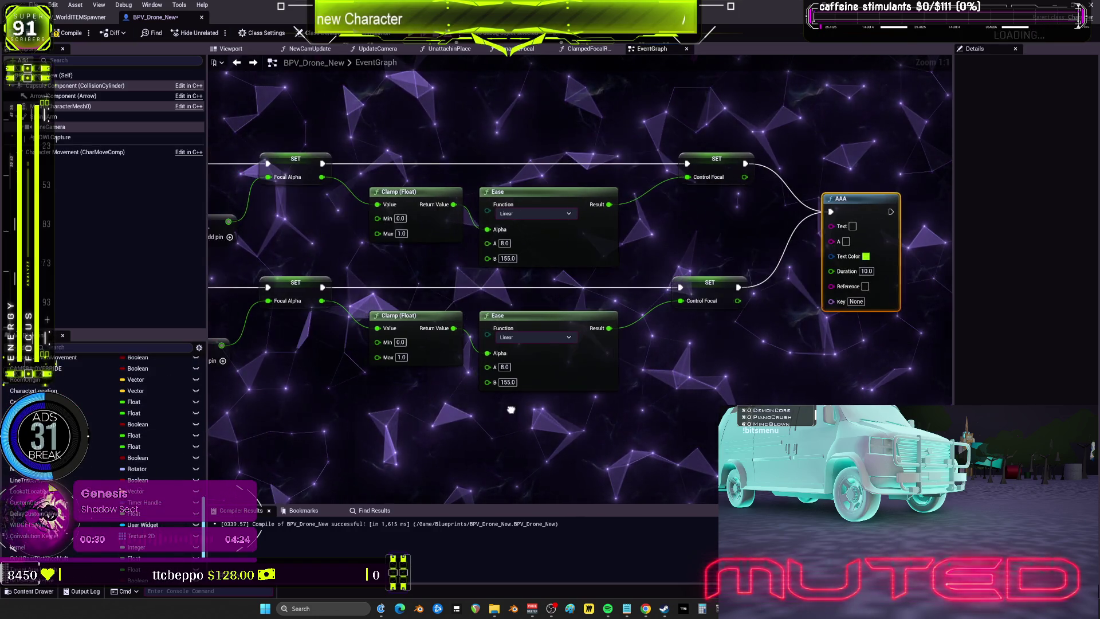
{"action": "scroll", "coordinate": [137, 516], "scroll_direction": "down", "scroll_amount": 5}
{"action": "mouse_move", "coordinate": [26, 564]}
{"action": "left_mouse_down"}
{"action": "mouse_move", "coordinate": [86, 567]}
{"action": "mouse_move", "coordinate": [724, 240]}
{"action": "left_mouse_up"}
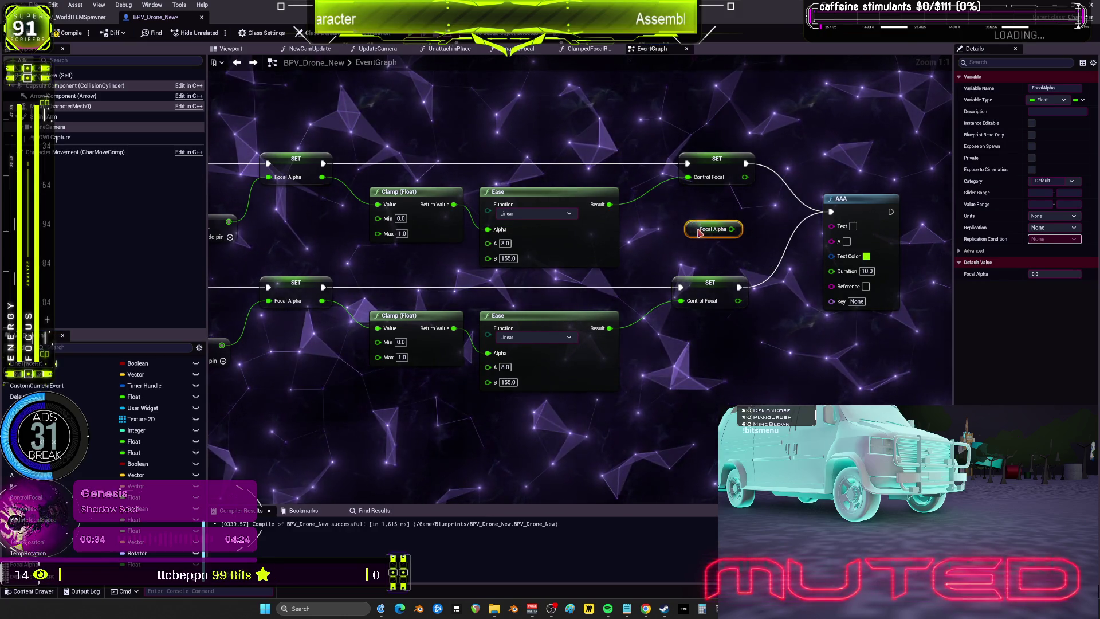
{"action": "left_click_drag", "start_coordinate": [832, 231], "coordinate": [832, 227]}
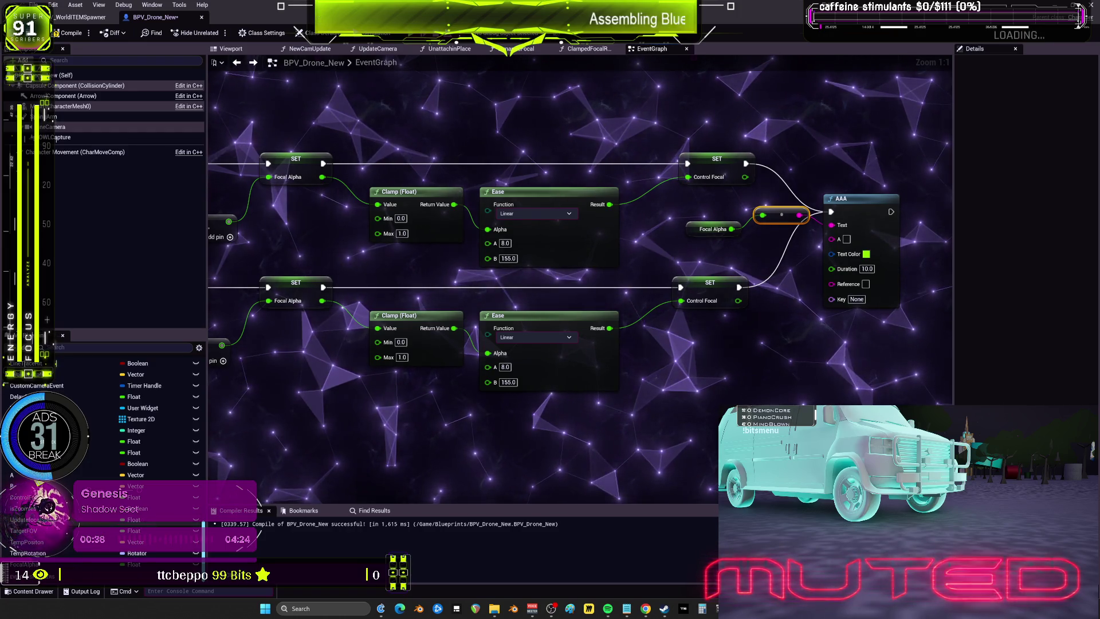
- Add a Control Focal getter, replacing an accidental setter, and connect it to AAA's A input
{"action": "left_click_drag", "start_coordinate": [26, 497], "coordinate": [608, 363]}
{"action": "left_click", "coordinate": [734, 271]}
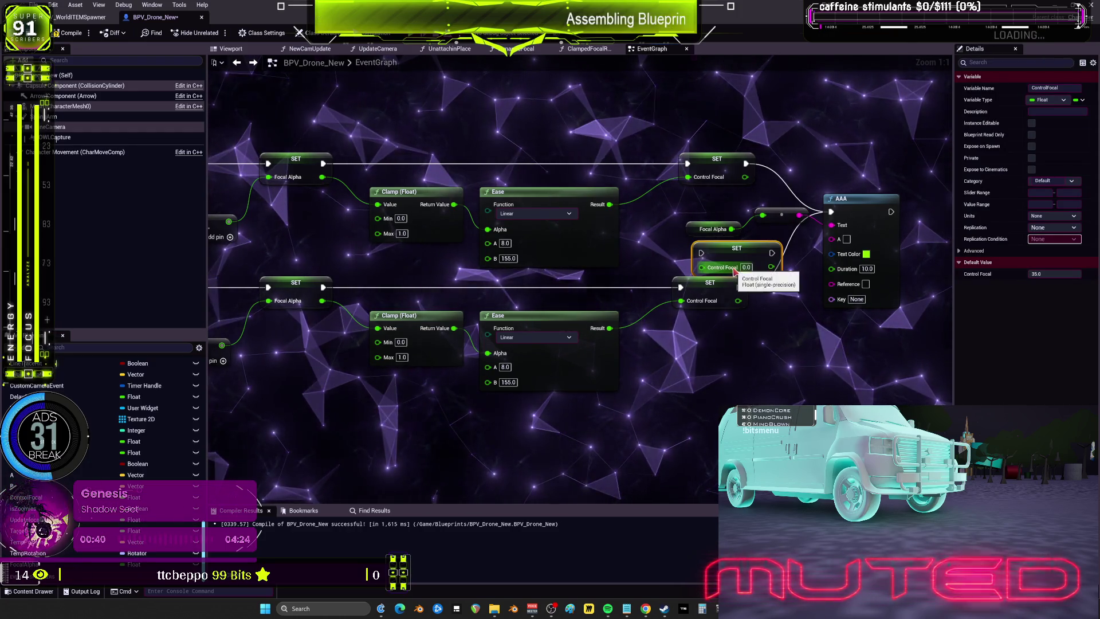
{"action": "key", "text": "Delete"}
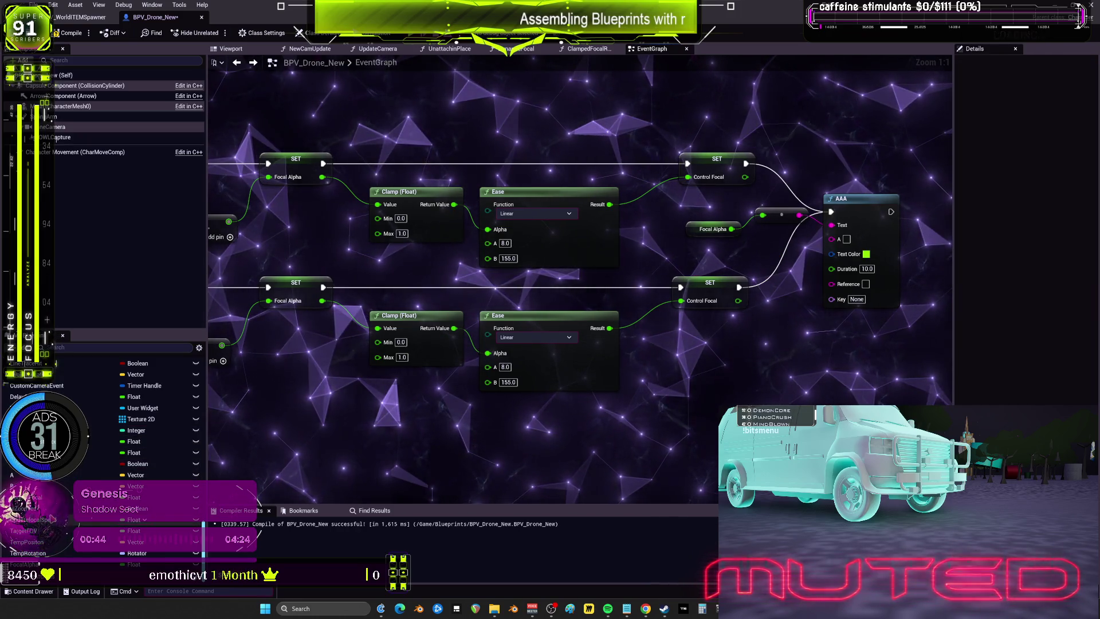
{"action": "left_click_drag", "start_coordinate": [84, 483], "coordinate": [715, 251]}
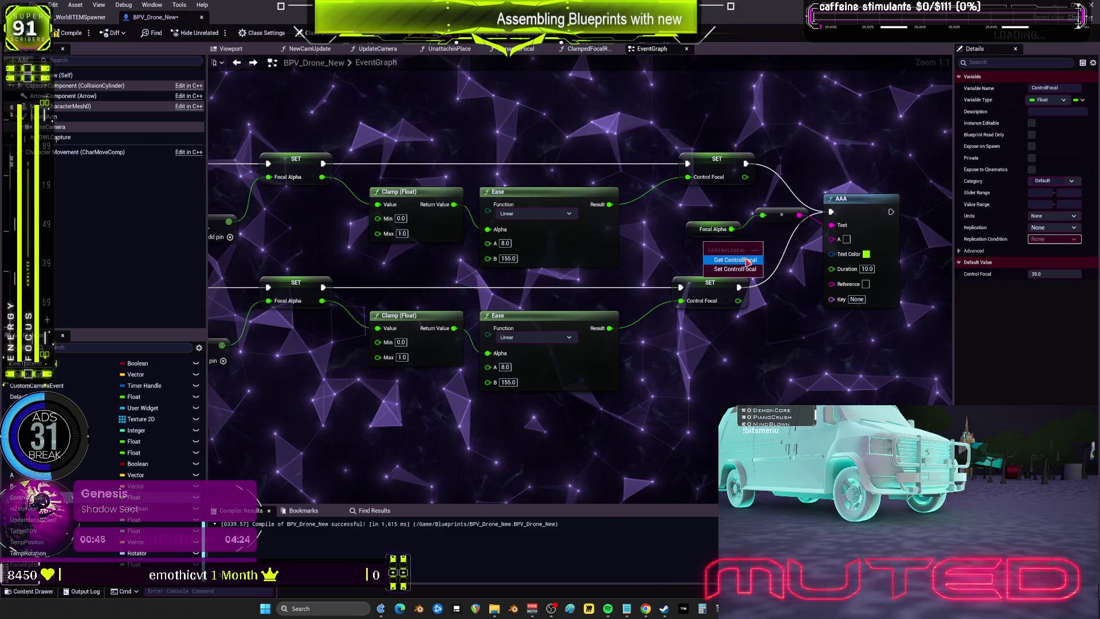
{"action": "left_click", "coordinate": [748, 261]}
{"action": "left_click_drag", "start_coordinate": [843, 246], "coordinate": [845, 241]}
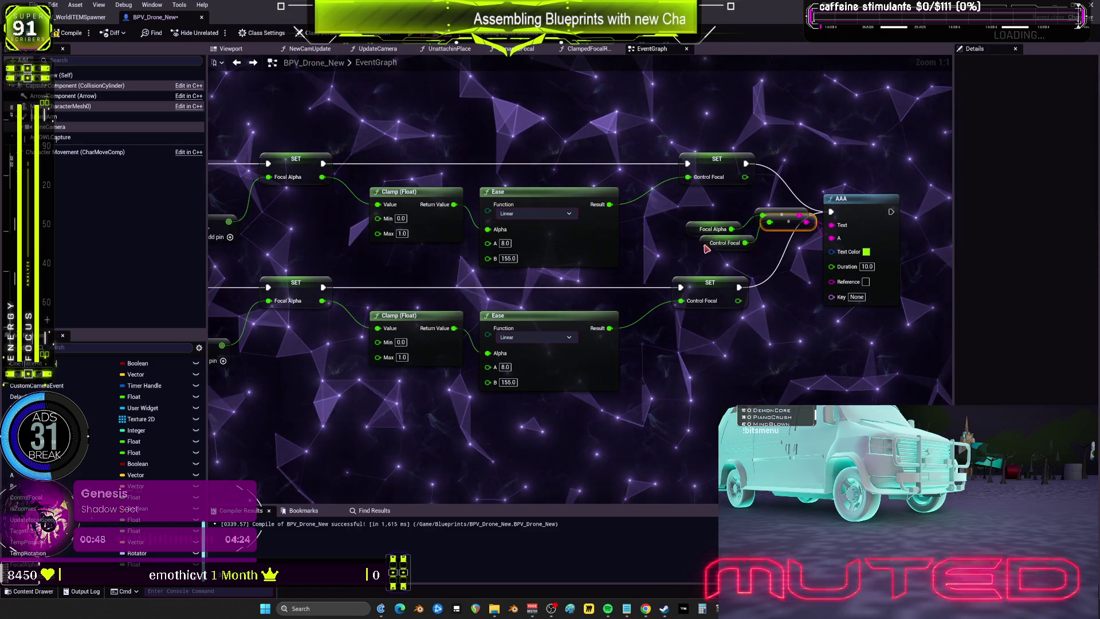
{"action": "left_click_drag", "start_coordinate": [707, 246], "coordinate": [696, 260]}
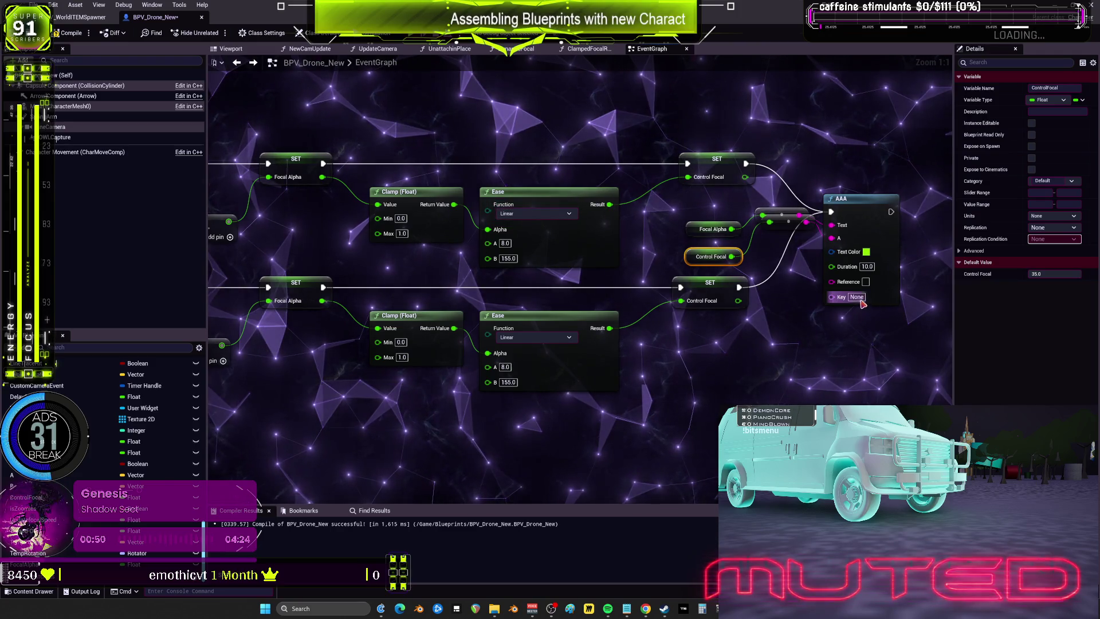
- Check AAA's function graph, fill its Key with a run of a's, and compile
{"action": "double_click", "coordinate": [862, 302]}
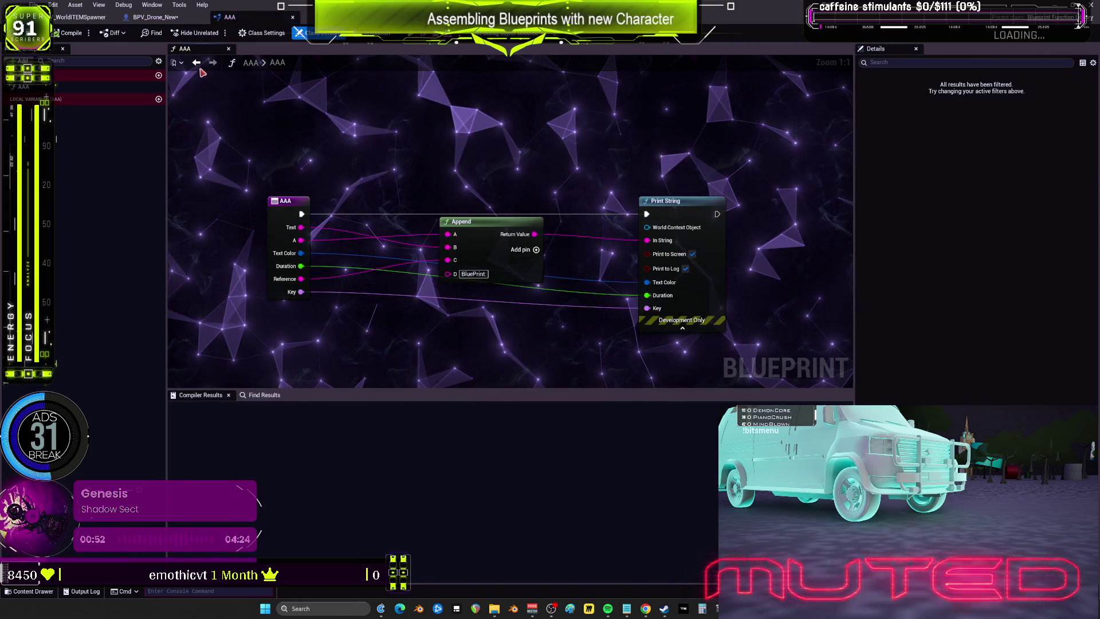
{"action": "left_click", "coordinate": [152, 17]}
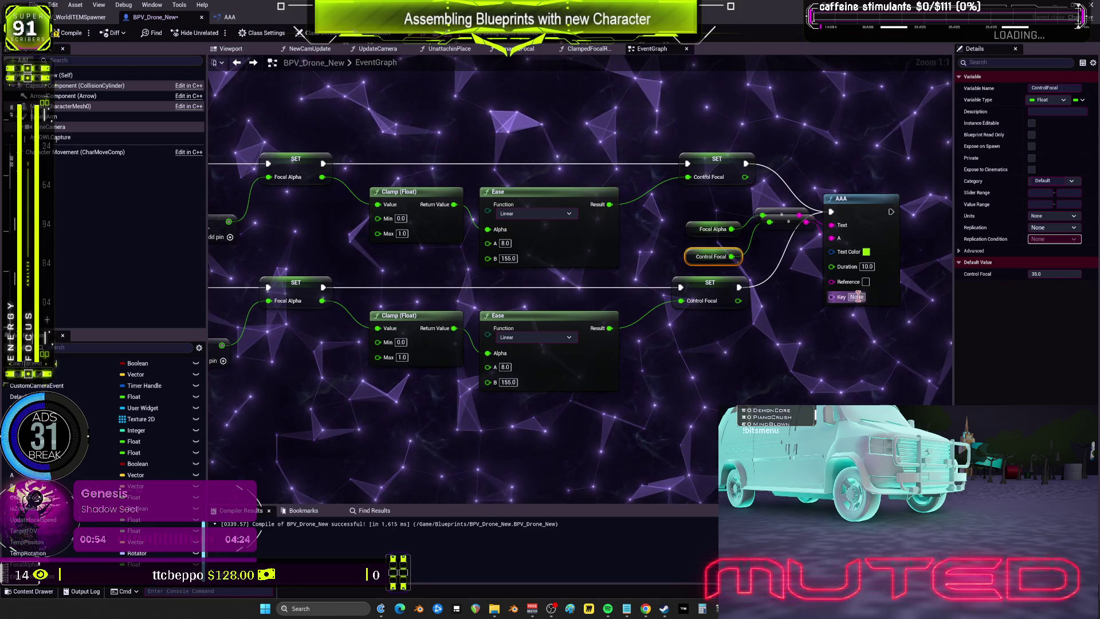
{"action": "type", "text": "aaaa"}
{"action": "left_click_drag", "start_coordinate": [536, 123], "coordinate": [312, 107]}
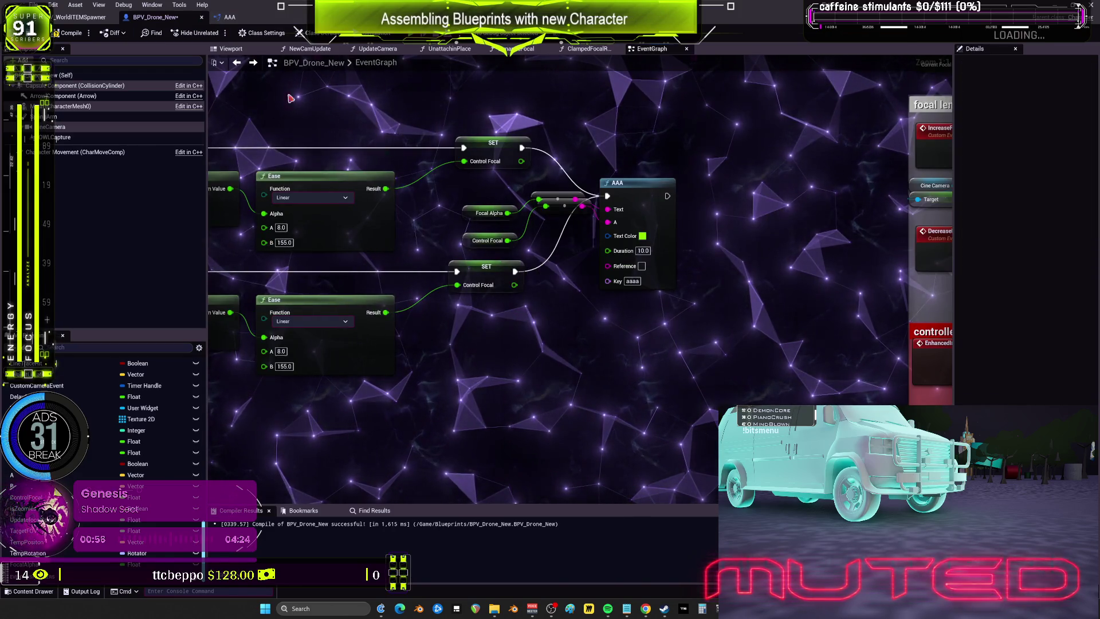
{"action": "type", "text": "aaaaaaaaaaaaaaaa"}
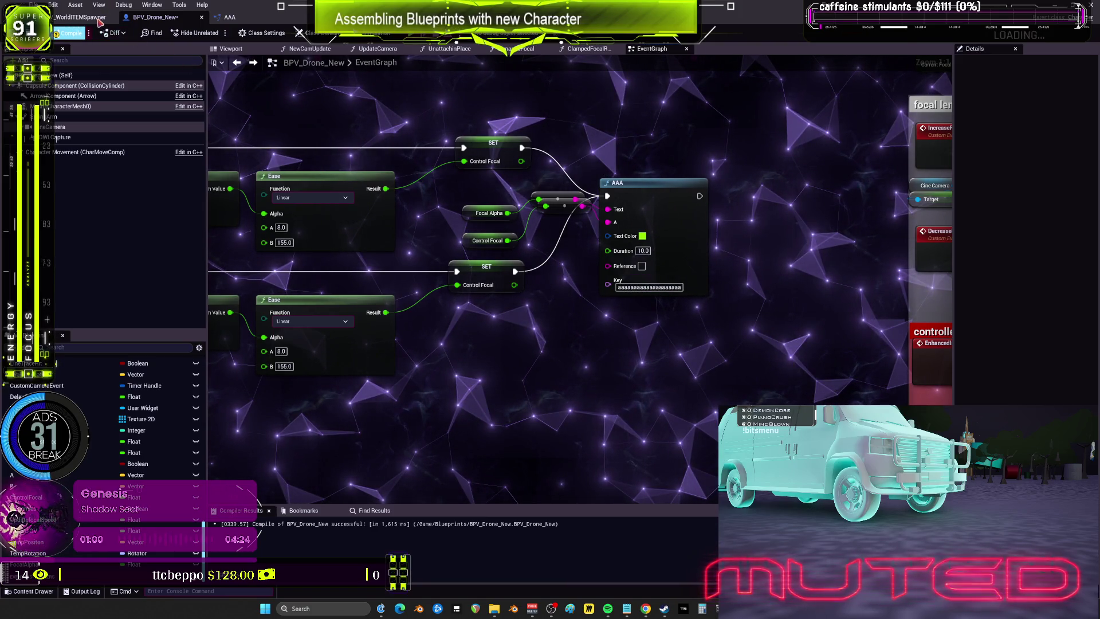
{"action": "left_click", "coordinate": [444, 32]}
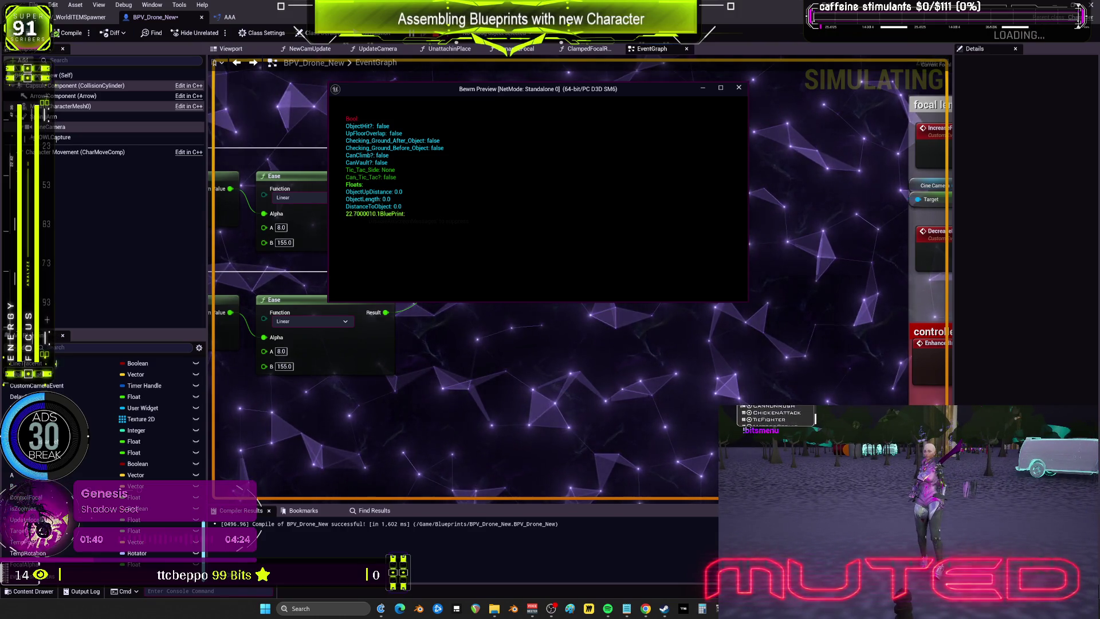
- Stop the play preview after the focal values are printed
{"action": "key", "text": "Escape"}
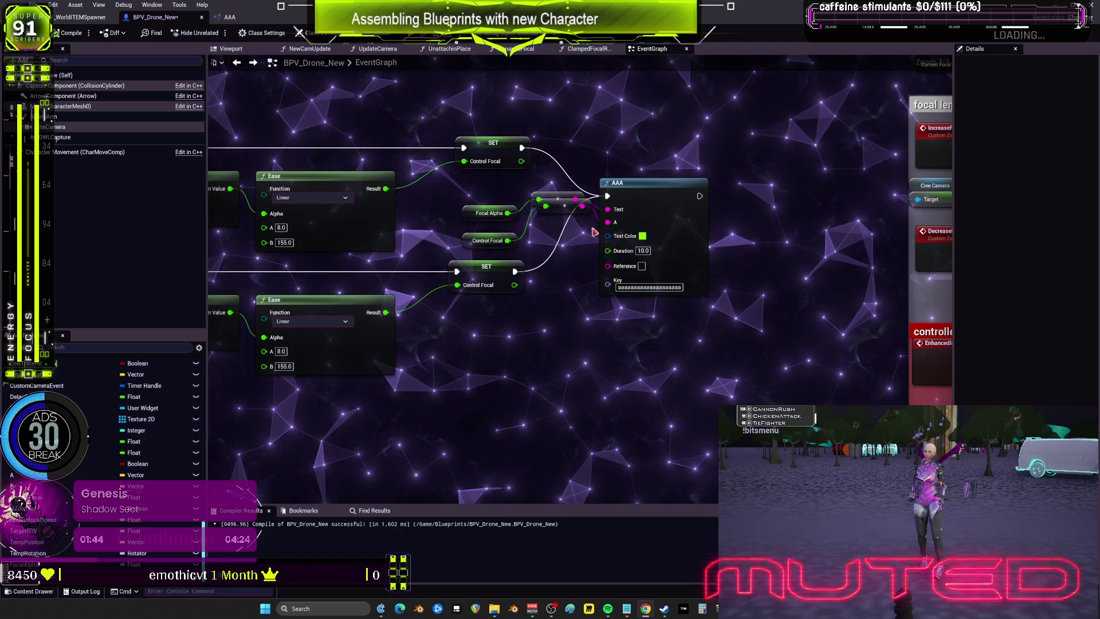
- Move from the Control Focal setter to the LOOK AT TARGET CHARACTER and Event Tick branch nodes, then simulate
{"action": "scroll", "coordinate": [650, 137], "scroll_direction": "down", "scroll_amount": 2}
{"action": "scroll", "coordinate": [650, 137], "scroll_direction": "up", "scroll_amount": 1}
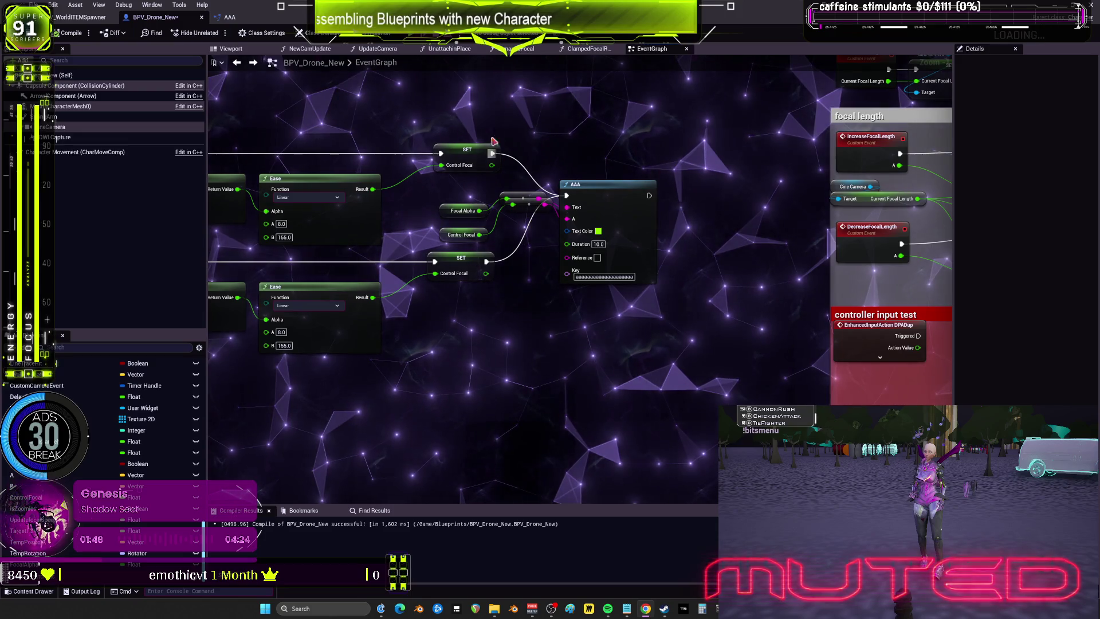
{"action": "left_click", "coordinate": [467, 150]}
{"action": "scroll", "coordinate": [732, 149], "scroll_direction": "down", "scroll_amount": 1}
{"action": "left_click_drag", "start_coordinate": [733, 149], "coordinate": [315, 173]}
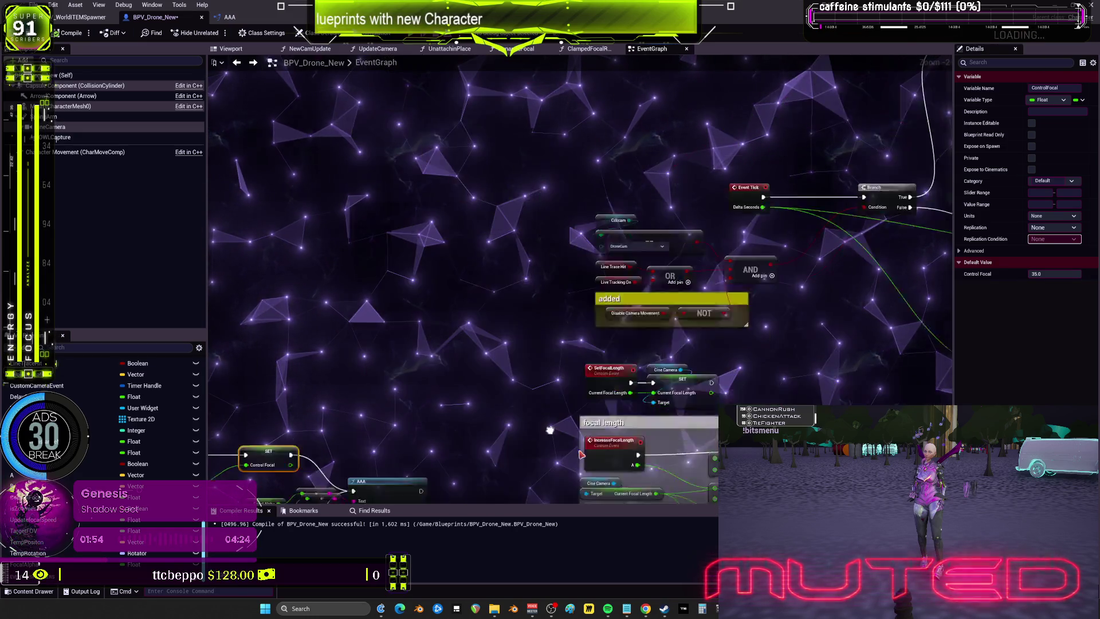
{"action": "scroll", "coordinate": [578, 452], "scroll_direction": "down", "scroll_amount": 2}
{"action": "key", "text": "Home"}
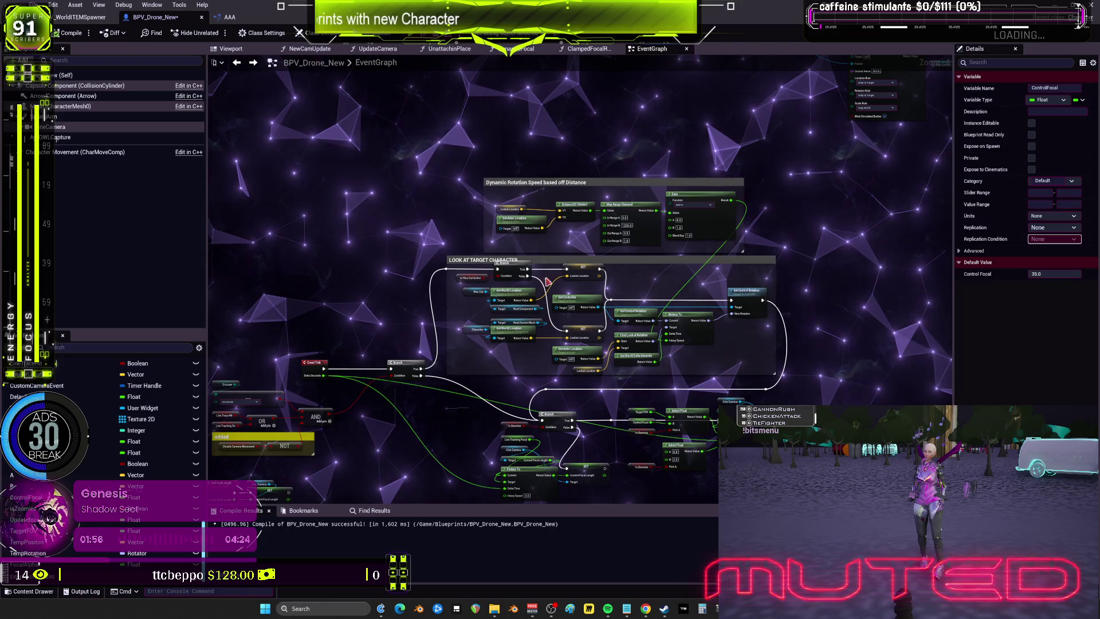
{"action": "scroll", "coordinate": [490, 230], "scroll_direction": "up", "scroll_amount": 4}
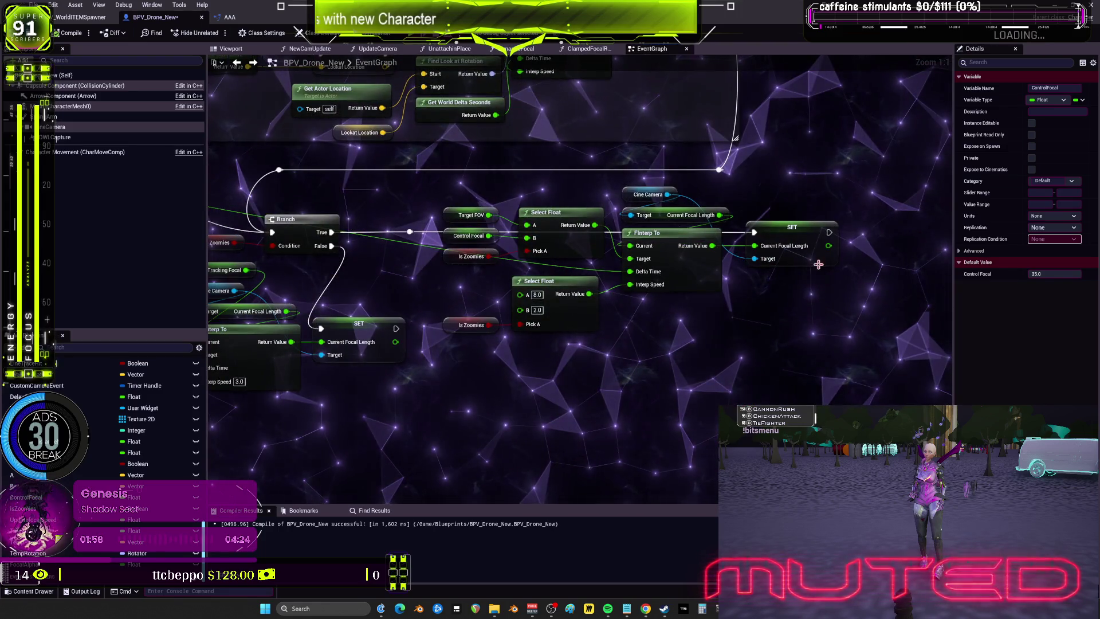
{"action": "mouse_move", "coordinate": [768, 295]}
{"action": "left_mouse_down"}
{"action": "mouse_move", "coordinate": [865, 229]}
{"action": "mouse_move", "coordinate": [677, 223]}
{"action": "left_mouse_up"}
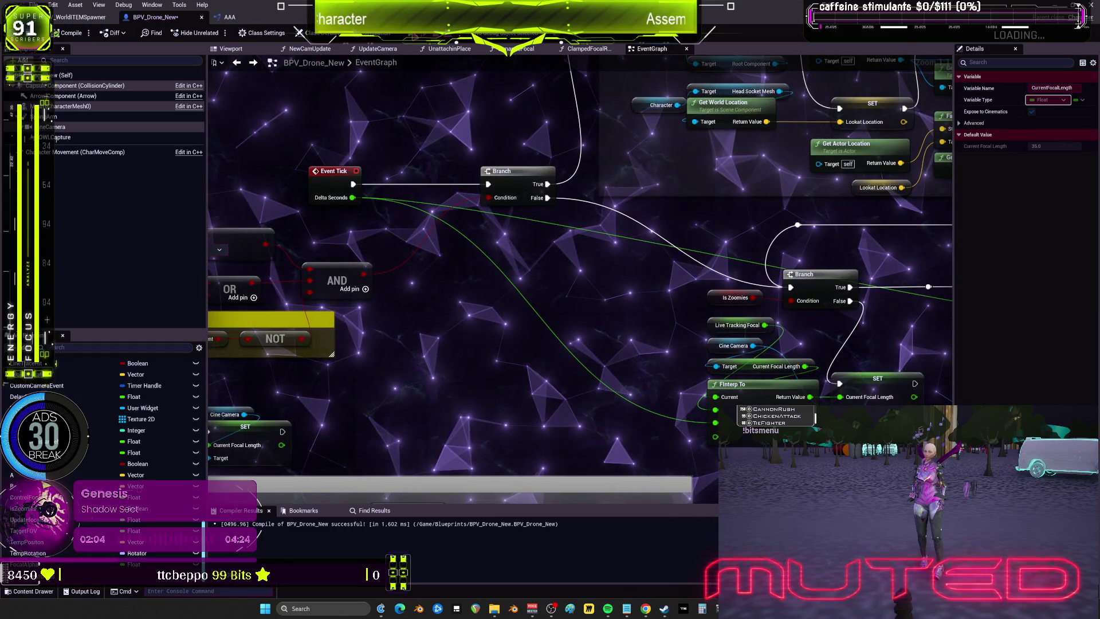
{"action": "left_click", "coordinate": [416, 36]}
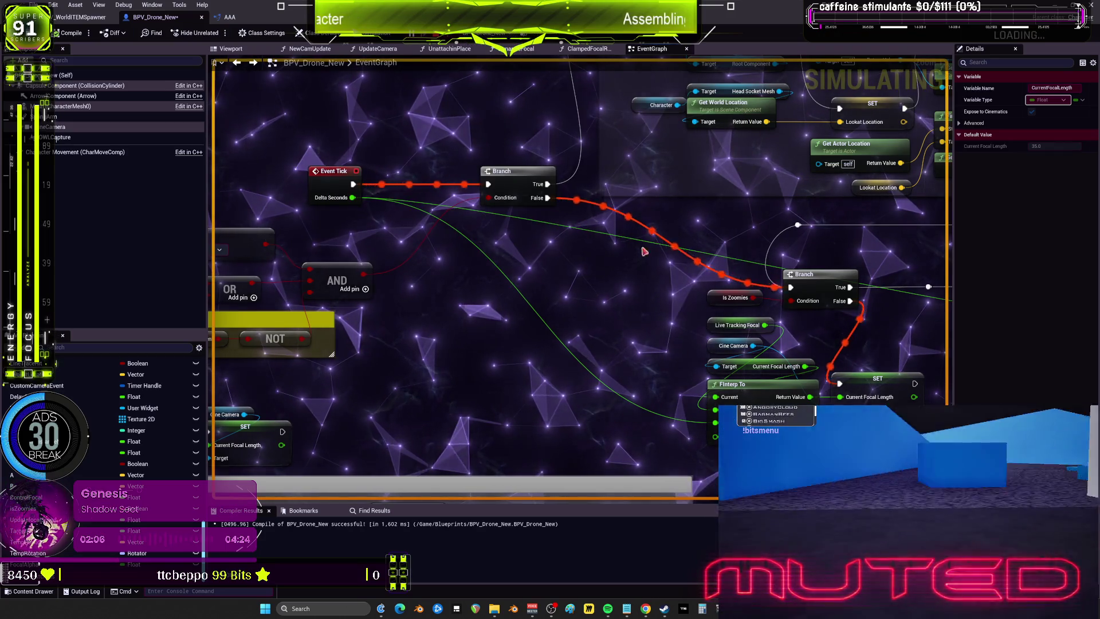
- Pan the simulating EventGraph from the FInterp To chain back along the glowing wires to Event Tick
{"action": "left_click_drag", "start_coordinate": [624, 247], "coordinate": [337, 194]}
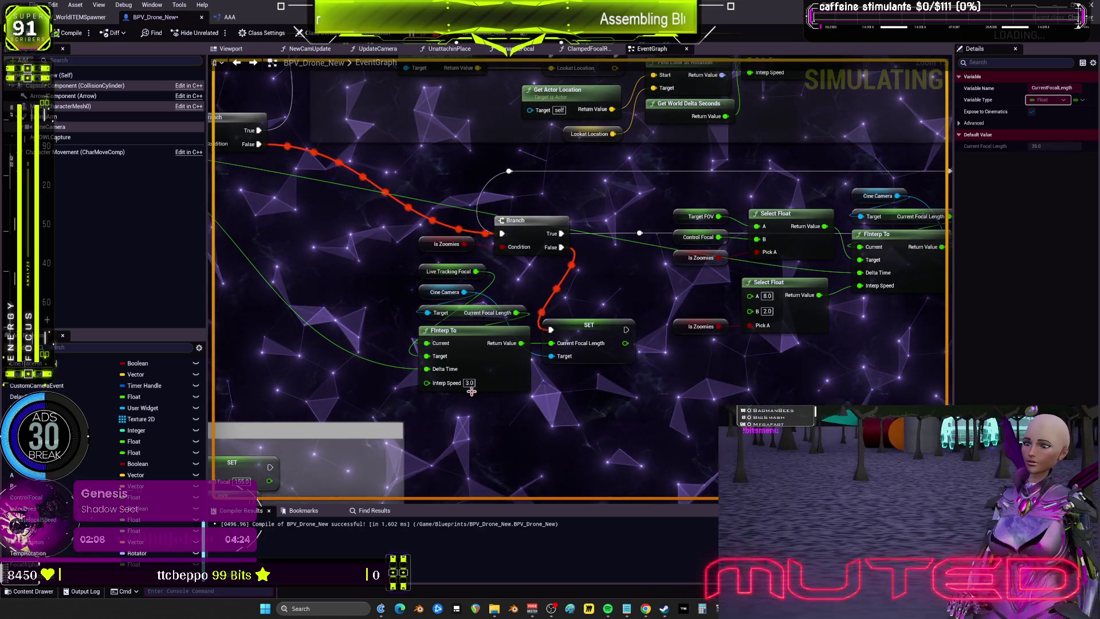
{"action": "mouse_move", "coordinate": [382, 306]}
{"action": "left_mouse_down"}
{"action": "mouse_move", "coordinate": [660, 335]}
{"action": "mouse_move", "coordinate": [396, 262]}
{"action": "mouse_move", "coordinate": [305, 275]}
{"action": "left_mouse_up"}
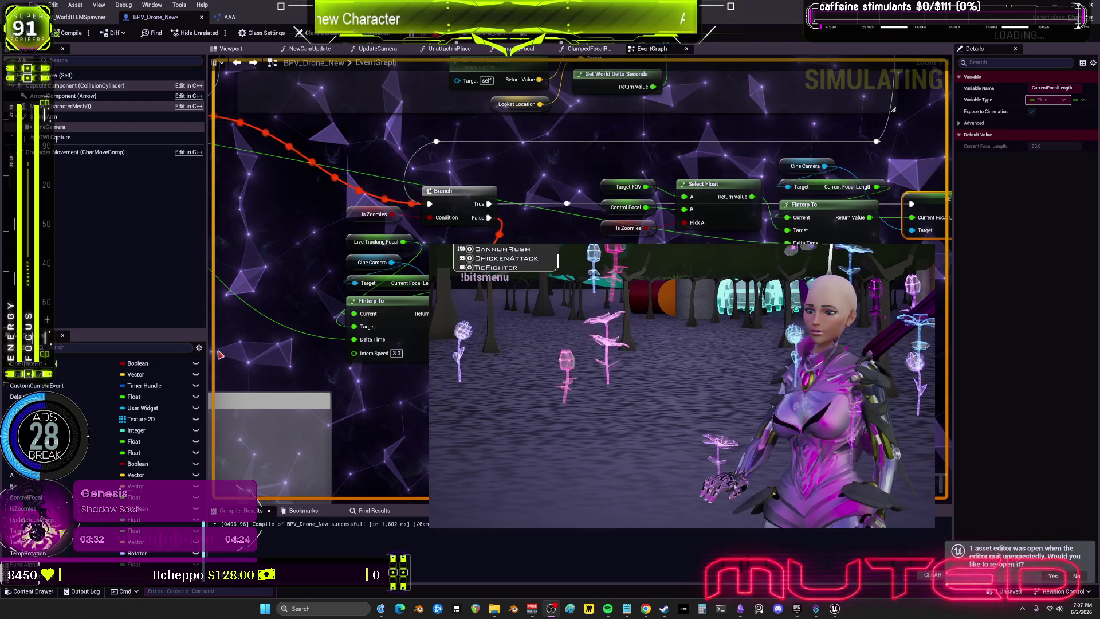
{"action": "left_click_drag", "start_coordinate": [631, 172], "coordinate": [569, 106]}
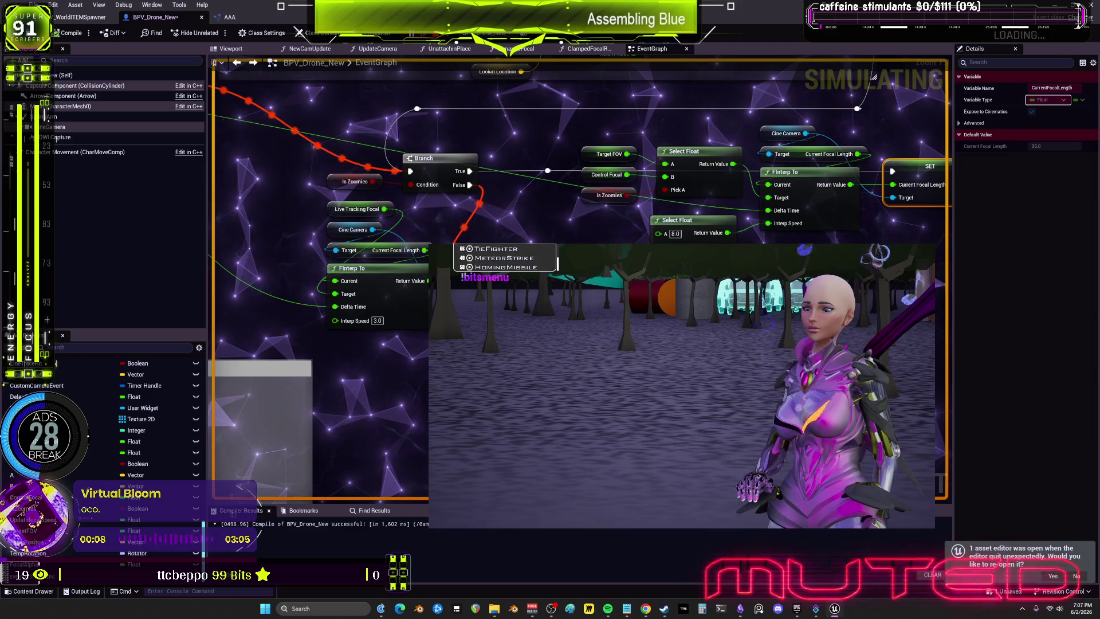
{"action": "mouse_move", "coordinate": [569, 106]}
{"action": "left_mouse_down"}
{"action": "mouse_move", "coordinate": [306, 323]}
{"action": "mouse_move", "coordinate": [504, 441]}
{"action": "mouse_move", "coordinate": [521, 495]}
{"action": "mouse_move", "coordinate": [532, 392]}
{"action": "mouse_move", "coordinate": [802, 300]}
{"action": "left_mouse_up"}
{"action": "scroll", "coordinate": [751, 247], "scroll_direction": "up", "scroll_amount": 2}
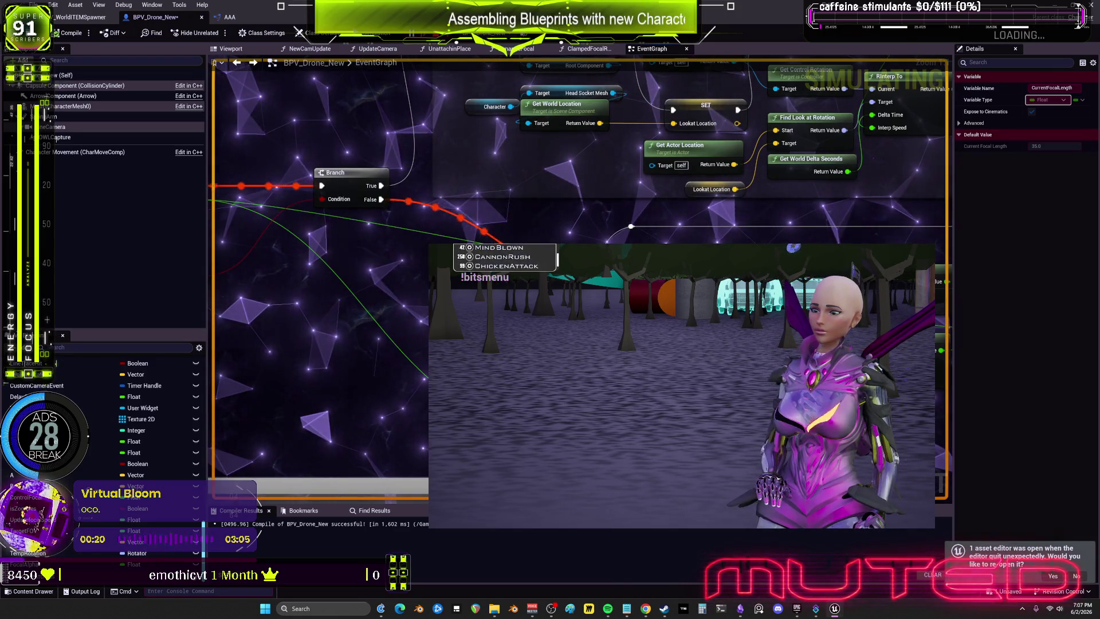
{"action": "mouse_move", "coordinate": [746, 243]}
{"action": "left_mouse_down"}
{"action": "mouse_move", "coordinate": [646, 206]}
{"action": "mouse_move", "coordinate": [663, 95]}
{"action": "left_mouse_up"}
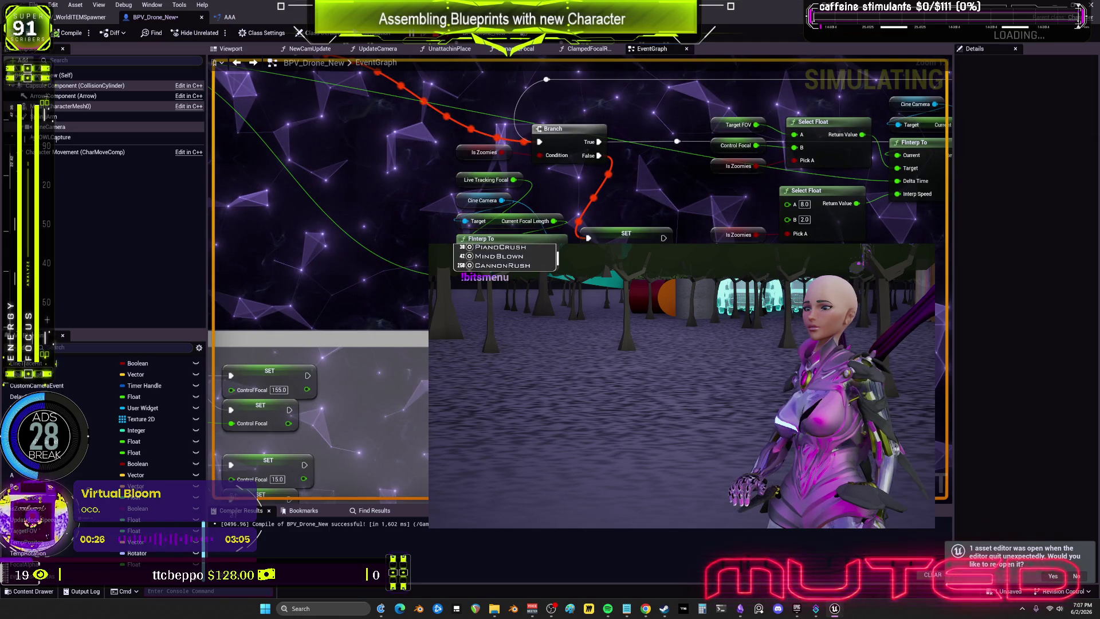
{"action": "mouse_move", "coordinate": [261, 137]}
{"action": "left_mouse_down"}
{"action": "mouse_move", "coordinate": [504, 249]}
{"action": "mouse_move", "coordinate": [461, 498]}
{"action": "mouse_move", "coordinate": [469, 436]}
{"action": "mouse_move", "coordinate": [744, 172]}
{"action": "mouse_move", "coordinate": [644, 122]}
{"action": "left_mouse_up"}
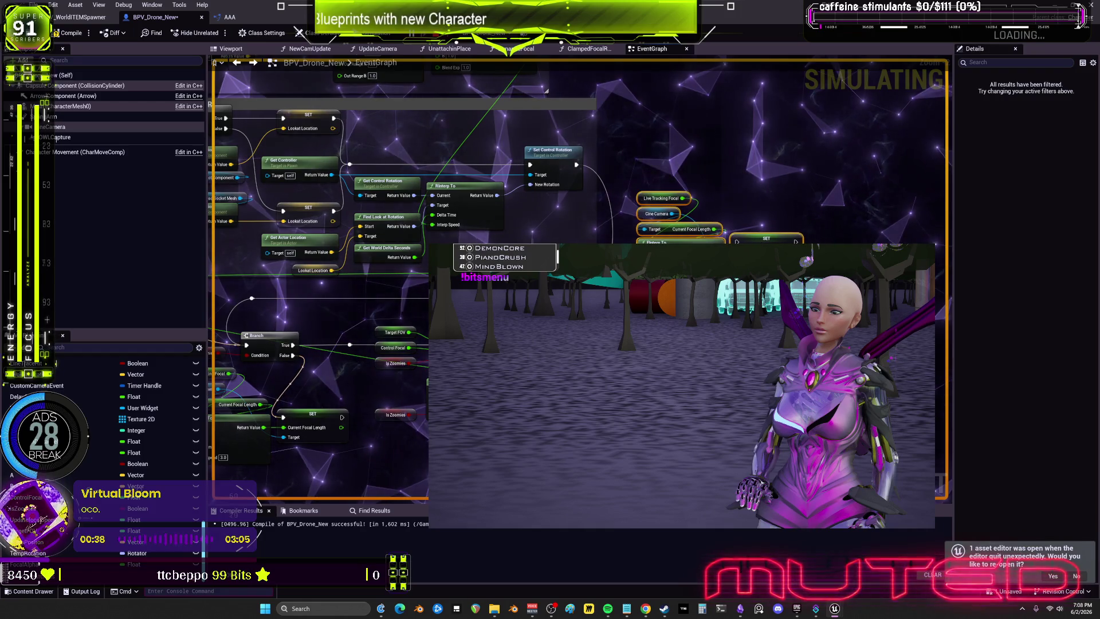
{"action": "scroll", "coordinate": [554, 229], "scroll_direction": "up", "scroll_amount": 2}
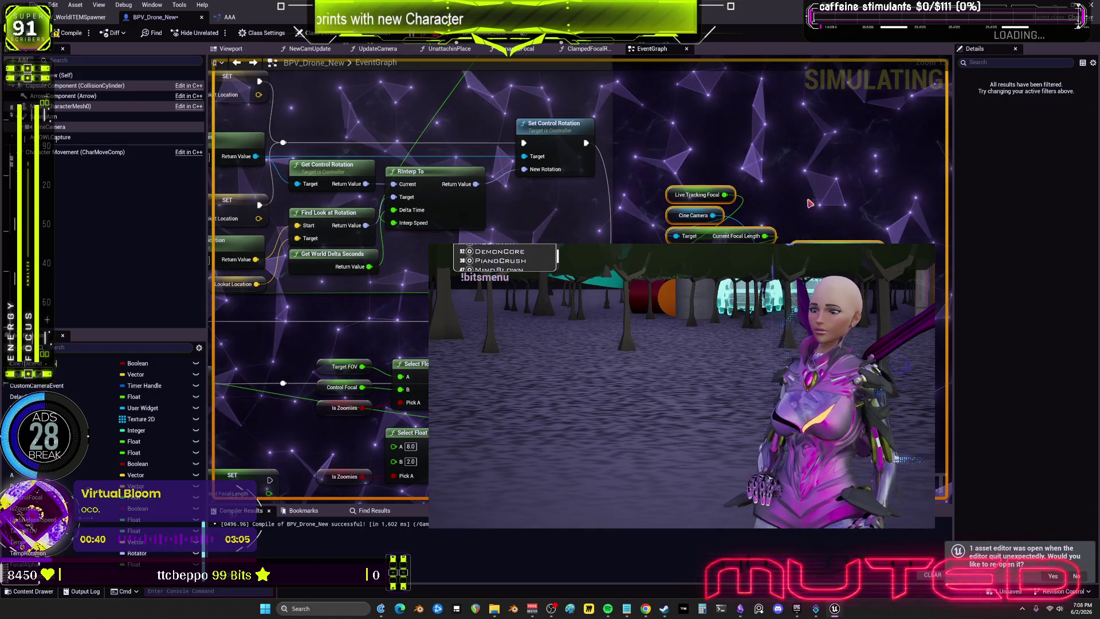
{"action": "mouse_move", "coordinate": [799, 207]}
{"action": "left_mouse_down"}
{"action": "mouse_move", "coordinate": [873, 198]}
{"action": "mouse_move", "coordinate": [697, 214]}
{"action": "mouse_move", "coordinate": [764, 189]}
{"action": "mouse_move", "coordinate": [714, 235]}
{"action": "left_mouse_up"}
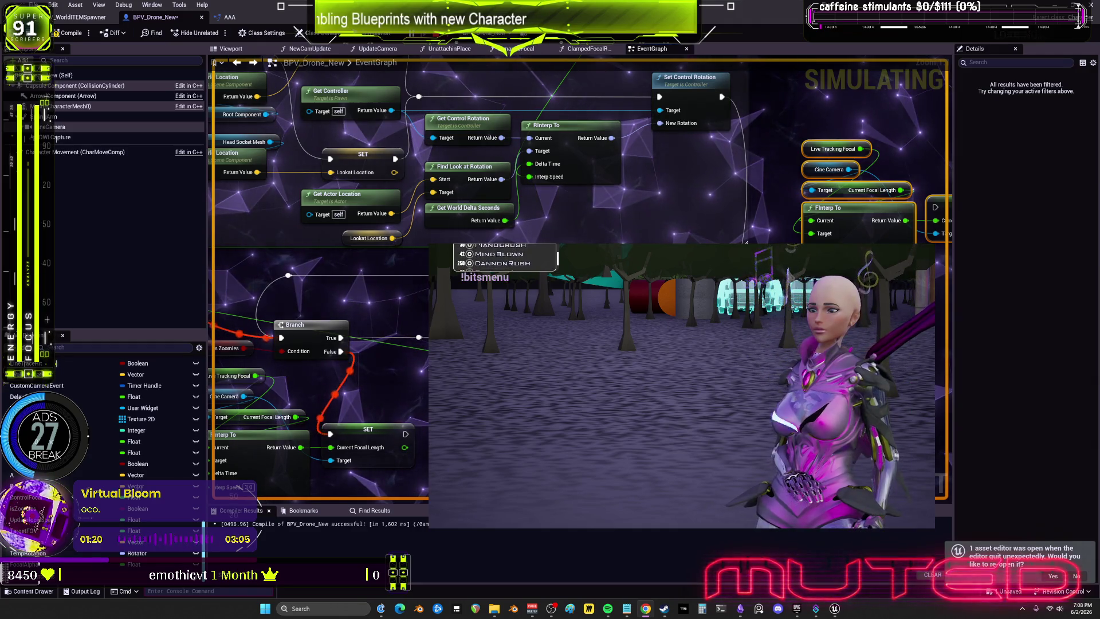
{"action": "mouse_move", "coordinate": [573, 172]}
{"action": "left_mouse_down"}
{"action": "mouse_move", "coordinate": [328, 237]}
{"action": "mouse_move", "coordinate": [1015, 232]}
{"action": "mouse_move", "coordinate": [1007, 246]}
{"action": "mouse_move", "coordinate": [881, 81]}
{"action": "left_mouse_up"}
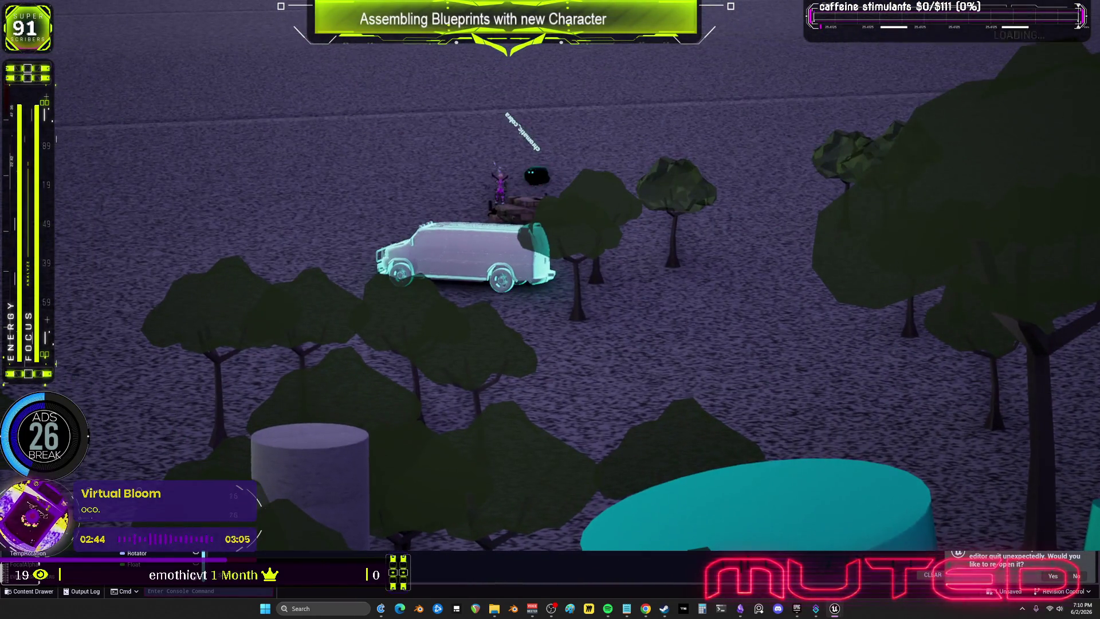
- Switch from the game view back to the BPV_Drone_New blueprint editor with alt+Tab
{"action": "key", "text": "alt+Tab"}
{"action": "key", "text": "alt+Tab"}
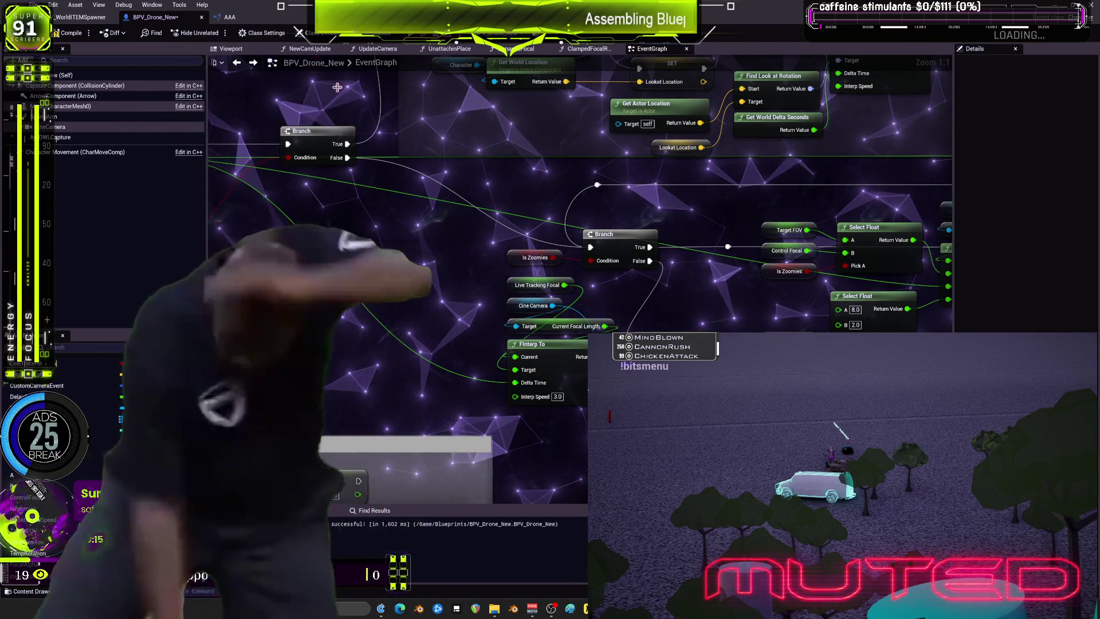
- Search all Content Browser assets for 'yacht' and open BP_LimitOneActor_Yacht
{"action": "key", "text": "super+Down"}
{"action": "left_click", "coordinate": [116, 148]}
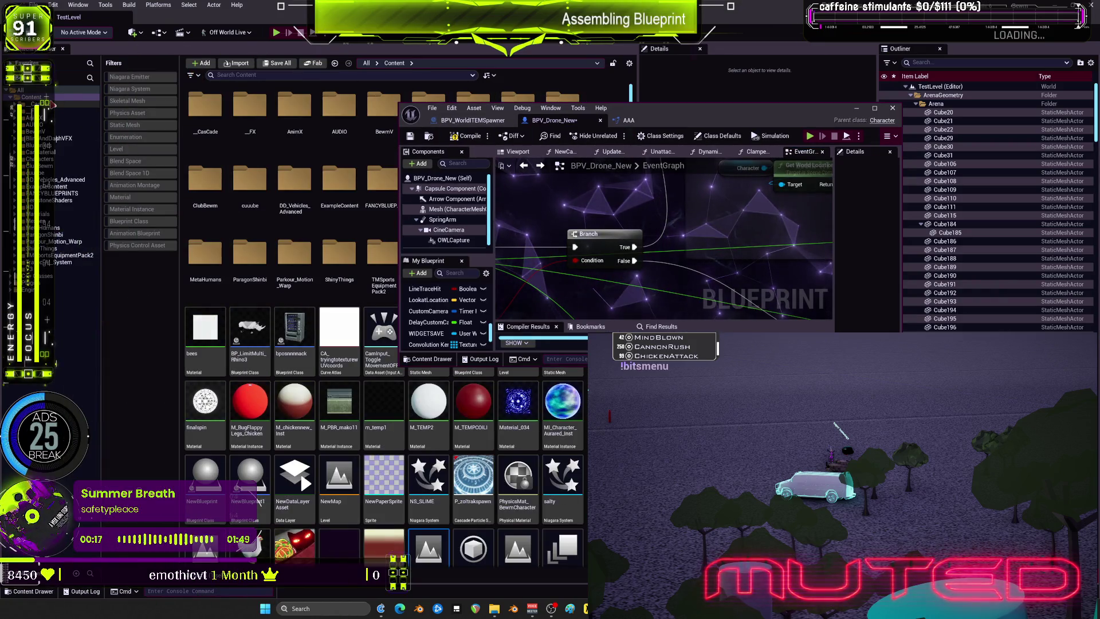
{"action": "left_click", "coordinate": [259, 75]}
{"action": "type", "text": "yacht"}
{"action": "double_click", "coordinate": [205, 115]}
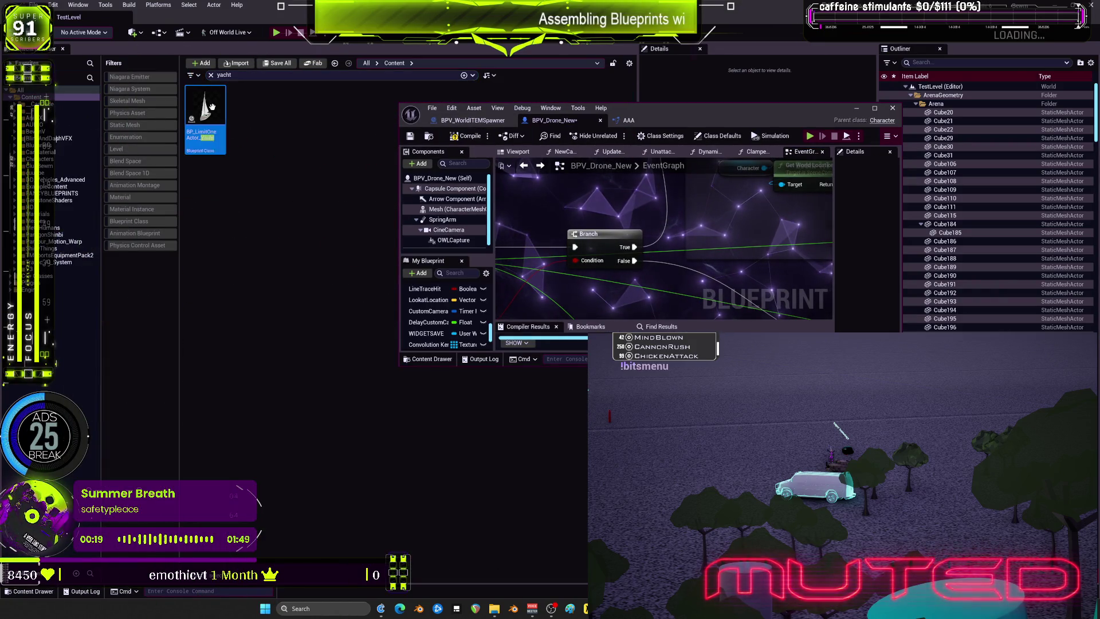
- In the maximized yacht Viewport, select and frame the mesh-less SM_yacht_A component
{"action": "key", "text": "super+Up"}
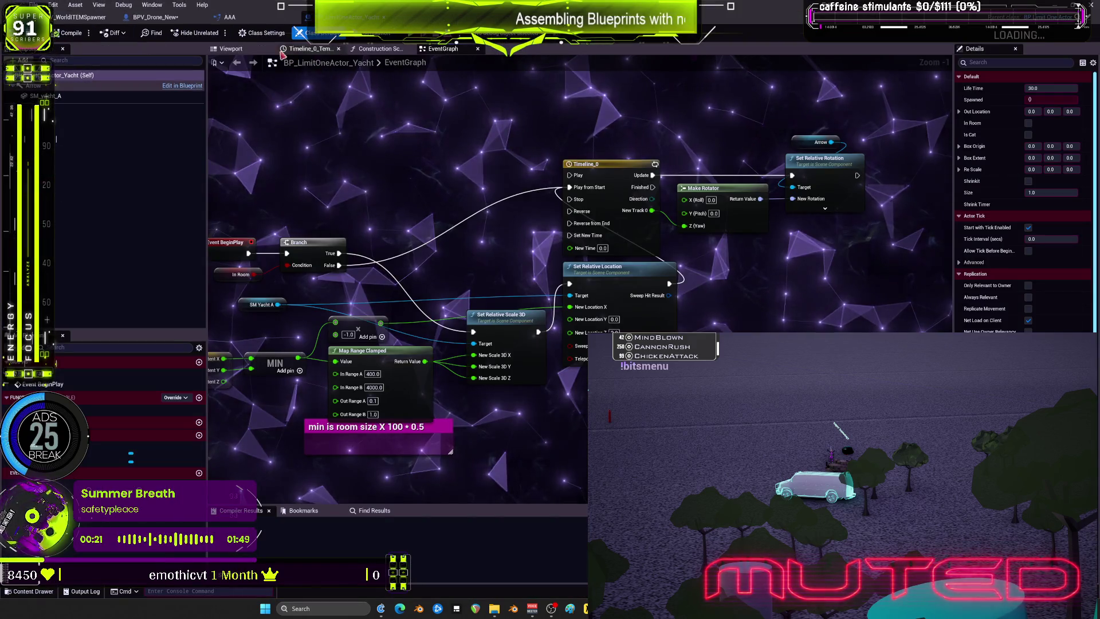
{"action": "left_click", "coordinate": [241, 48]}
{"action": "left_click_drag", "start_coordinate": [273, 81], "coordinate": [321, 92]}
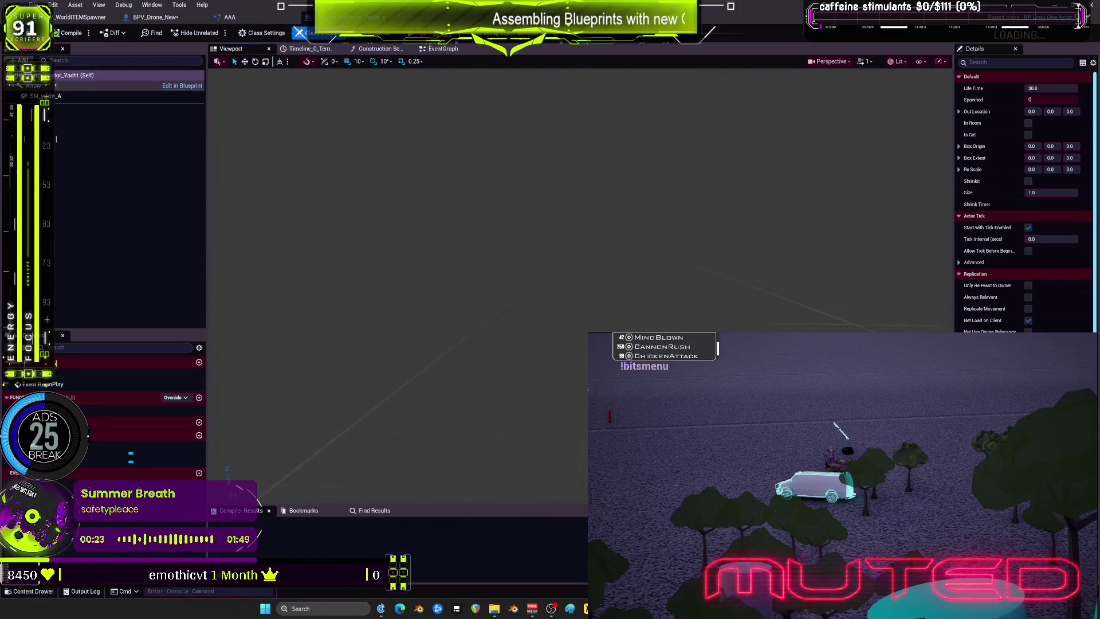
{"action": "left_click", "coordinate": [114, 95]}
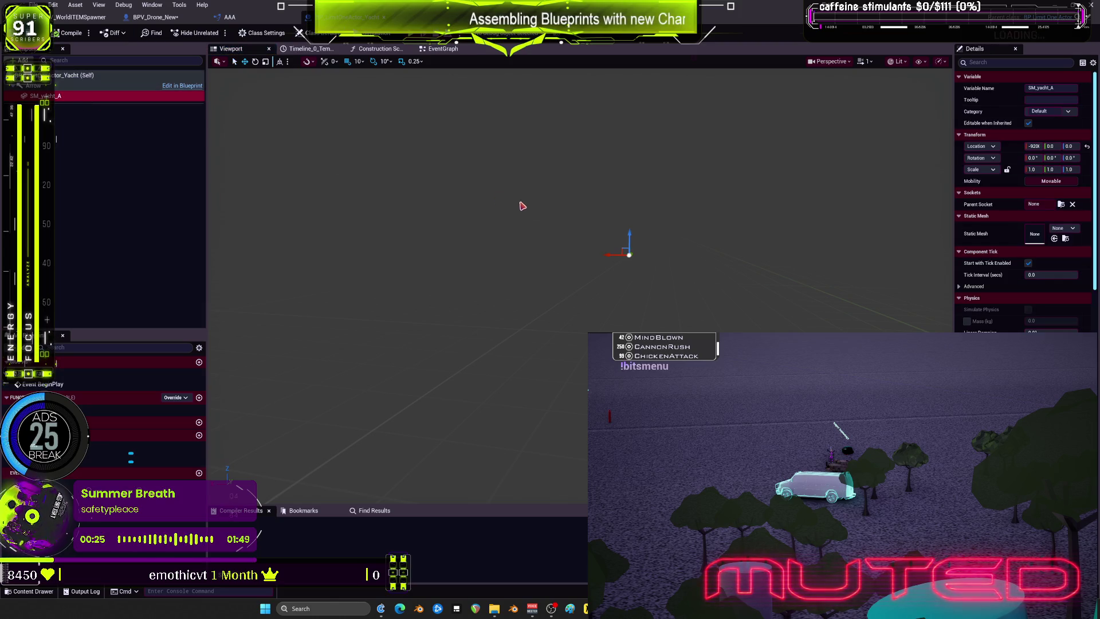
{"action": "key", "text": "f"}
{"action": "mouse_move", "coordinate": [626, 246]}
{"action": "left_mouse_down"}
{"action": "mouse_move", "coordinate": [626, 332]}
{"action": "mouse_move", "coordinate": [607, 366]}
{"action": "mouse_move", "coordinate": [607, 344]}
{"action": "mouse_move", "coordinate": [607, 366]}
{"action": "mouse_move", "coordinate": [630, 344]}
{"action": "left_mouse_up"}
{"action": "left_click", "coordinate": [1063, 228]}
- Assign SM_MinecraftBoat as SM_yacht_A's static mesh via the picker search 'oat'
{"action": "type", "text": "yacht"}
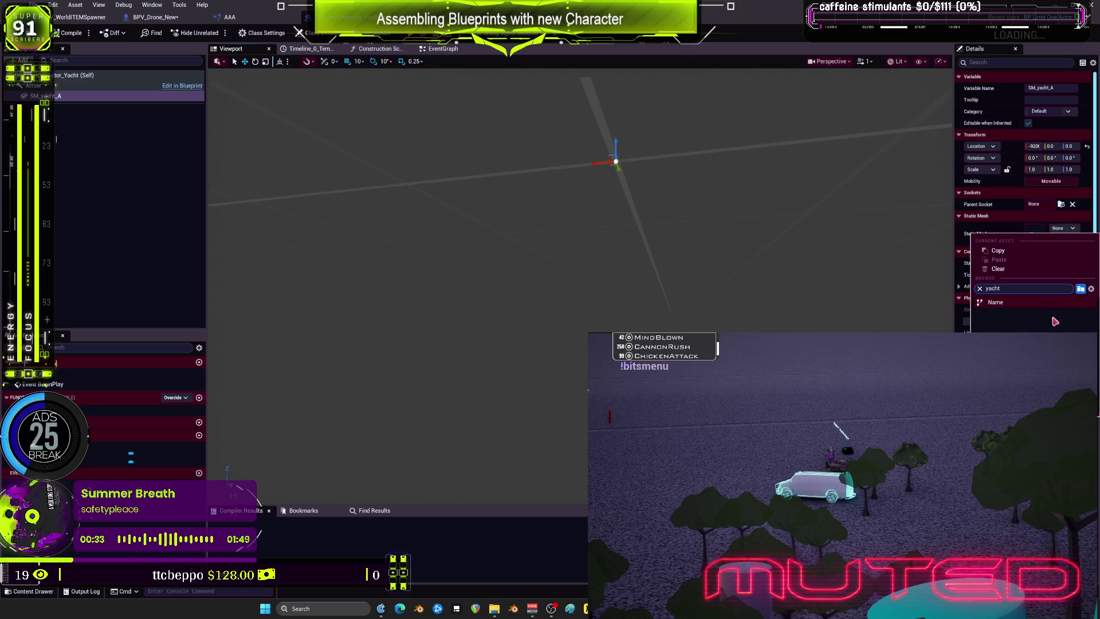
{"action": "double_click", "coordinate": [1020, 291]}
{"action": "type", "text": "oat"}
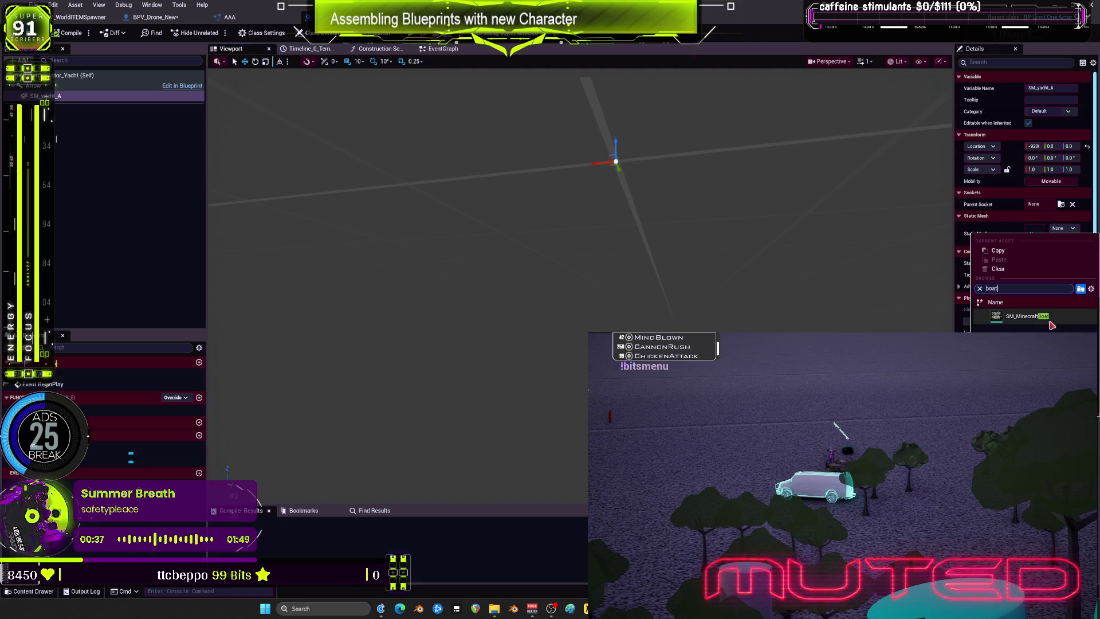
{"action": "left_click", "coordinate": [1043, 319]}
- Compile the yacht blueprint and bring up the AAA function graph
{"action": "scroll", "coordinate": [580, 285], "scroll_direction": "down", "scroll_amount": 5}
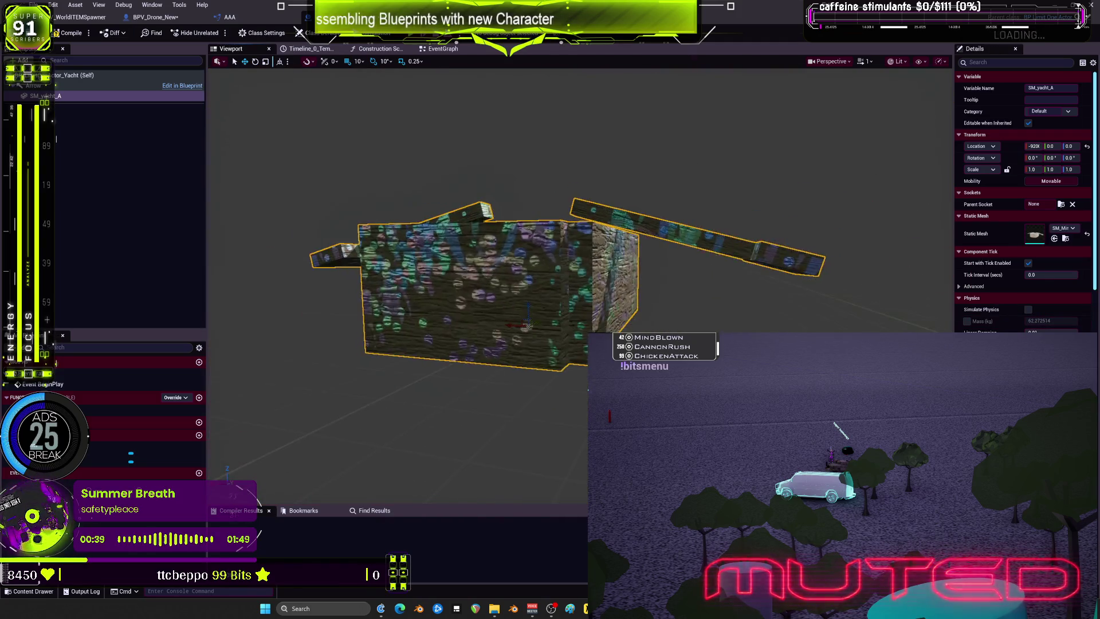
{"action": "left_click_drag", "start_coordinate": [915, 241], "coordinate": [915, 267]}
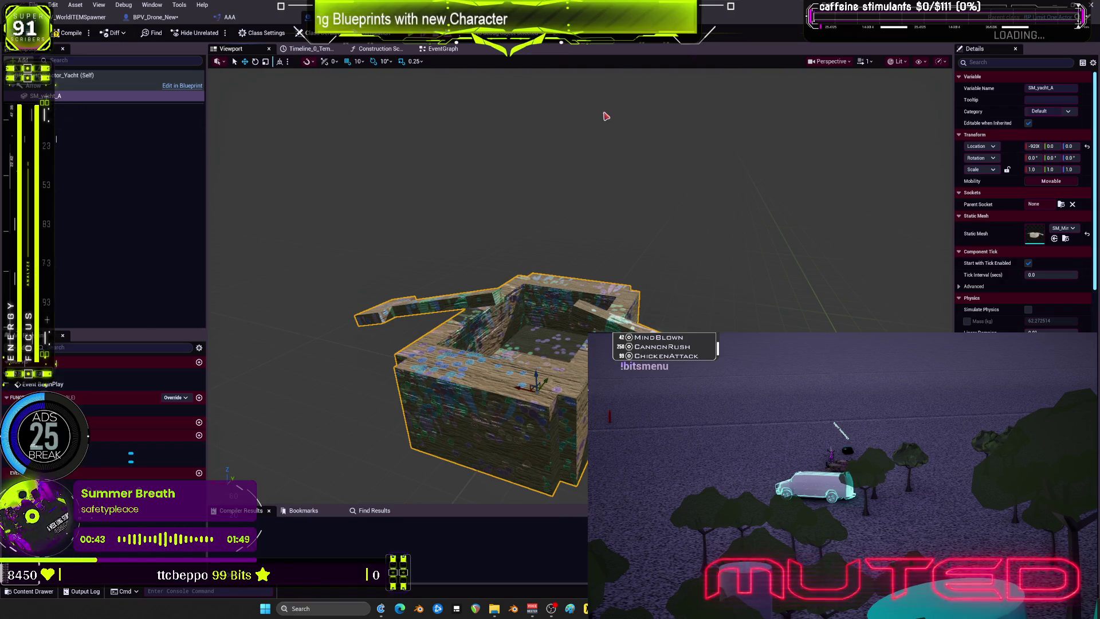
{"action": "left_click", "coordinate": [69, 33]}
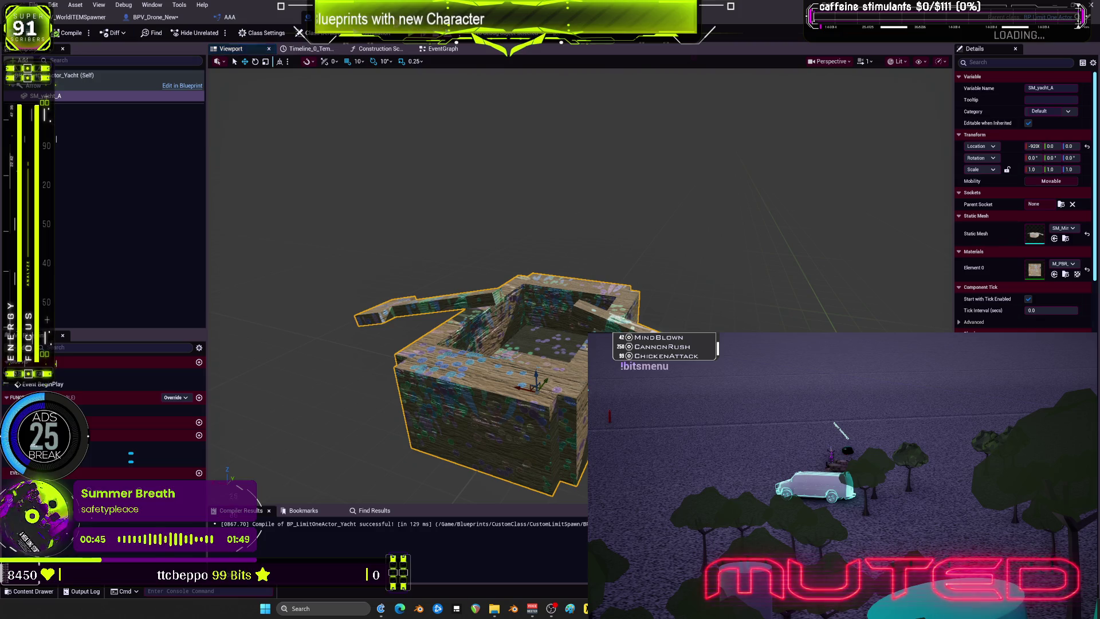
{"action": "left_click", "coordinate": [229, 17]}
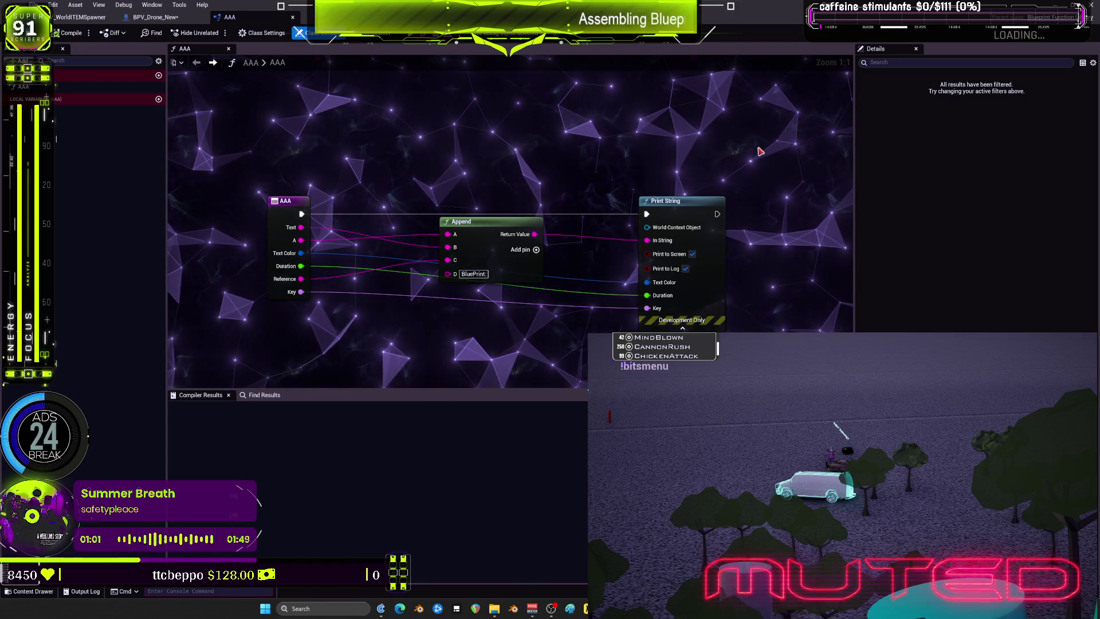
- Close the AAA graph and pan the drone EventGraph to the LOOK AT TARGET CHARACTER Get World Location nodes
{"action": "left_click", "coordinate": [293, 17]}
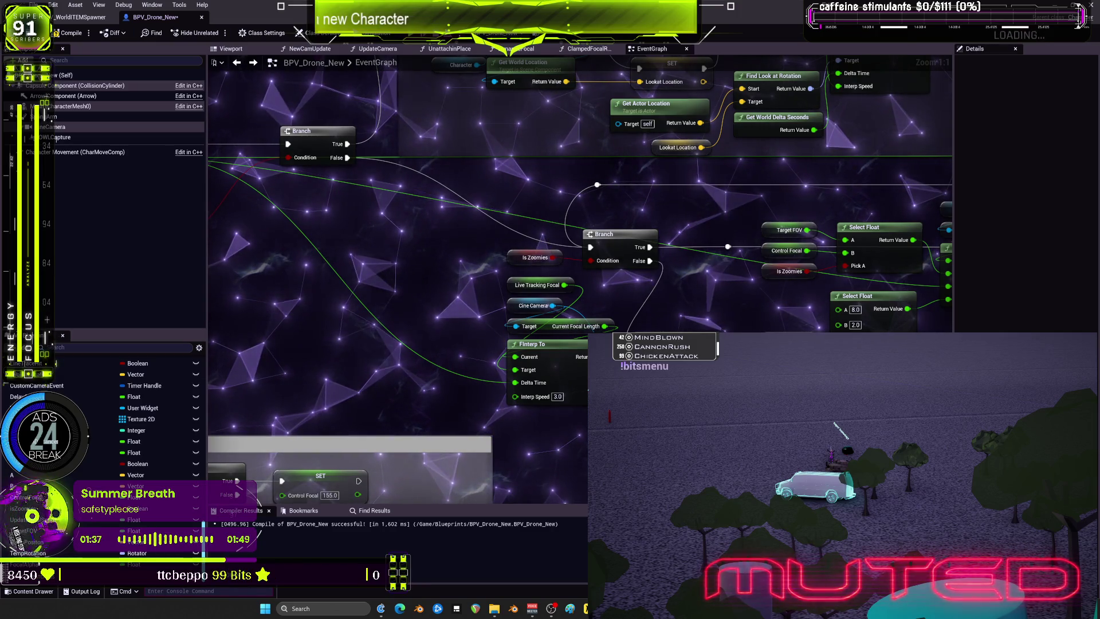
{"action": "scroll", "coordinate": [580, 275], "scroll_direction": "down", "scroll_amount": 3}
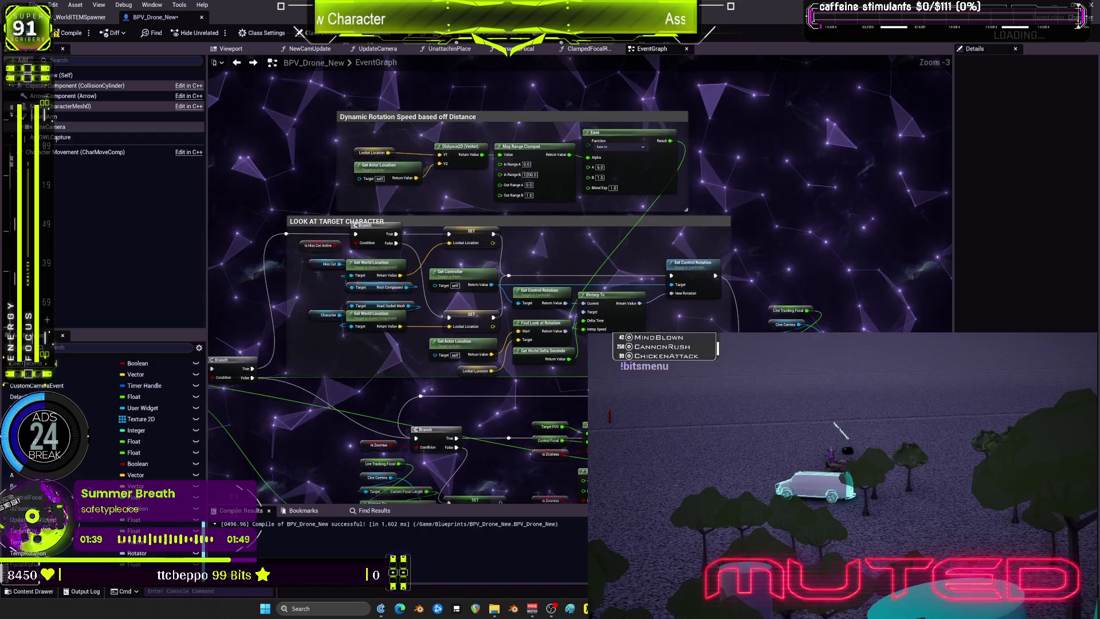
{"action": "scroll", "coordinate": [695, 199], "scroll_direction": "up", "scroll_amount": 3}
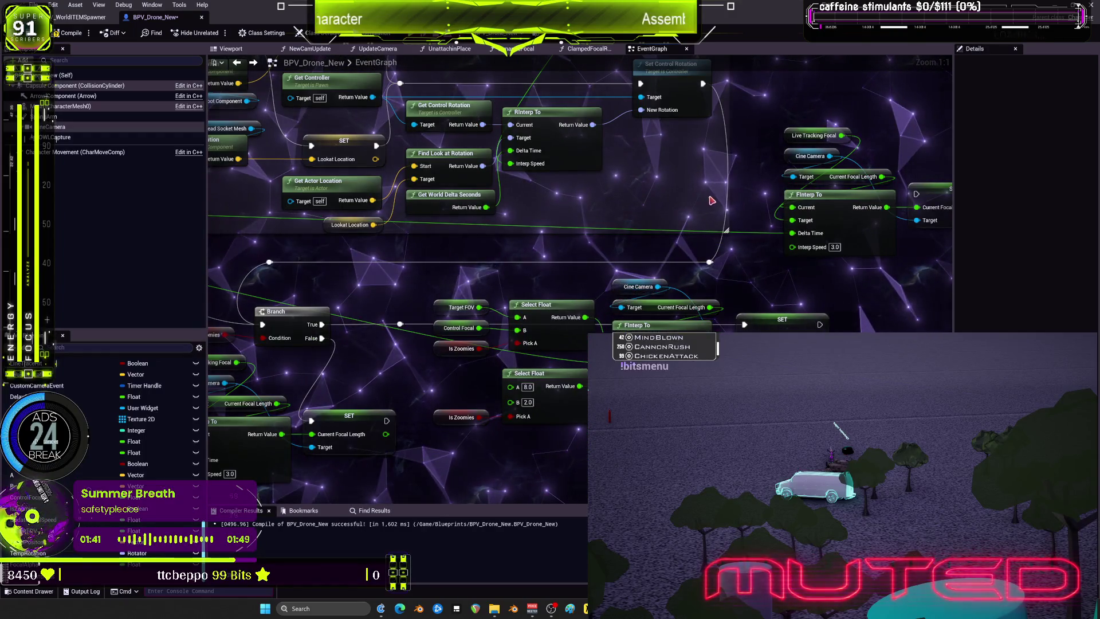
{"action": "left_click_drag", "start_coordinate": [711, 201], "coordinate": [864, 248]}
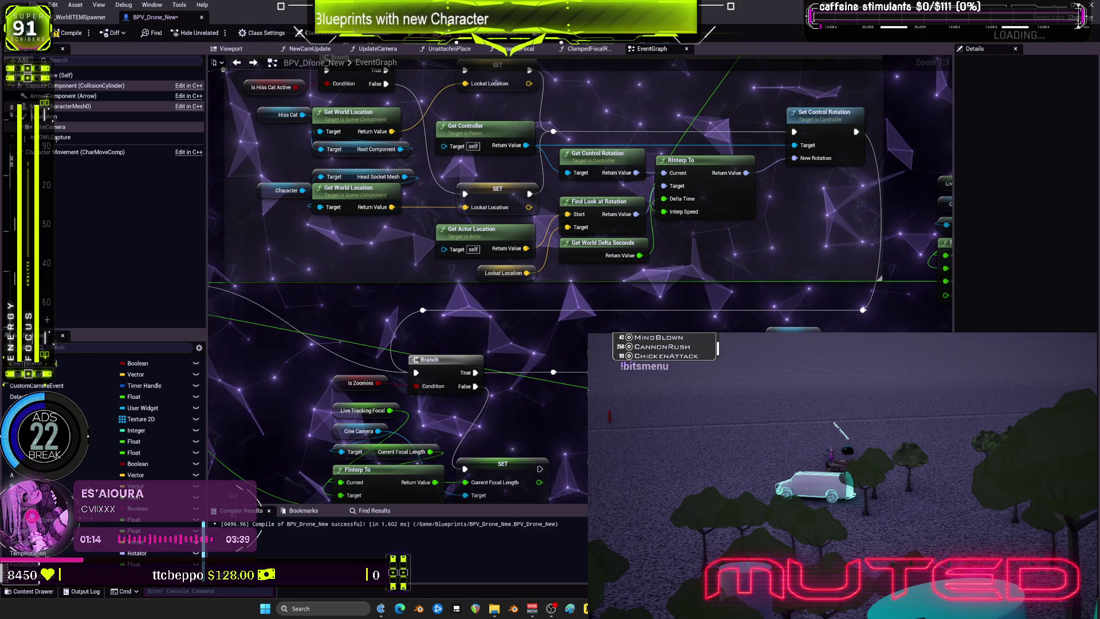
{"action": "scroll", "coordinate": [524, 272], "scroll_direction": "down", "scroll_amount": 2}
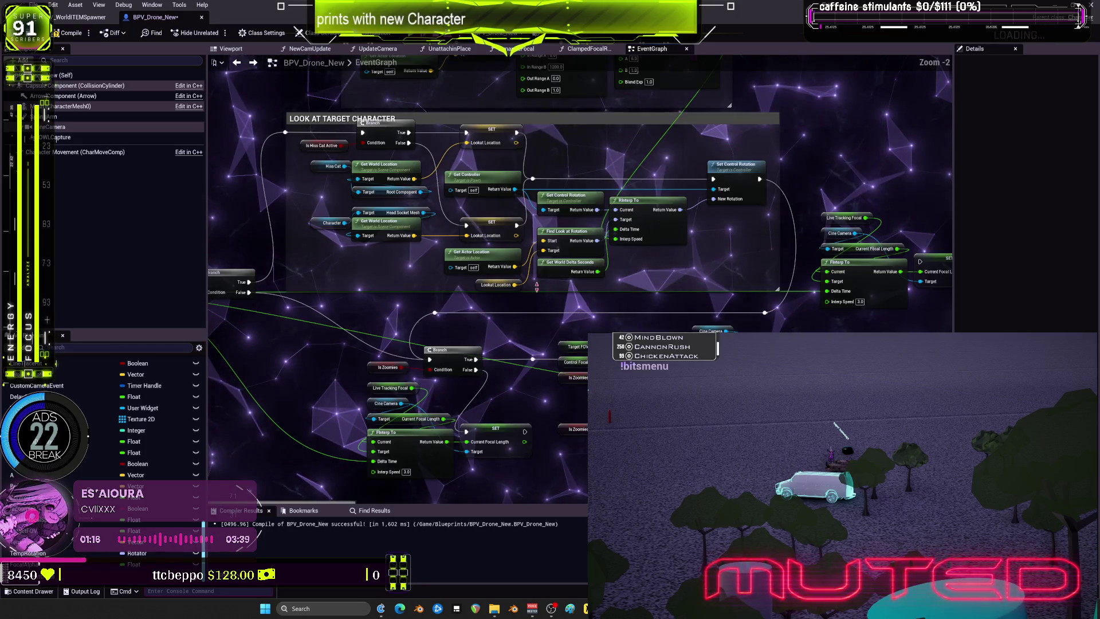
{"action": "left_click_drag", "start_coordinate": [693, 276], "coordinate": [802, 230]}
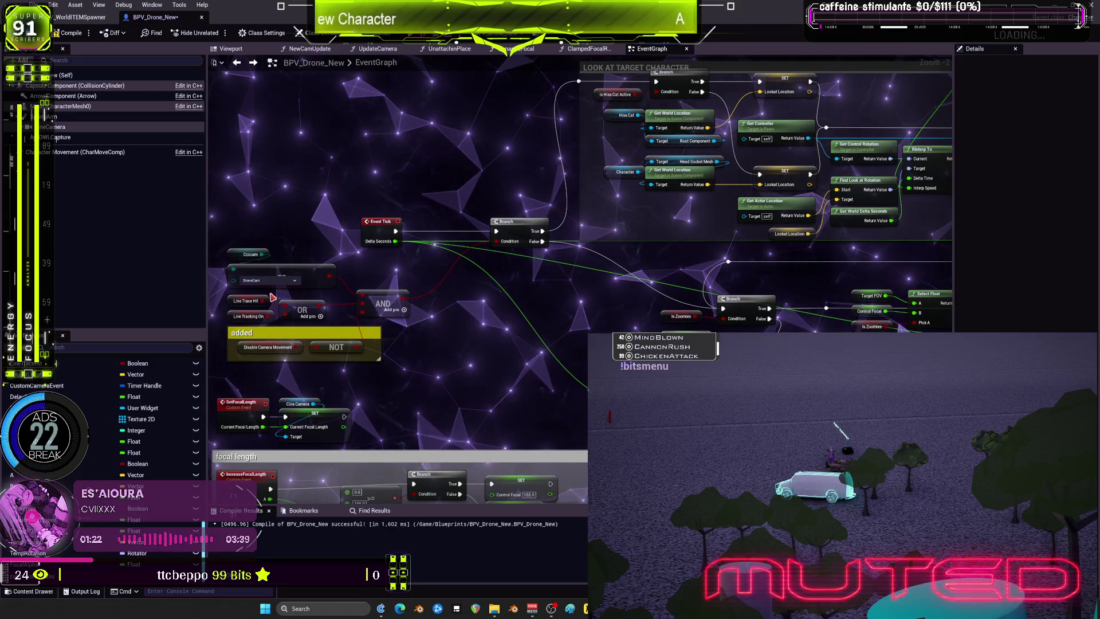
{"action": "mouse_move", "coordinate": [825, 312]}
{"action": "left_mouse_down"}
{"action": "mouse_move", "coordinate": [645, 312]}
{"action": "mouse_move", "coordinate": [630, 281]}
{"action": "left_mouse_up"}
{"action": "scroll", "coordinate": [645, 312], "scroll_direction": "up", "scroll_amount": 2}
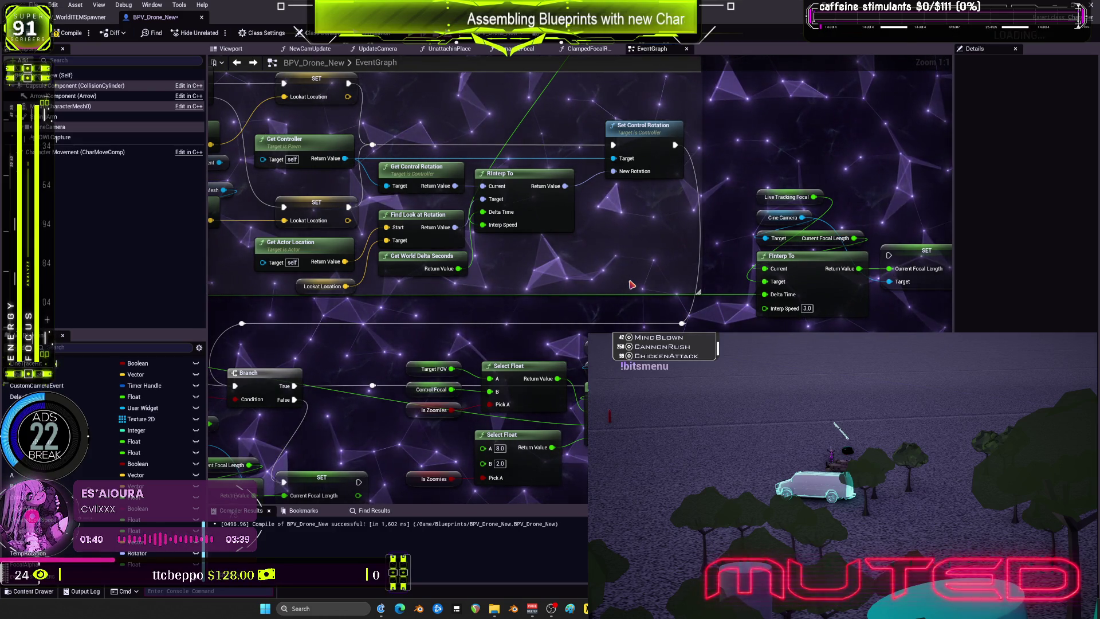
{"action": "scroll", "coordinate": [630, 285], "scroll_direction": "down", "scroll_amount": 1}
{"action": "left_click_drag", "start_coordinate": [283, 460], "coordinate": [525, 317]}
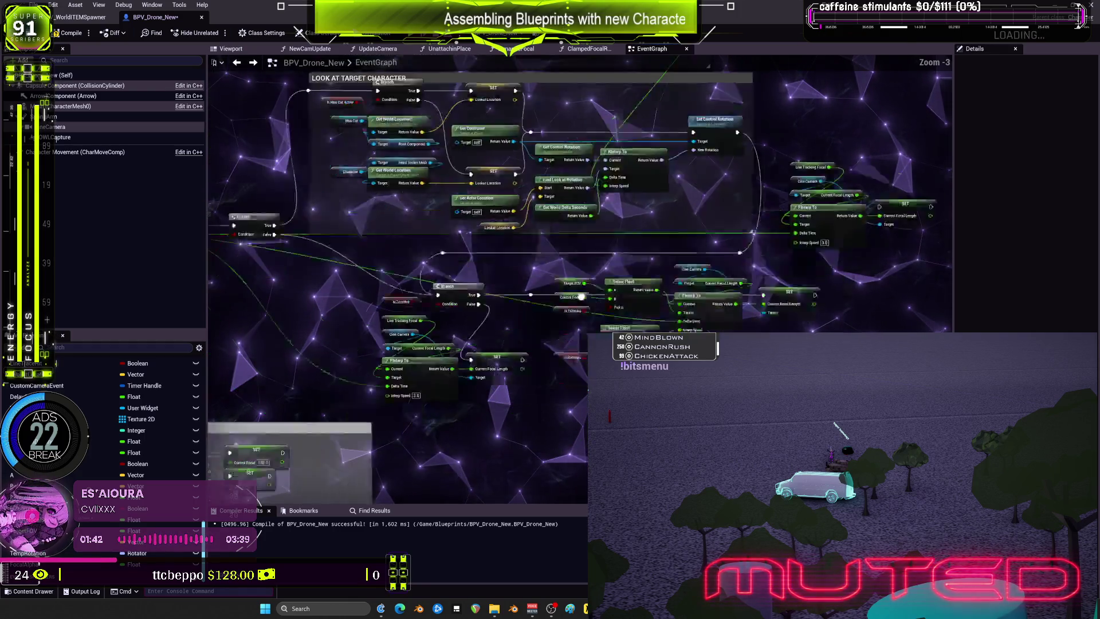